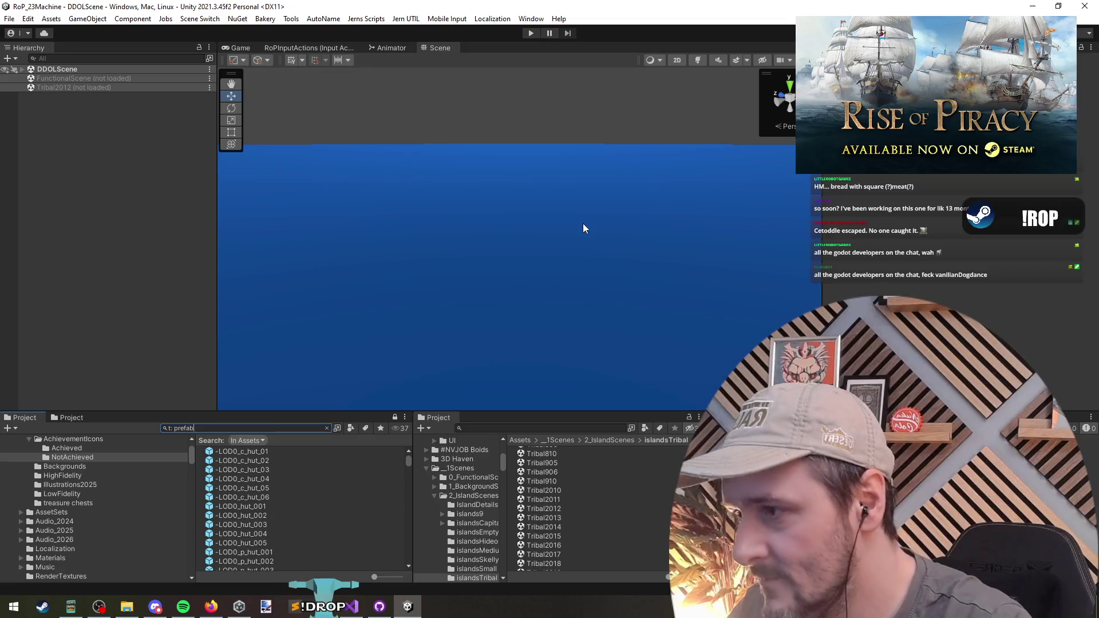
Step: Search the Project for mill prefabs and place HMP_Sawmill into the scene
text(t ro)
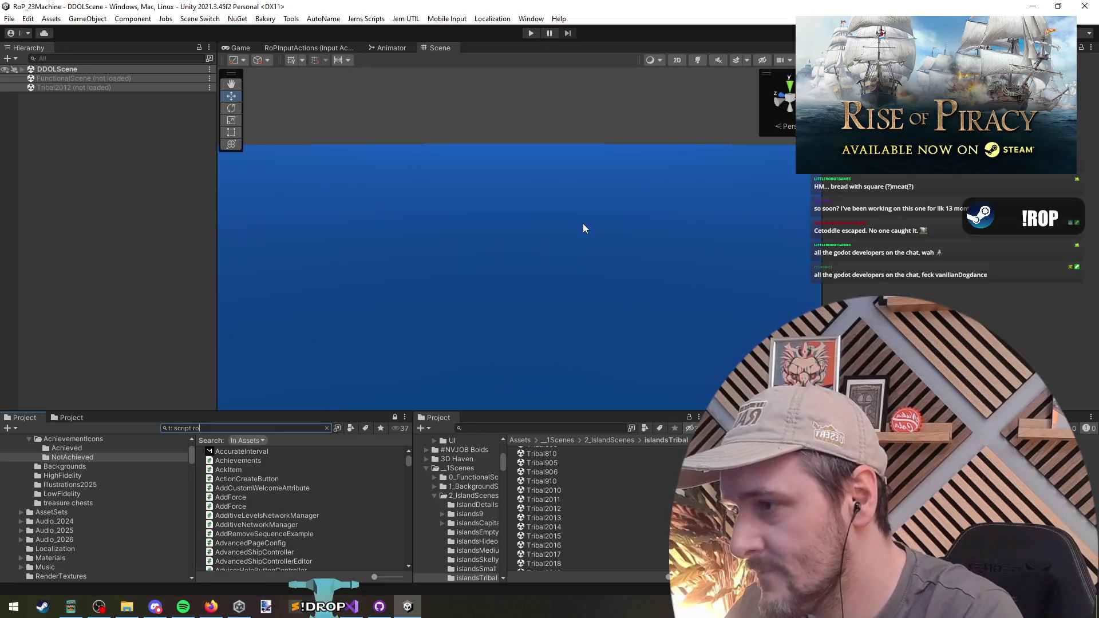
key(BackSpace)
key(BackSpace)
key(BackSpace)
key(BackSpace)
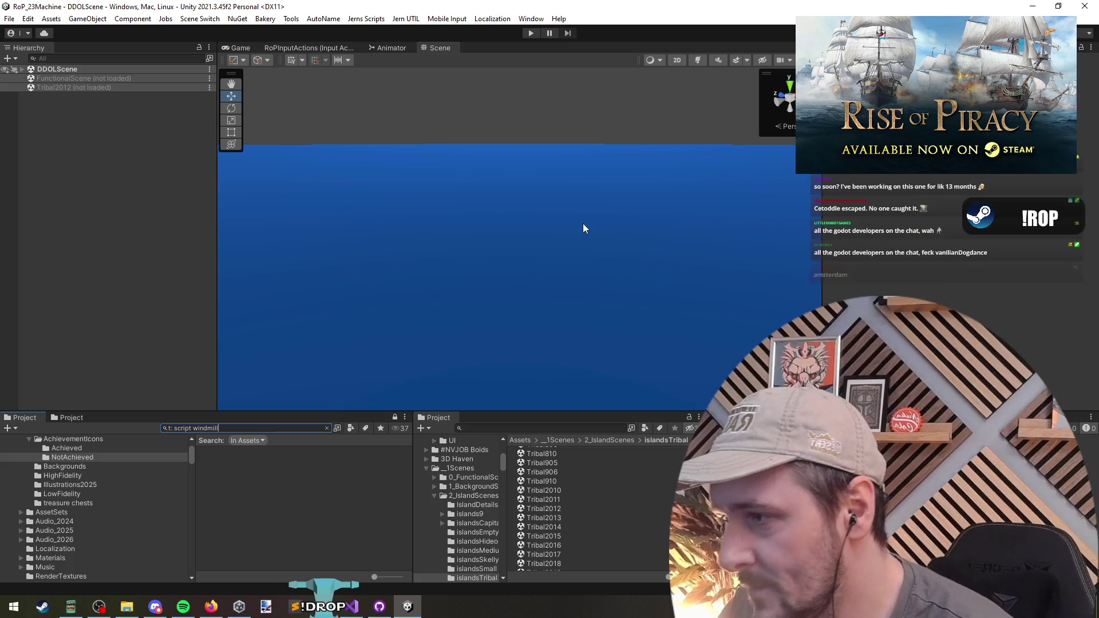
text(pre)
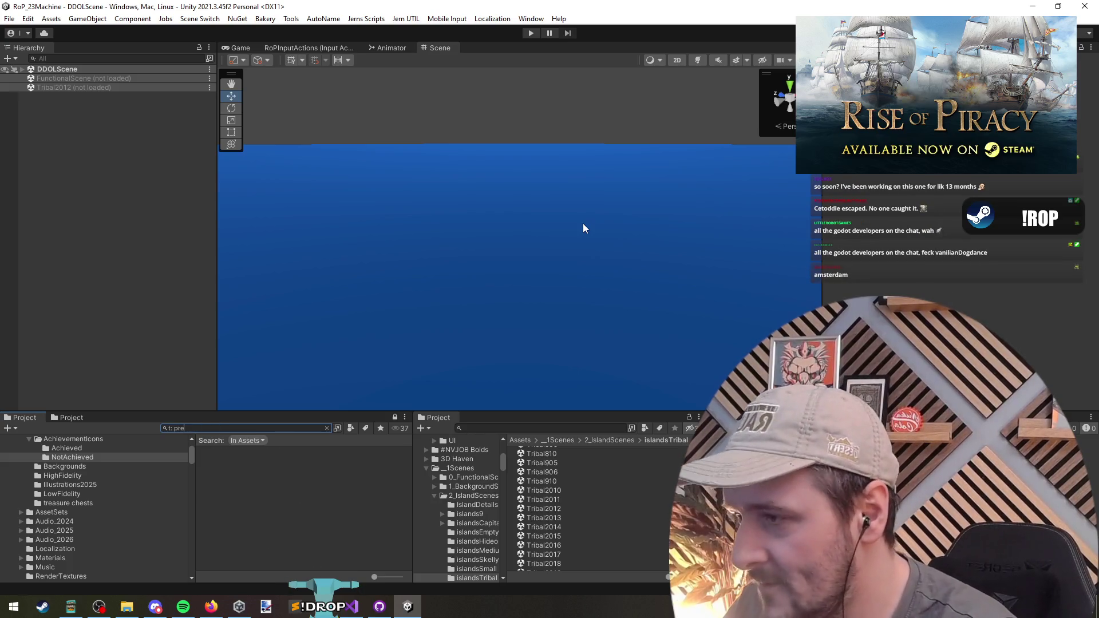
text(fab wind)
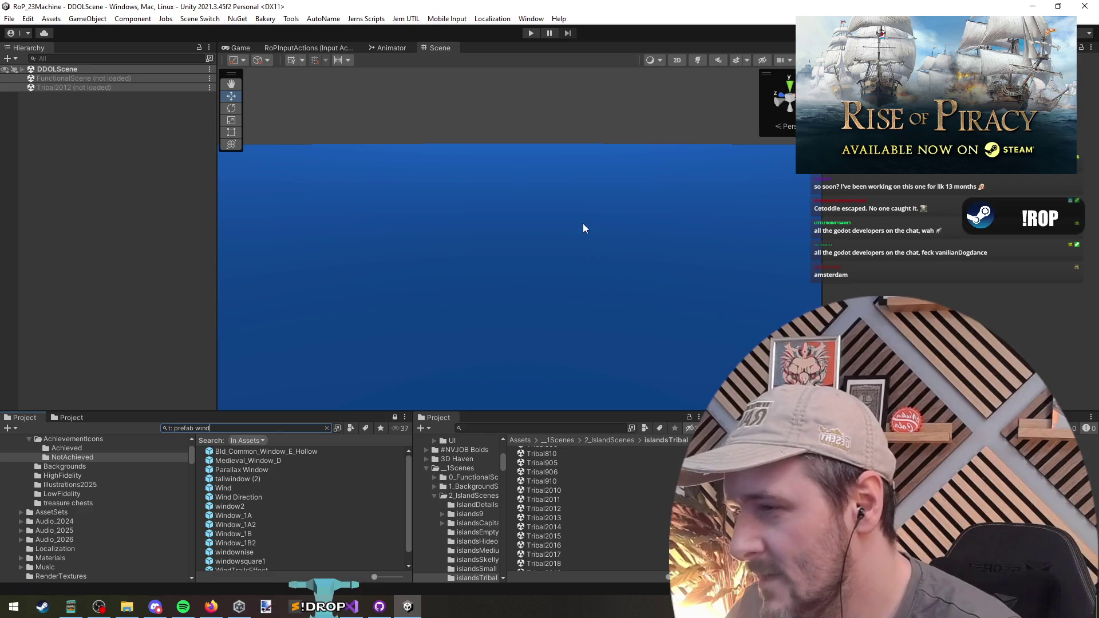
key(BackSpace)
key(BackSpace)
key(BackSpace)
key(BackSpace)
text(mill)
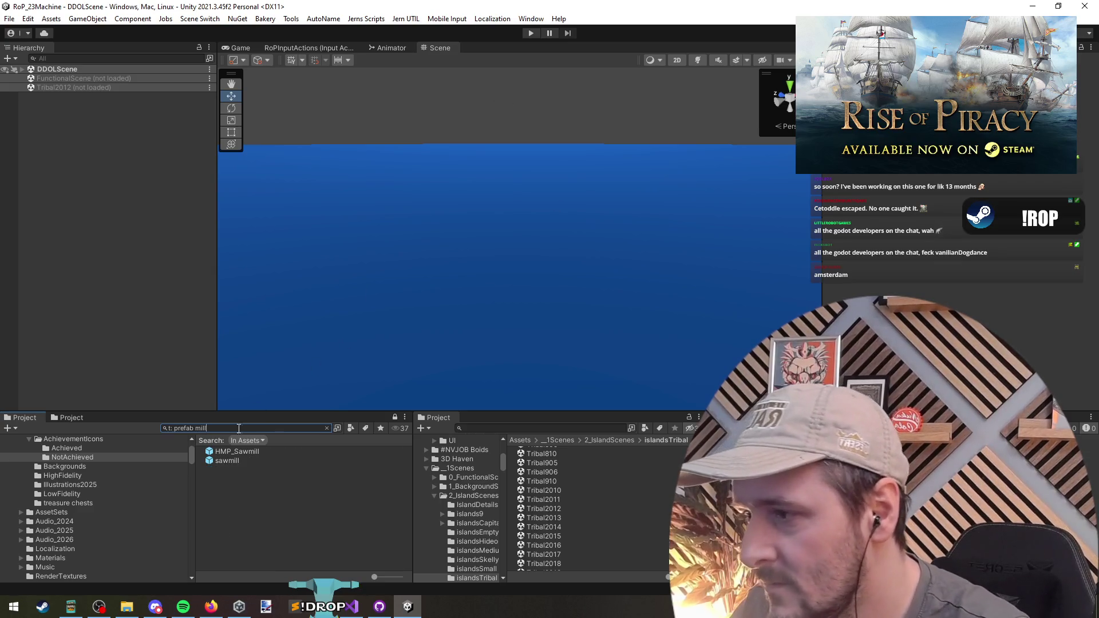
drag(229, 454, 121, 218)
key(f)
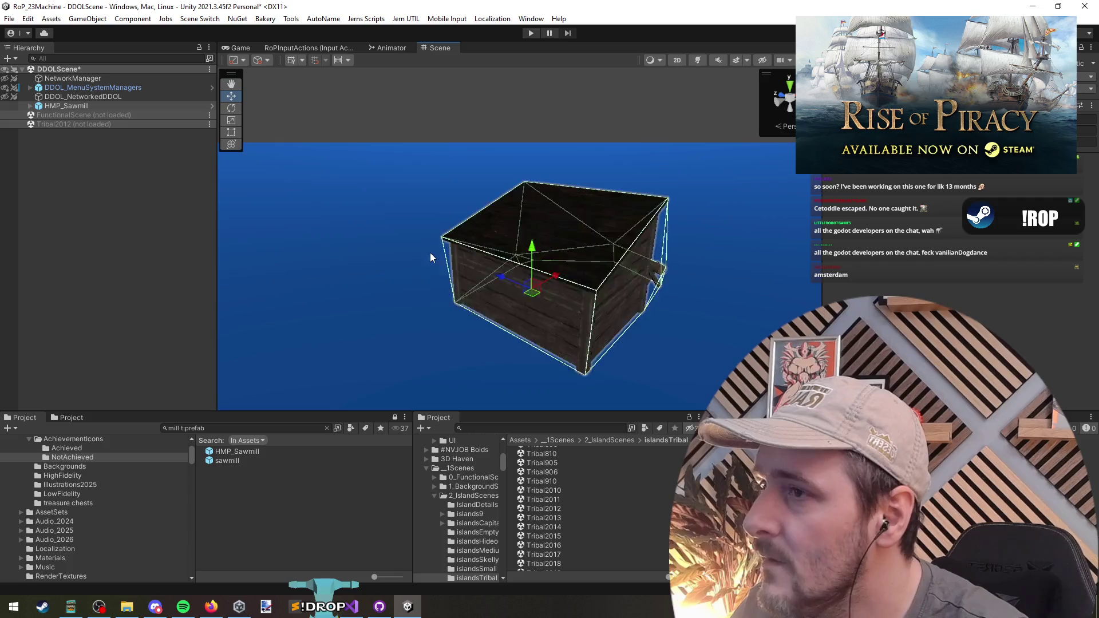
Step: Add a second sawmill prefab and orbit around it to inspect it
mouse_move(431, 257)
mouse_down()
mouse_move(393, 265)
mouse_move(308, 385)
mouse_up()
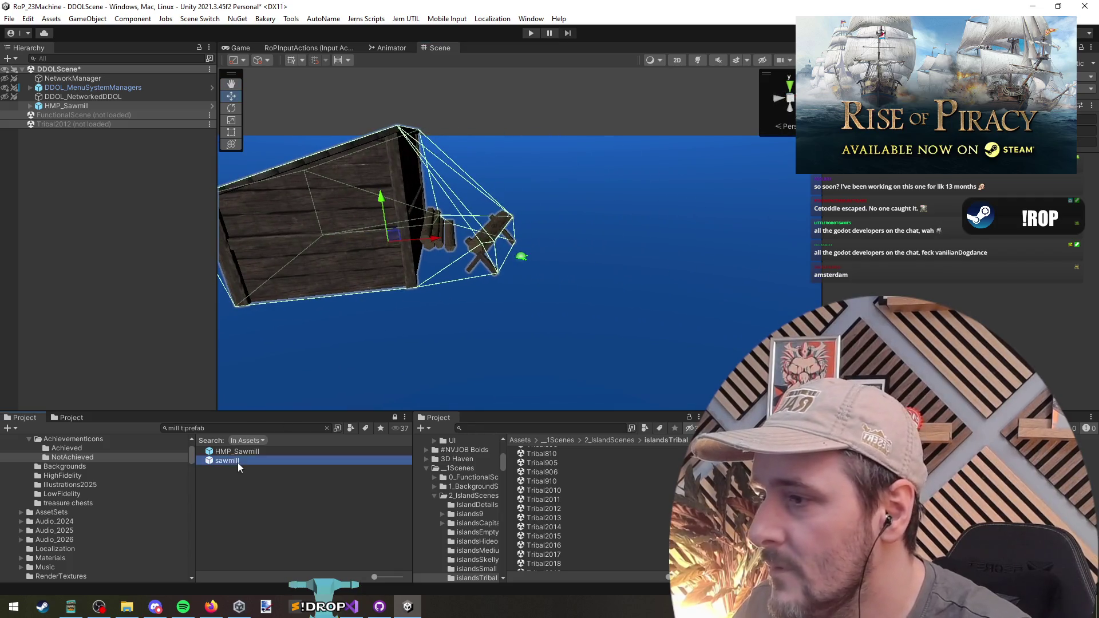
drag(238, 461, 142, 186)
key(f)
drag(464, 281, 759, 308)
Step: Delete both test sawmills and select HMP_Sawmill in the search results
shift+click(92, 107)
key(Delete)
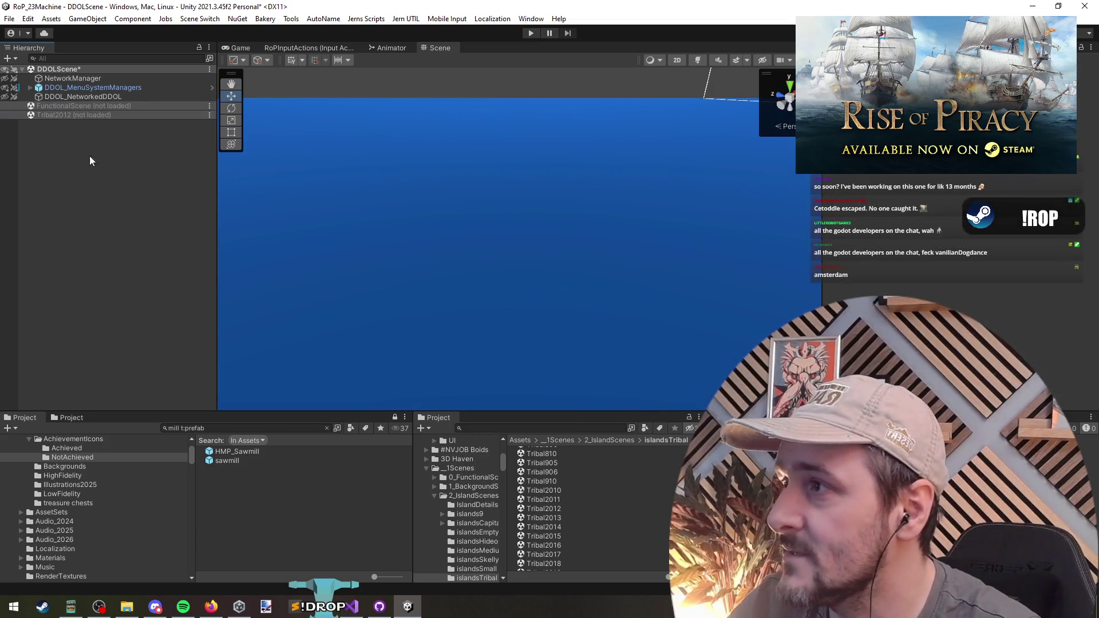
click(235, 452)
click(331, 431)
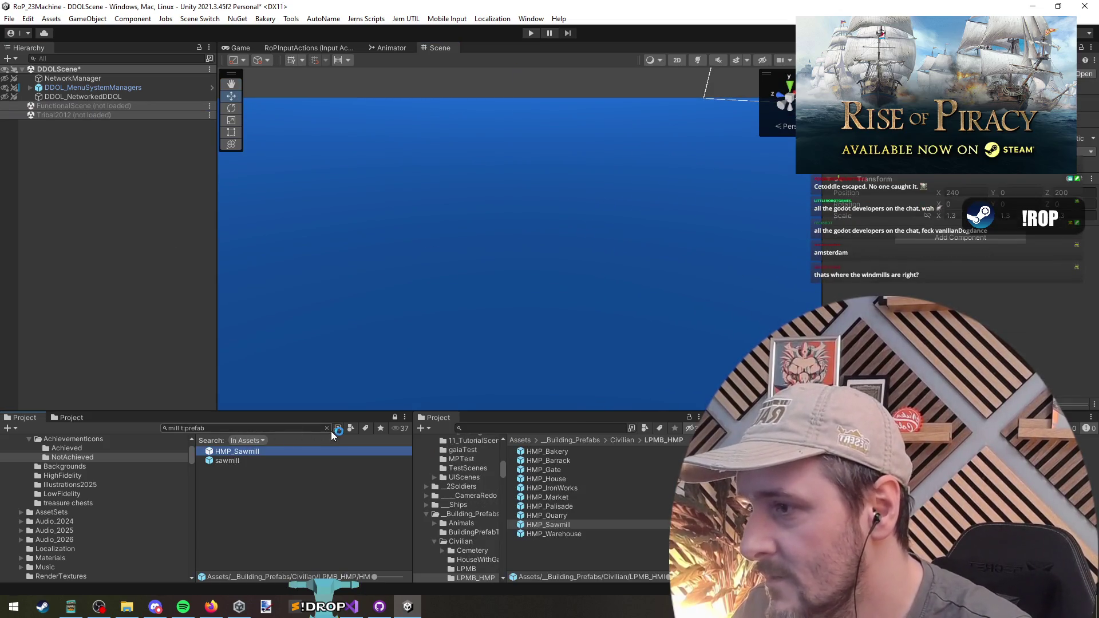
Step: Browse up to _Building_Prefabs, then search 'tribalb' and look inside islandsTribal
click(325, 428)
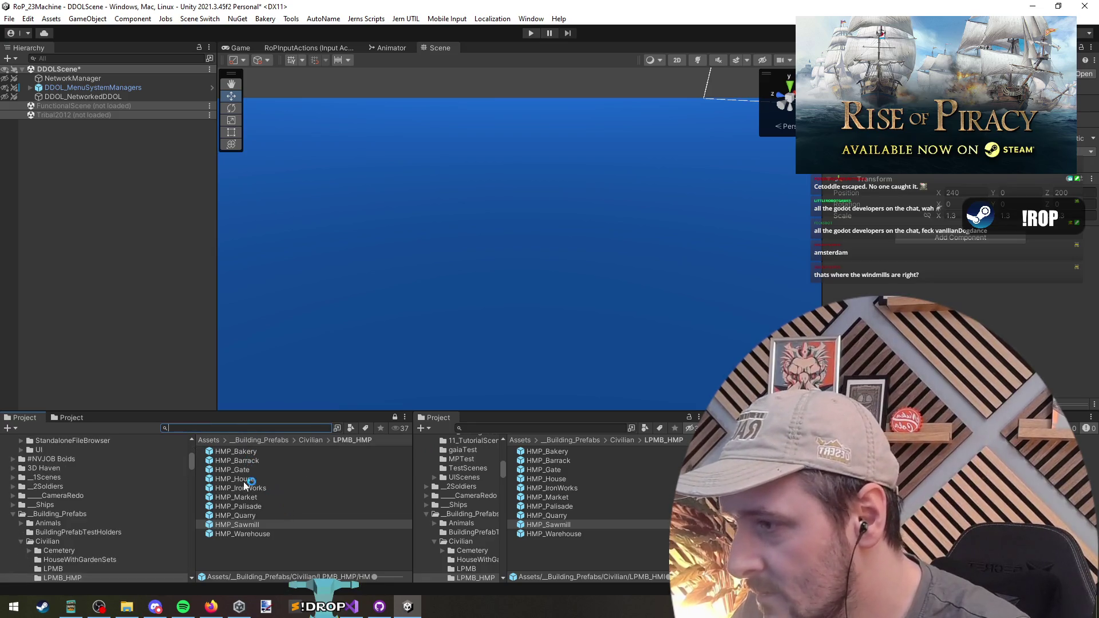
click(311, 440)
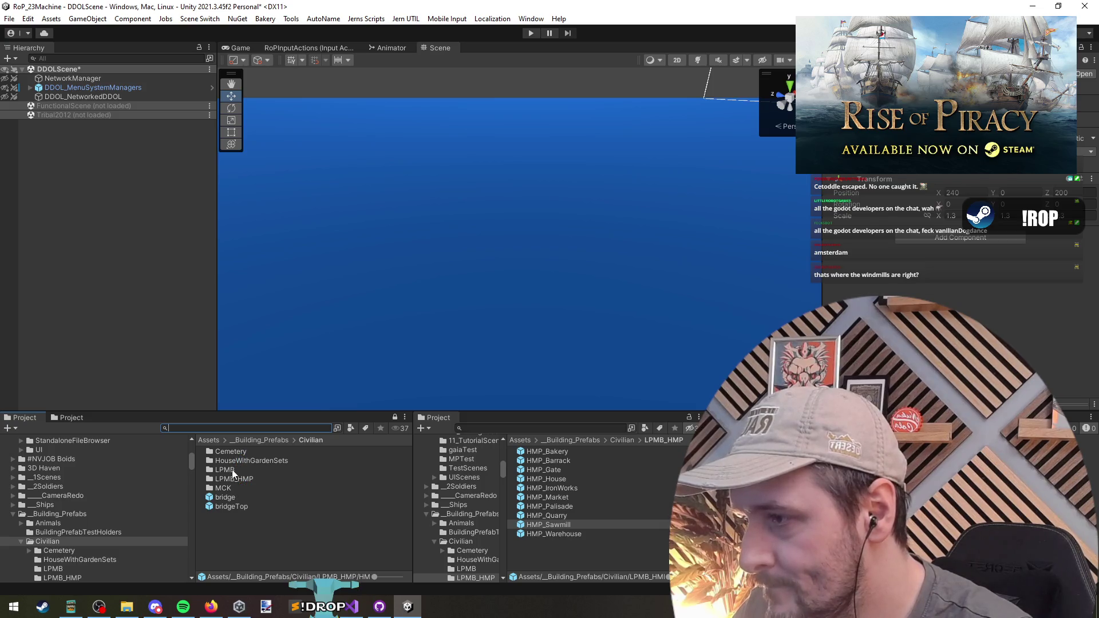
click(263, 441)
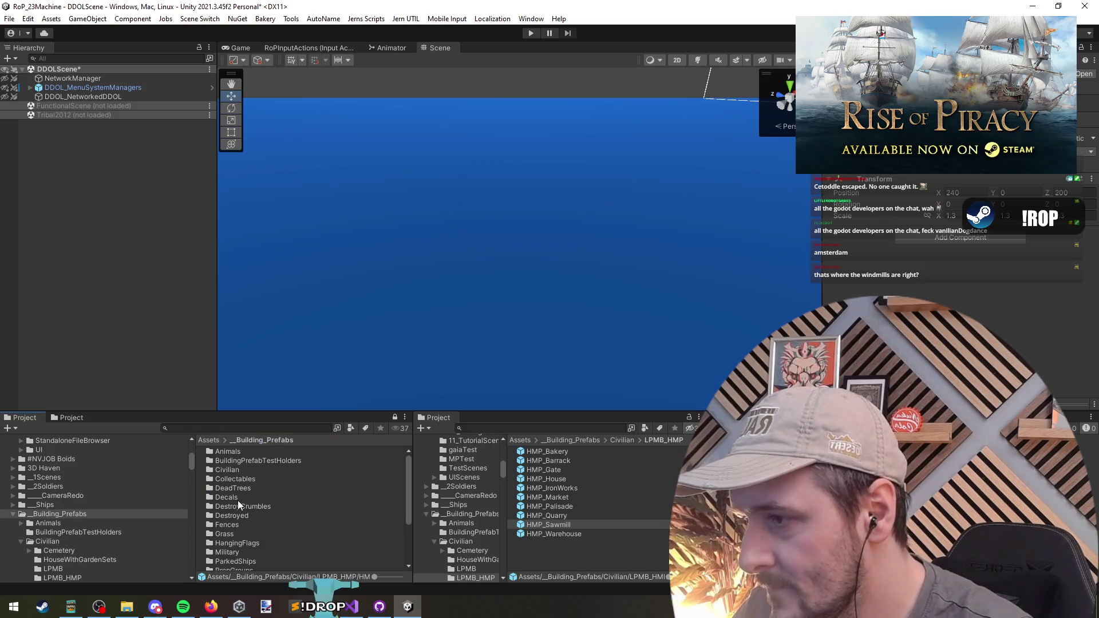
click(245, 428)
text(tribal)
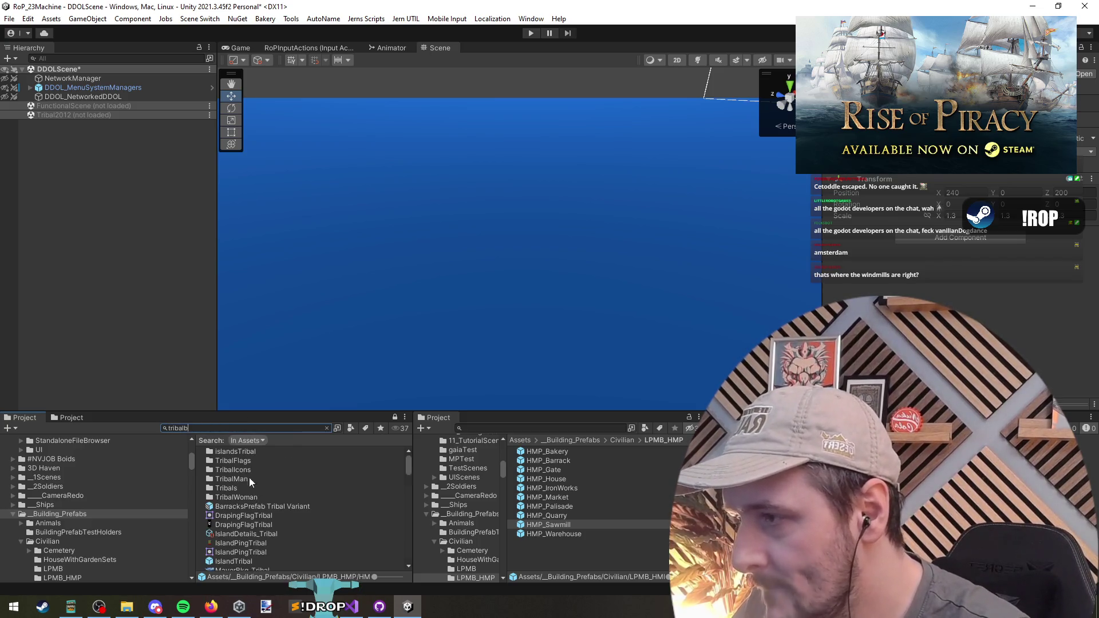
text(b)
double_click(247, 453)
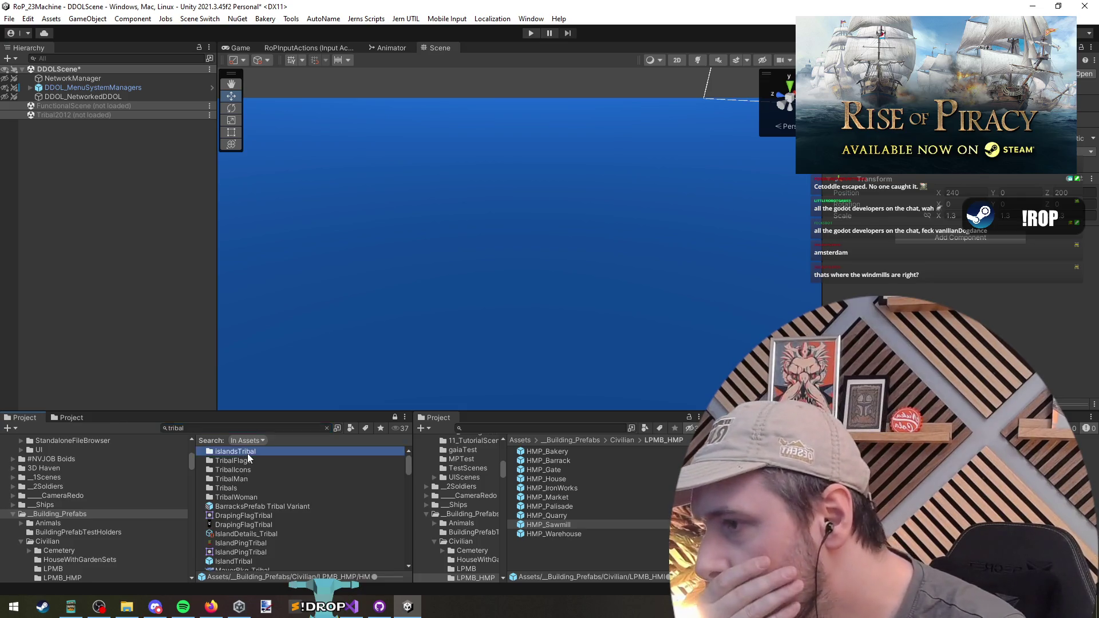
click(298, 440)
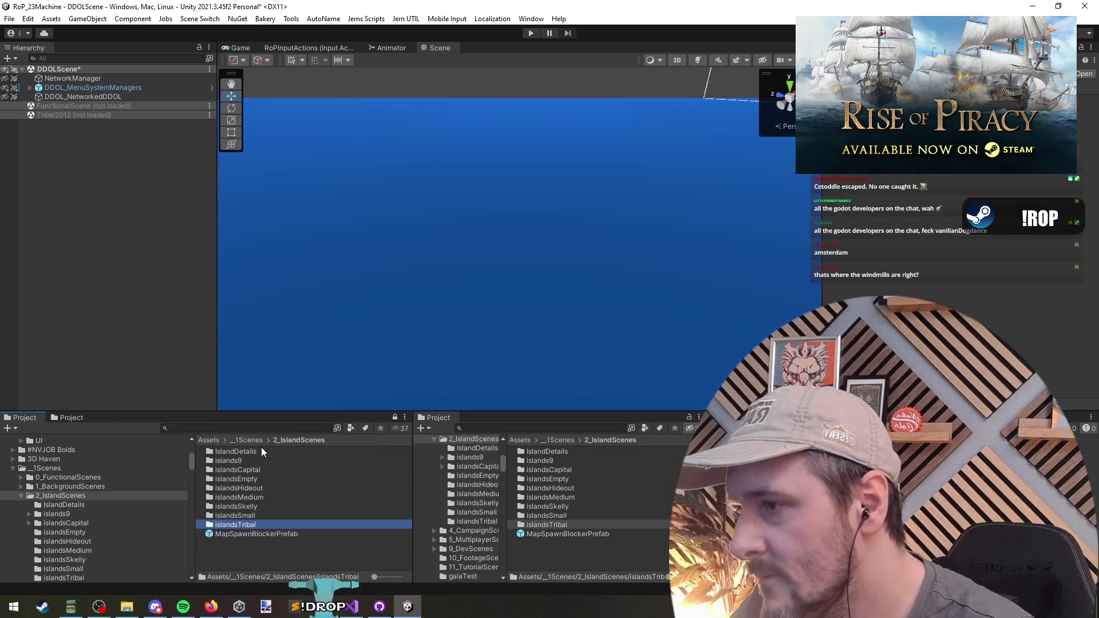
Step: Search for the building prefab holders and open the BuildingPrefabTestHolders folder
click(229, 428)
text(buildp)
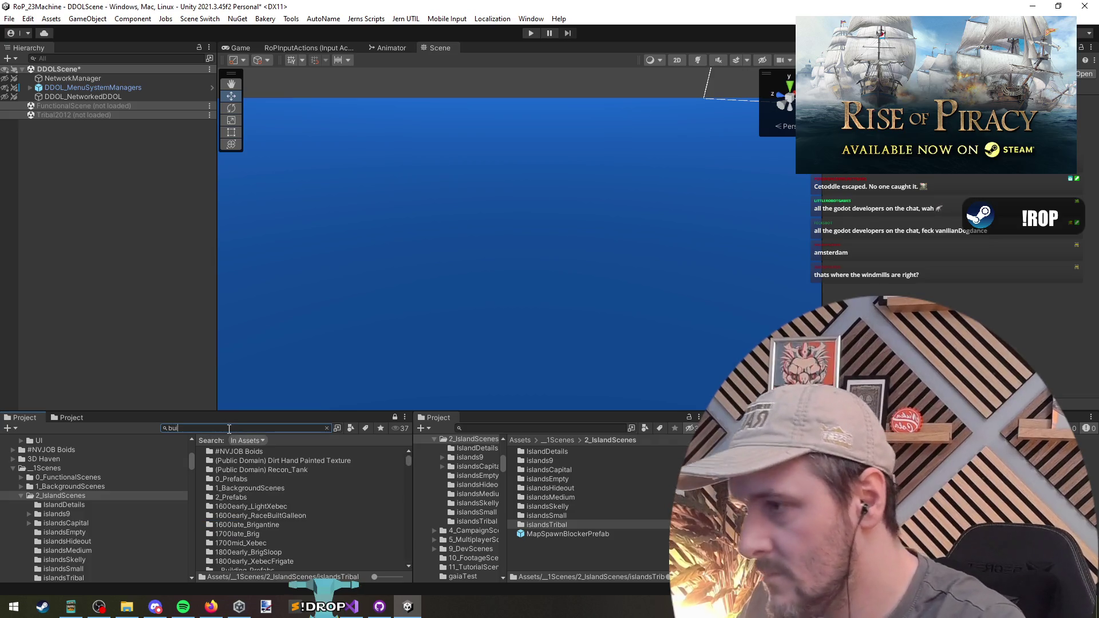
key(BackSpace)
text(p)
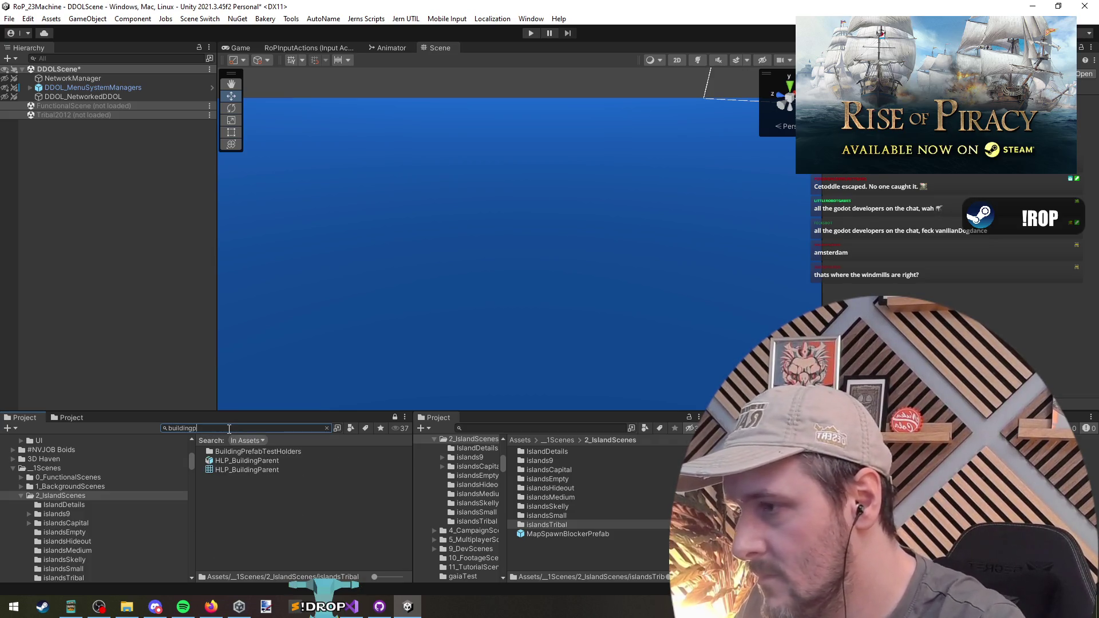
double_click(265, 450)
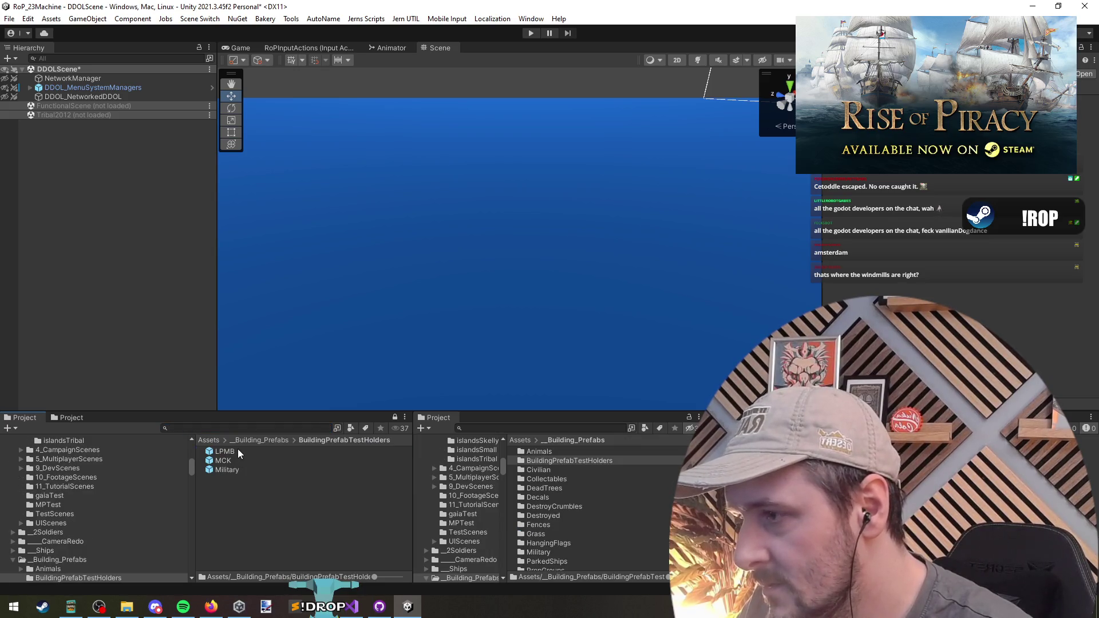
Step: Inspect the LPMB, MCK and Military test-holder prefabs in turn
click(238, 450)
click(245, 460)
click(245, 470)
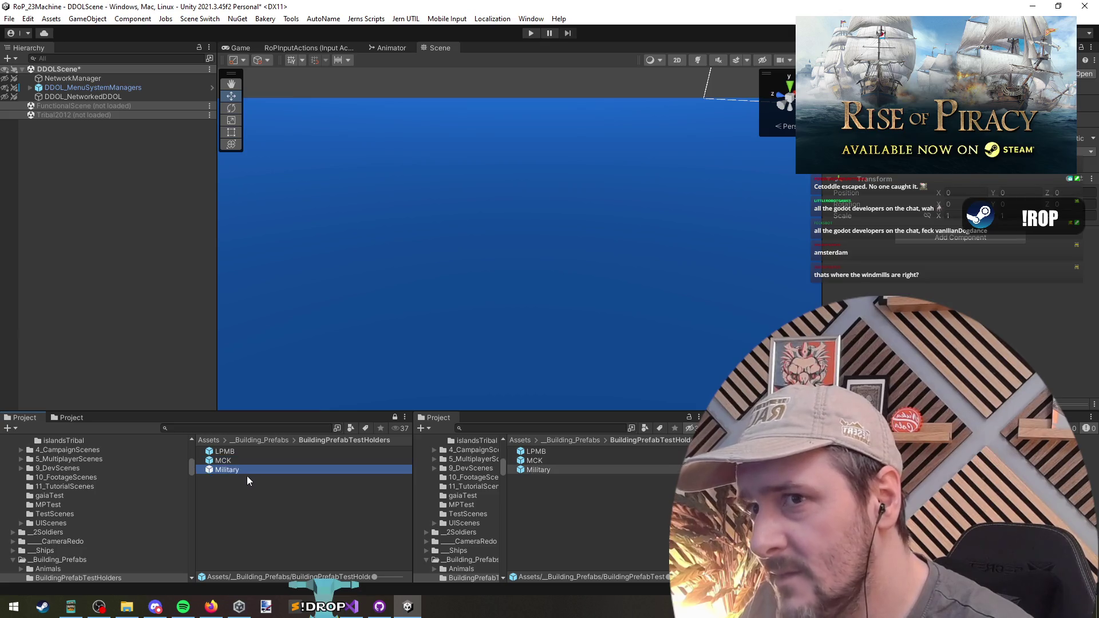
click(253, 502)
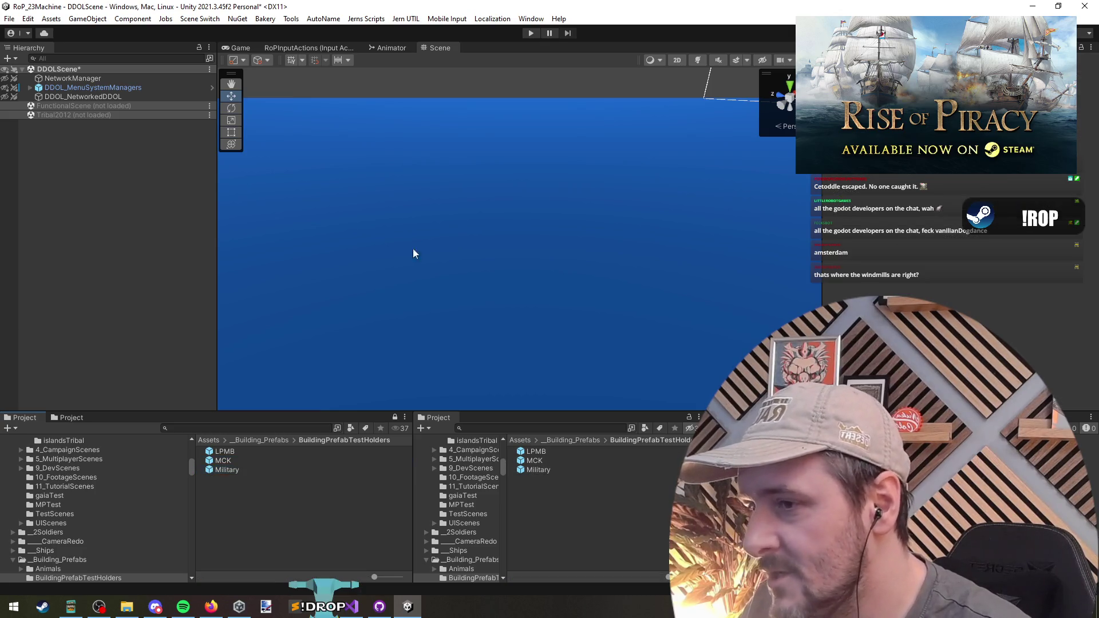
click(542, 471)
click(538, 461)
Step: Open LPMB in Prefab Mode, check its sawmill child, then return to _Building_Prefabs
double_click(542, 454)
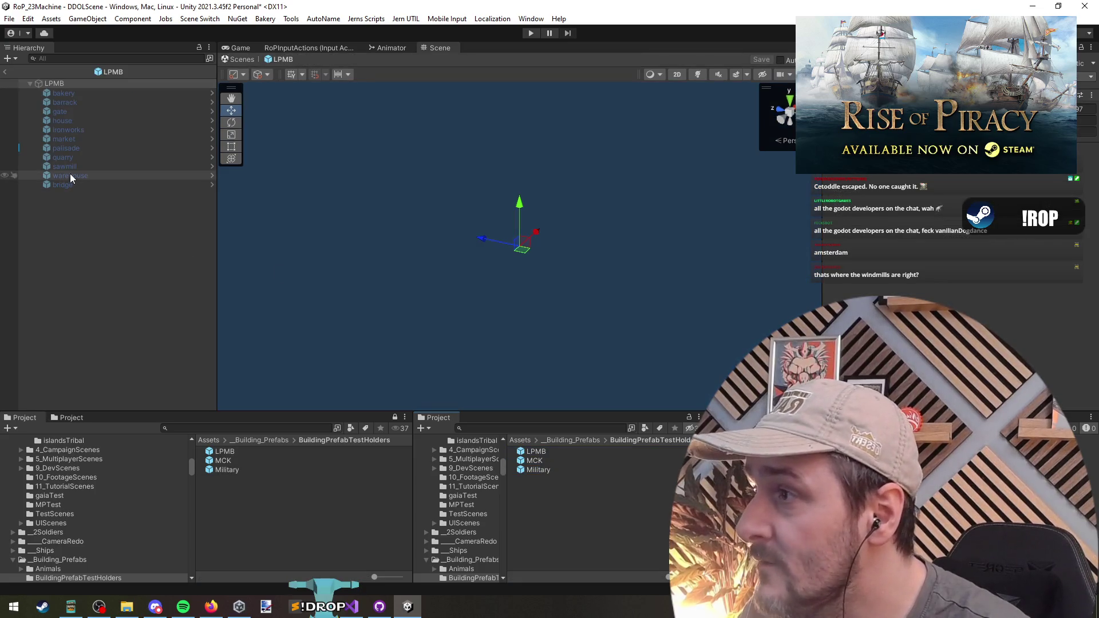
click(71, 168)
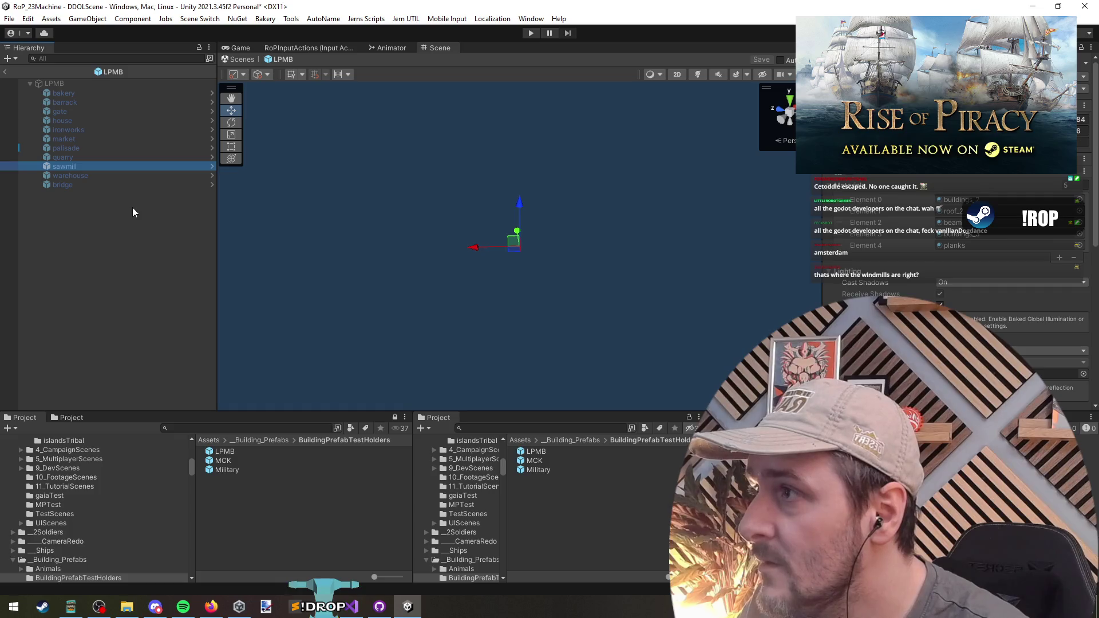
click(5, 72)
click(272, 441)
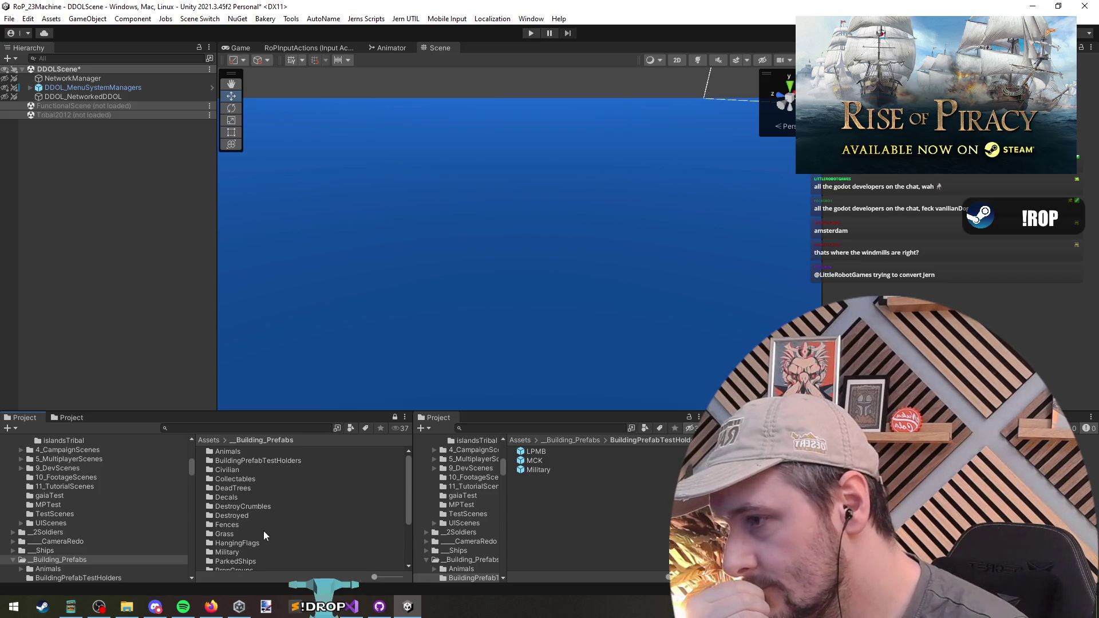
Step: Search 'tr' in the second Project browser and load the Tribal802 island scene
scroll(265, 535, down, 3)
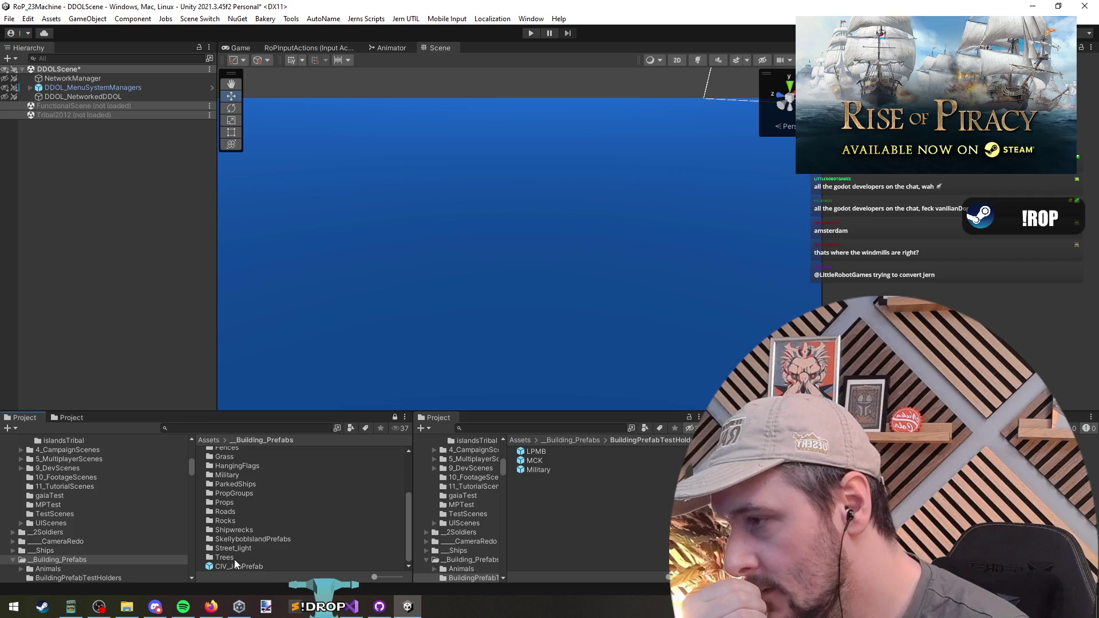
click(530, 427)
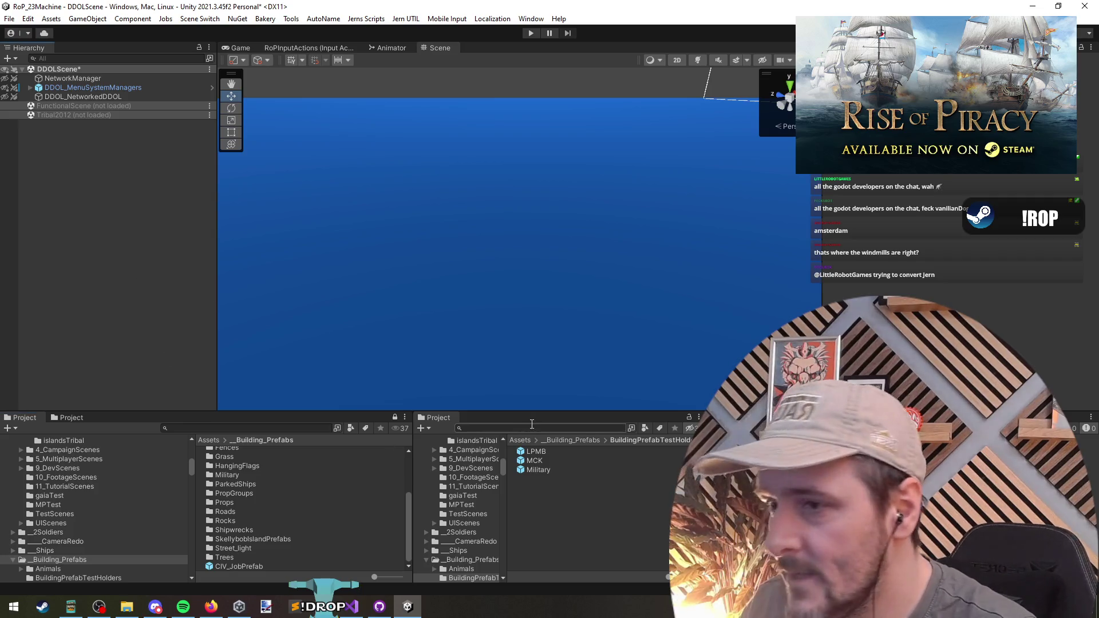
text(tribal)
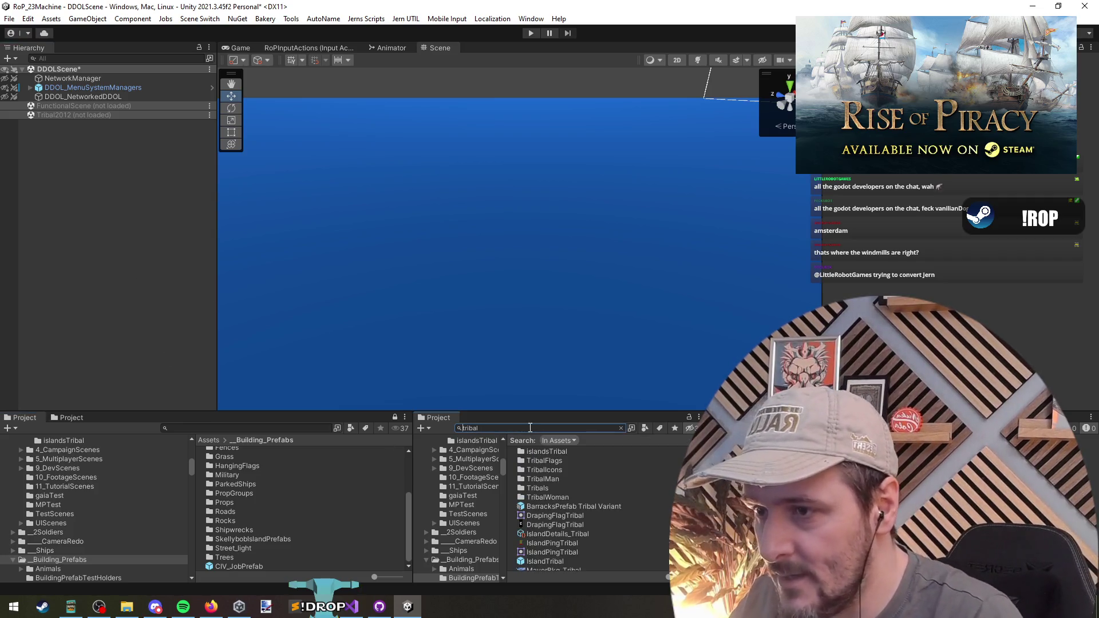
double_click(559, 453)
drag(131, 257, 143, 235)
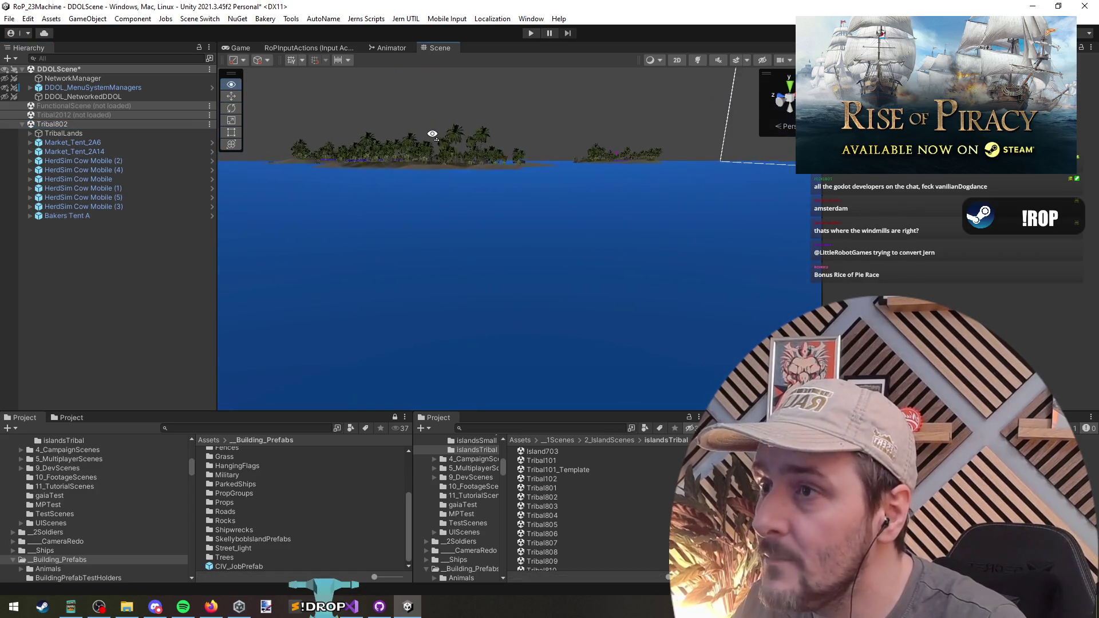
Step: Fly to the village, select a hut and locate its prefab in HousesComplete/Prefabs
key(w)
key(w)
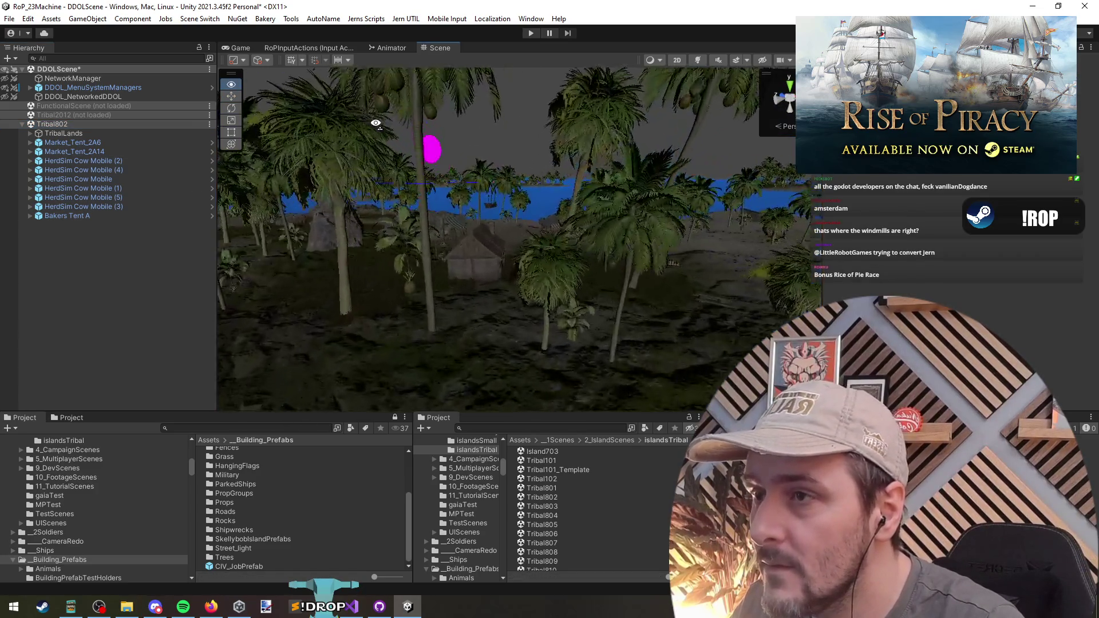
key(s)
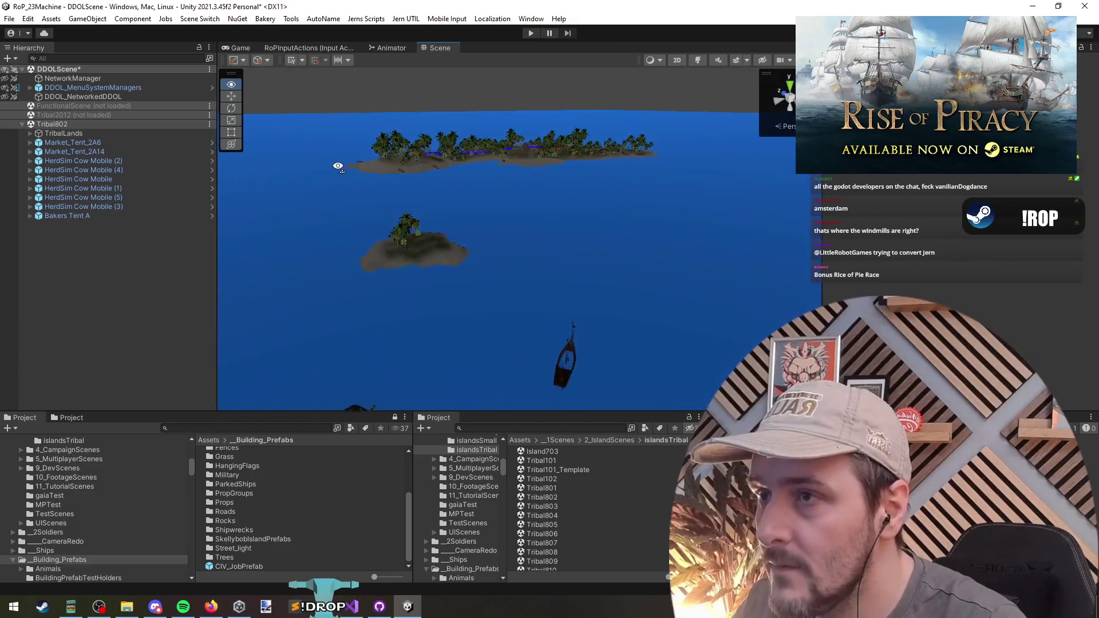
key(w)
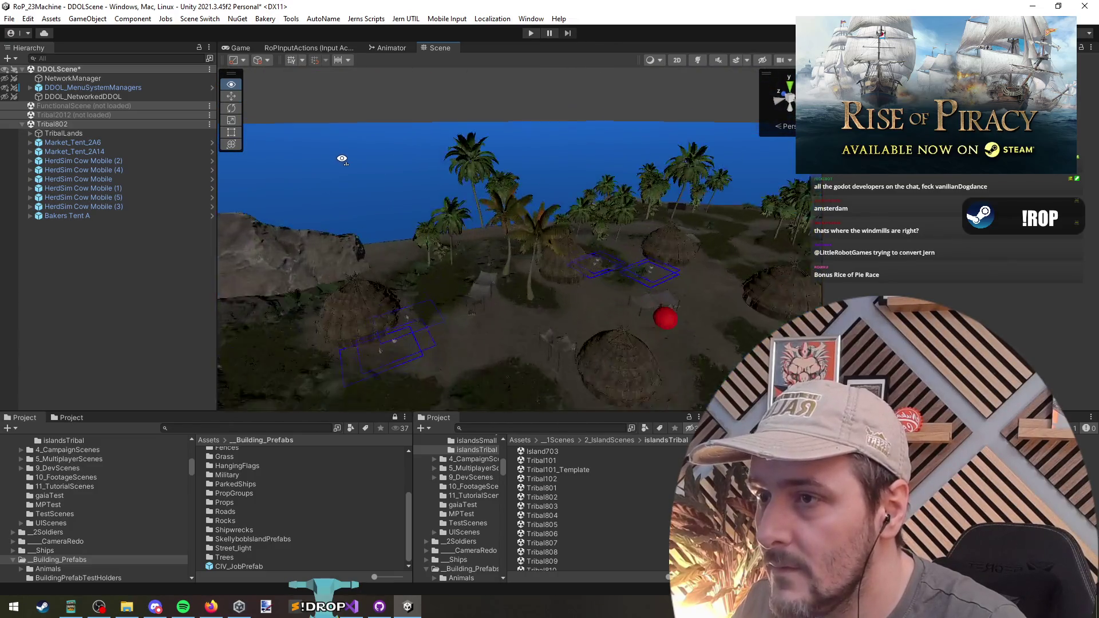
click(558, 259)
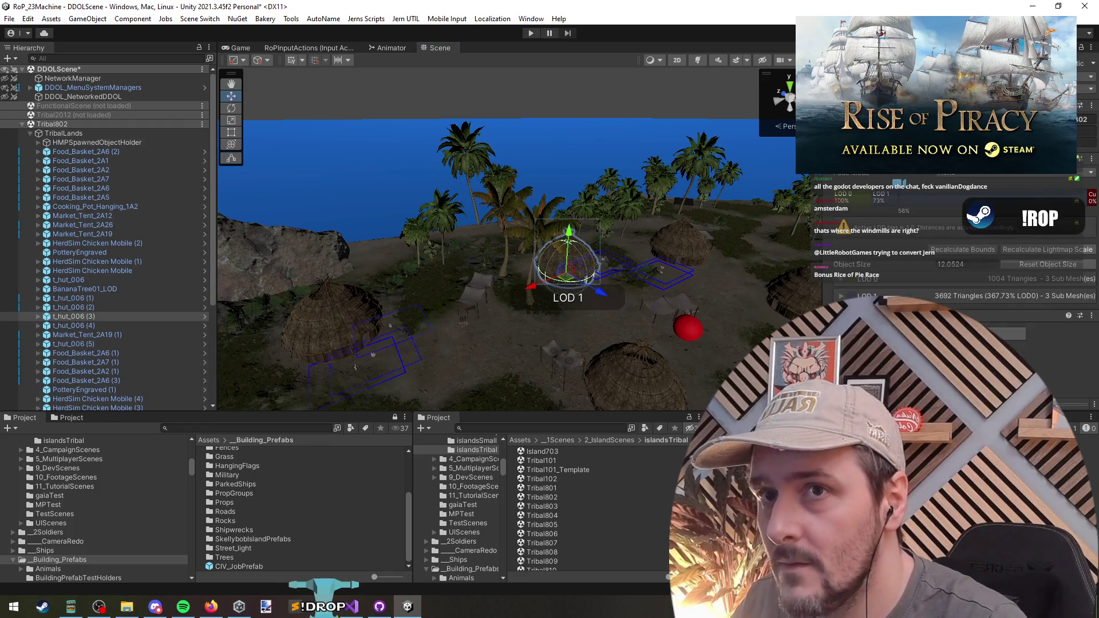
click(558, 508)
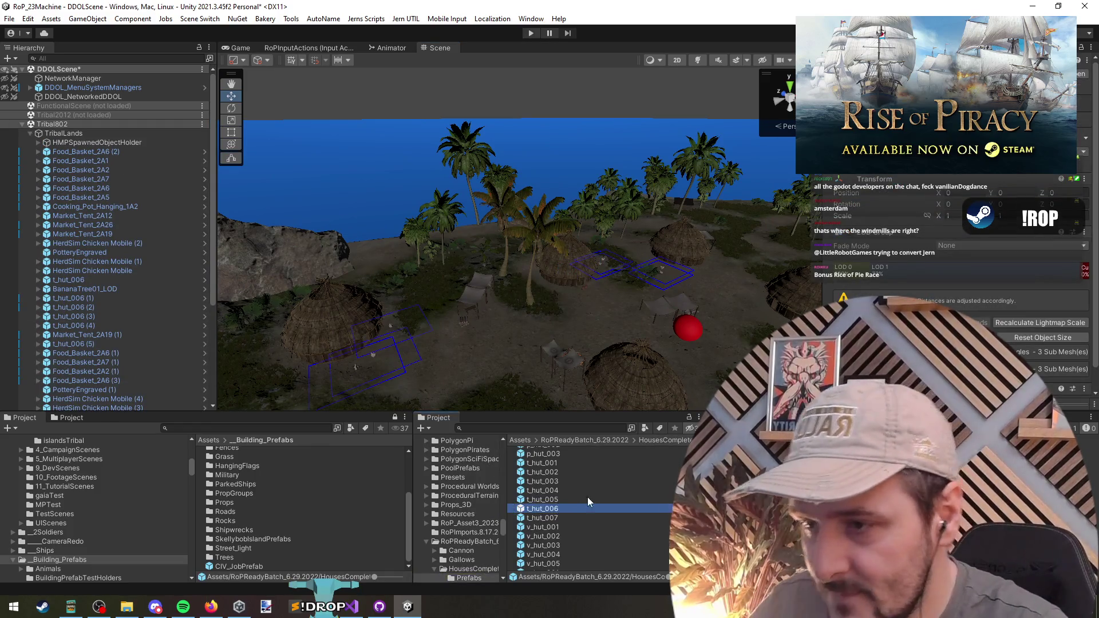
Step: Open the t_hut_007 prefab and inspect the blade part Circle.000 and its material
scroll(606, 530, up, 3)
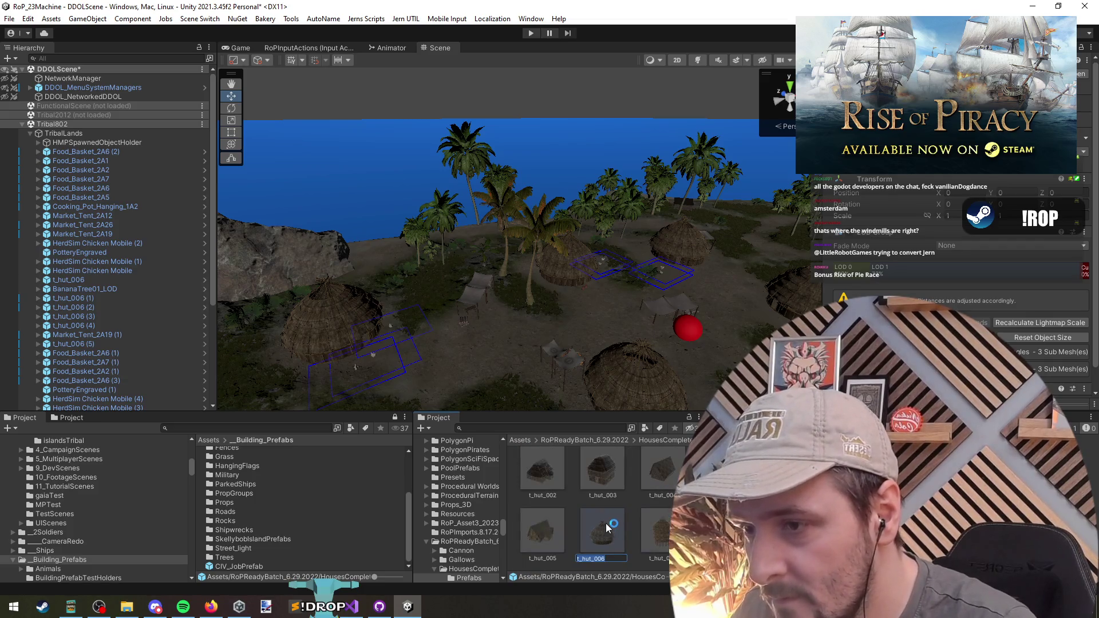
scroll(611, 518, down, 1)
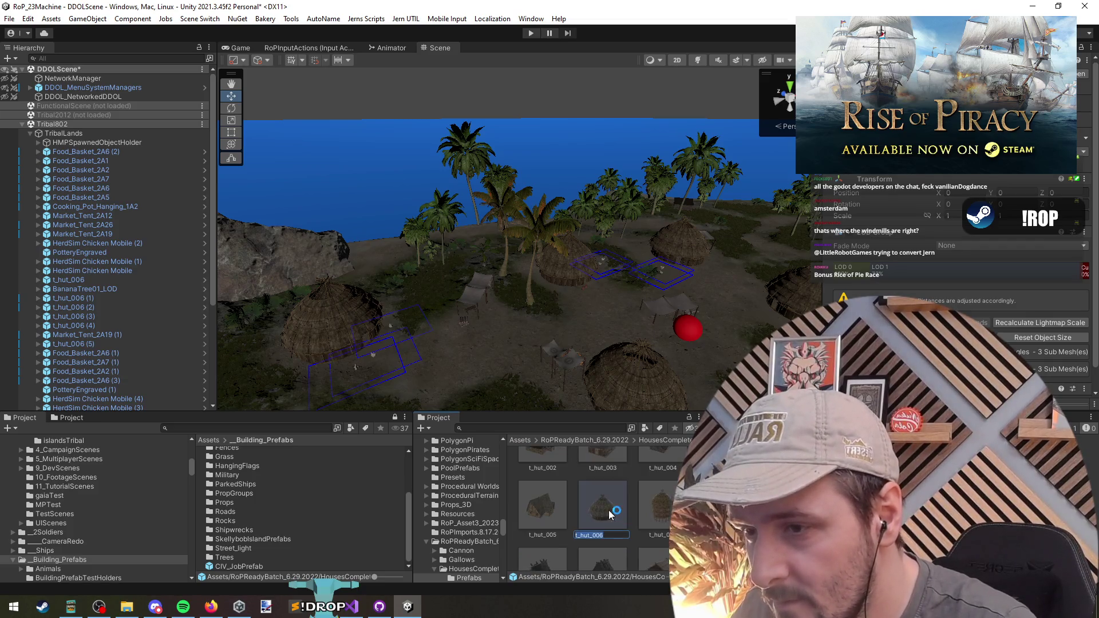
double_click(659, 504)
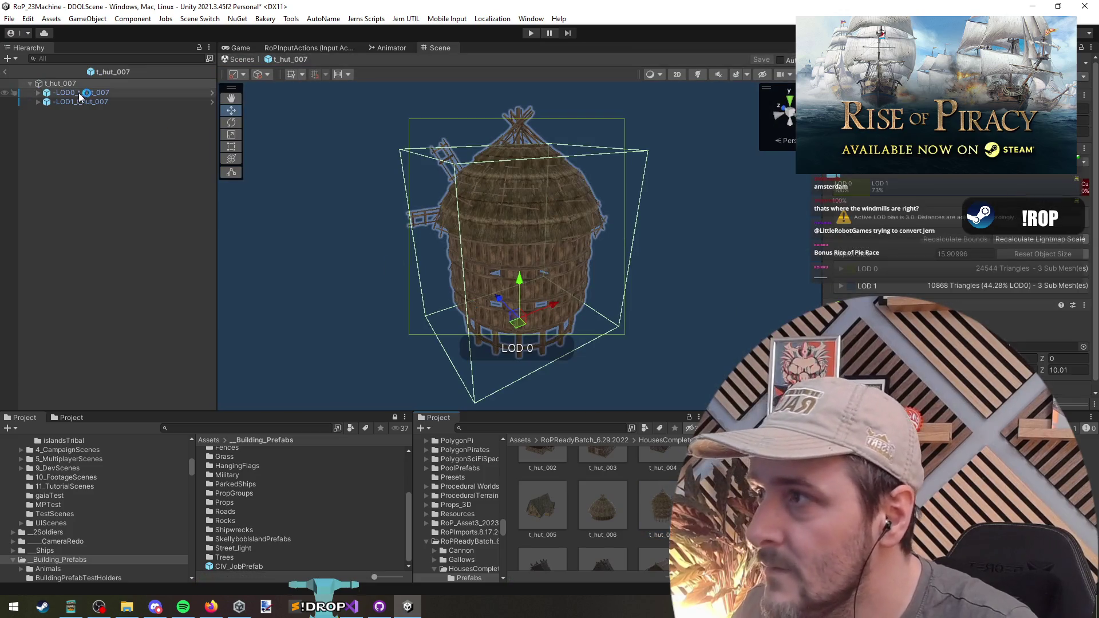
click(418, 219)
click(101, 102)
shift+click(100, 93)
key(Right)
click(101, 102)
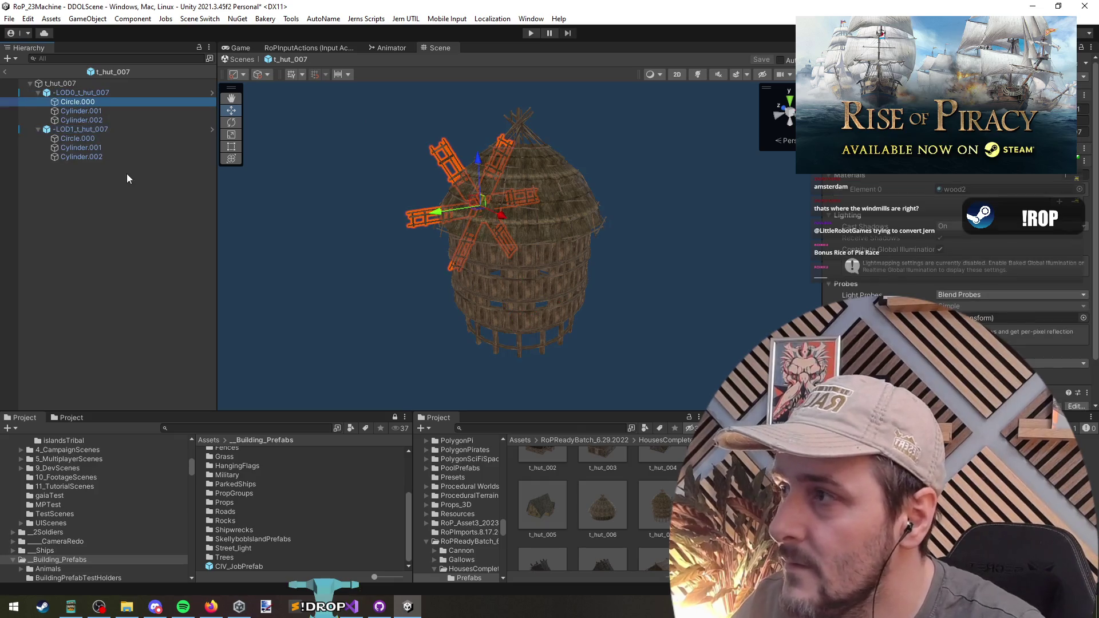
click(961, 205)
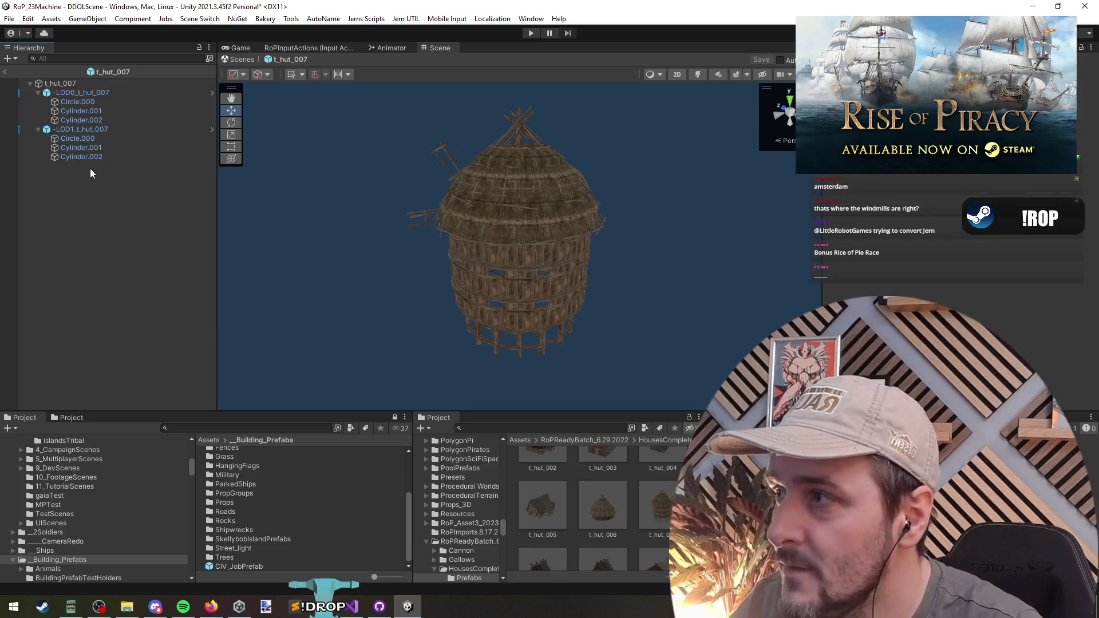
Step: Step through the Cylinder.001 body and the LOD1 parts, then clear the selection
click(91, 111)
click(96, 139)
click(101, 148)
click(104, 157)
click(136, 291)
scroll(613, 505, down, 5)
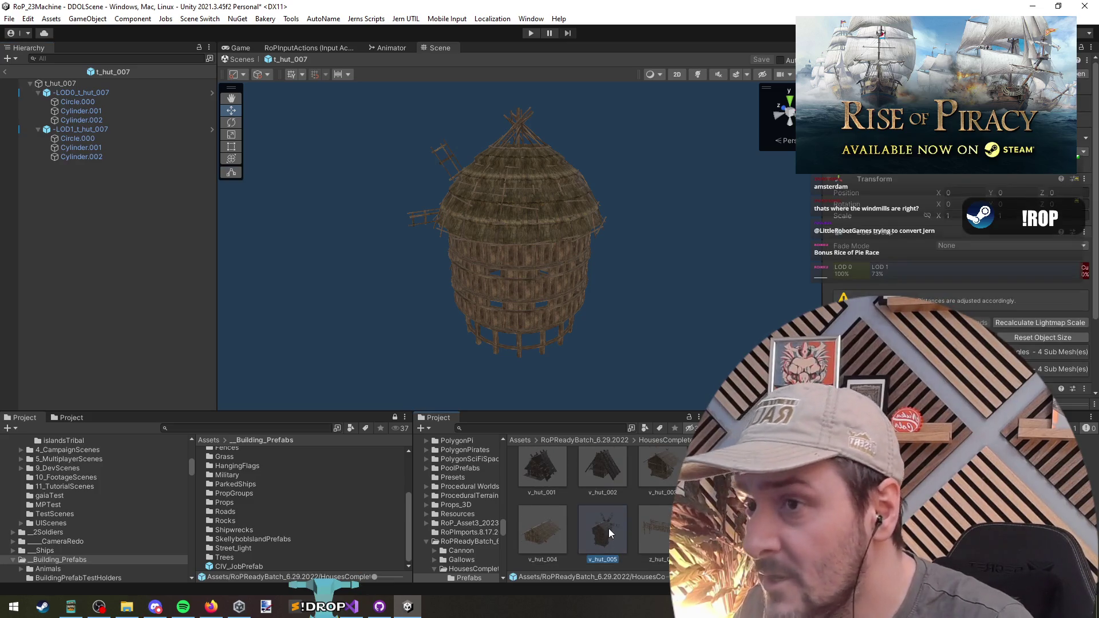
Step: Open v_hut_005 in Prefab Mode and inspect its Wheel, MainStructure and LOD Group settings
double_click(605, 528)
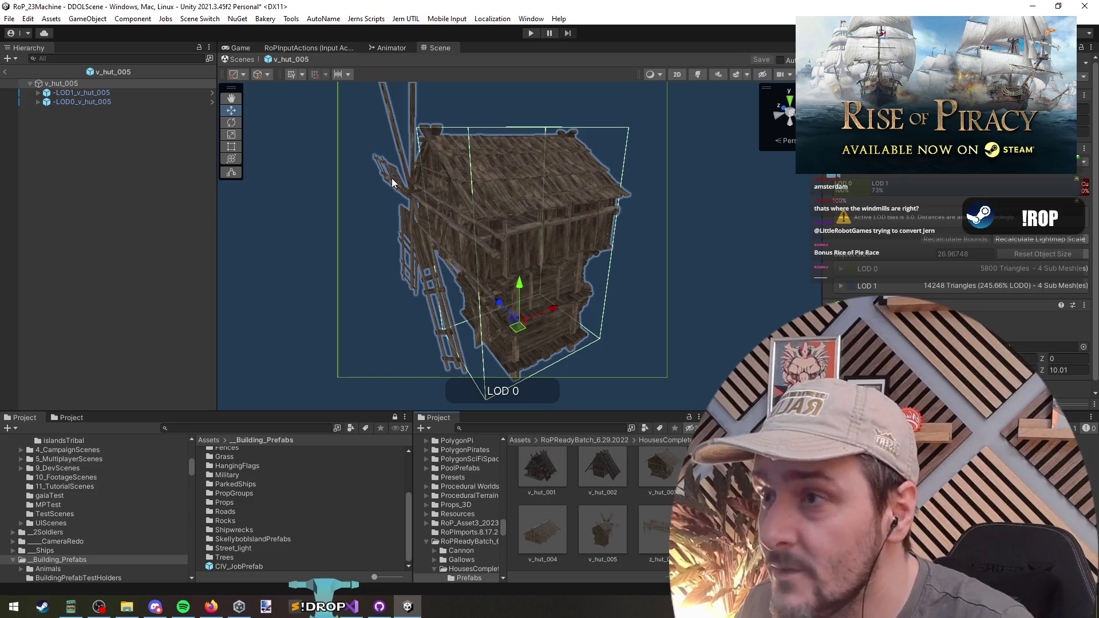
click(389, 175)
click(389, 176)
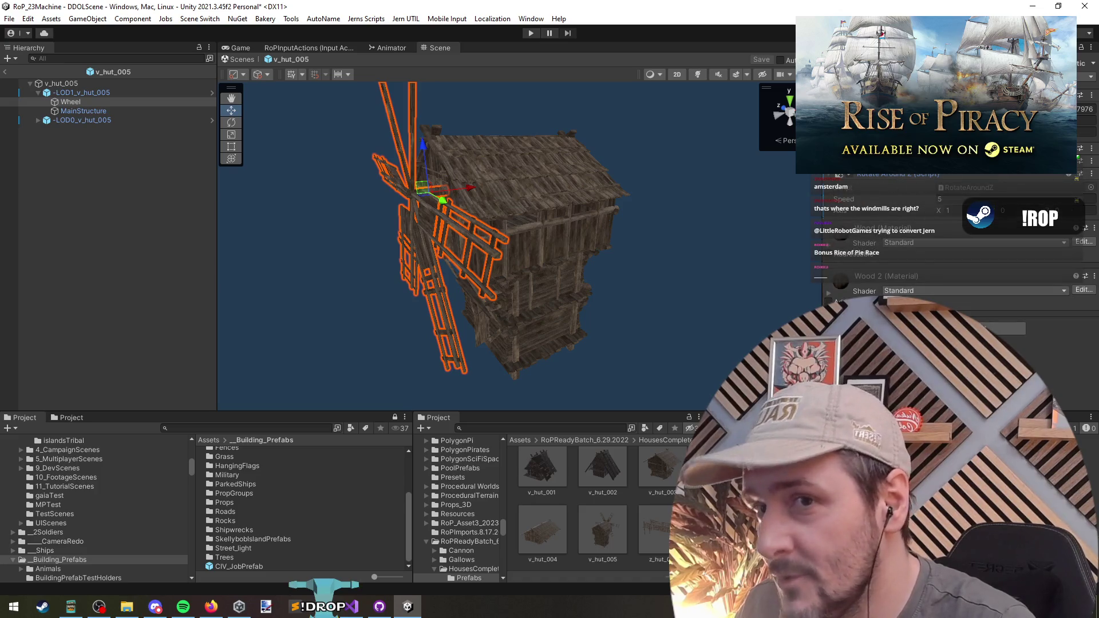
click(105, 111)
click(84, 101)
click(85, 93)
key(Left)
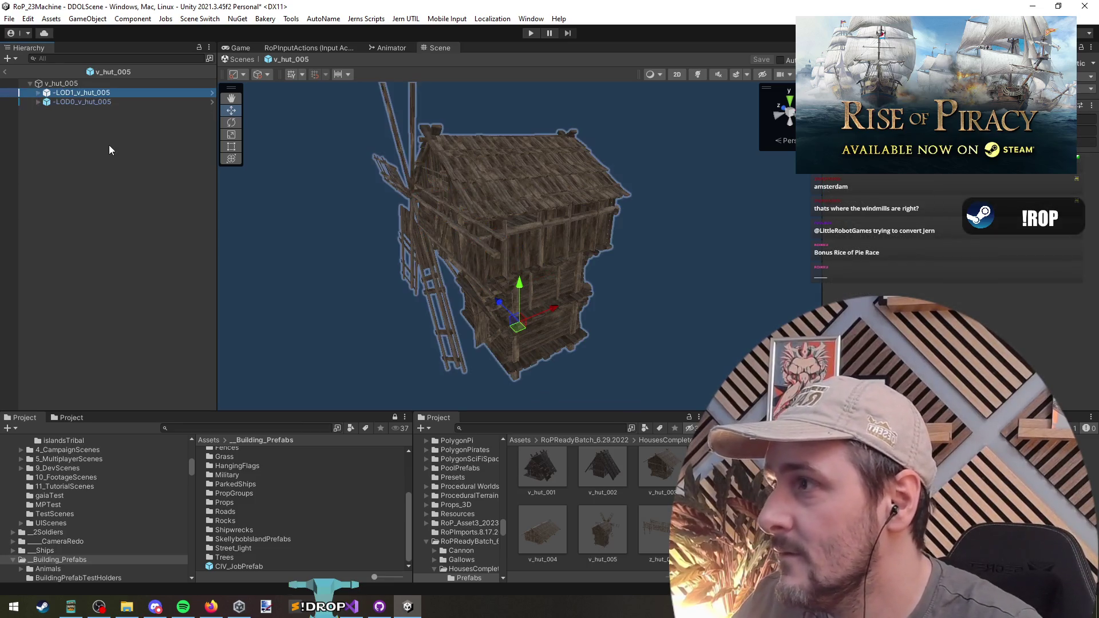
key(Left)
click(888, 266)
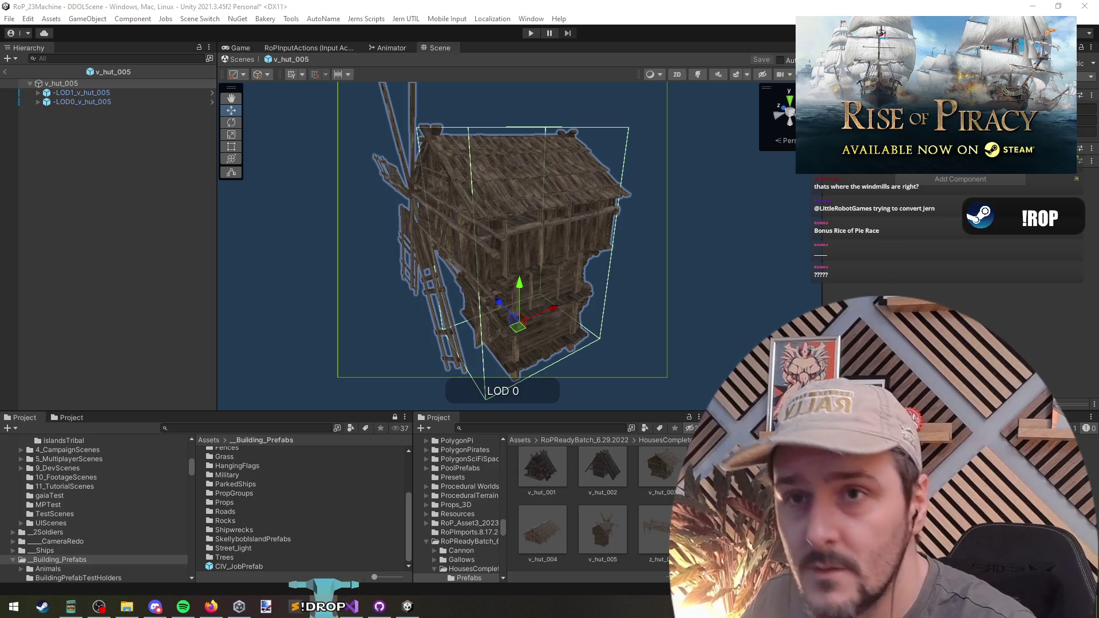
Step: Click through the LOD0, LOD1 and root objects, then exit back to DDOLScene
click(79, 101)
click(83, 90)
click(84, 82)
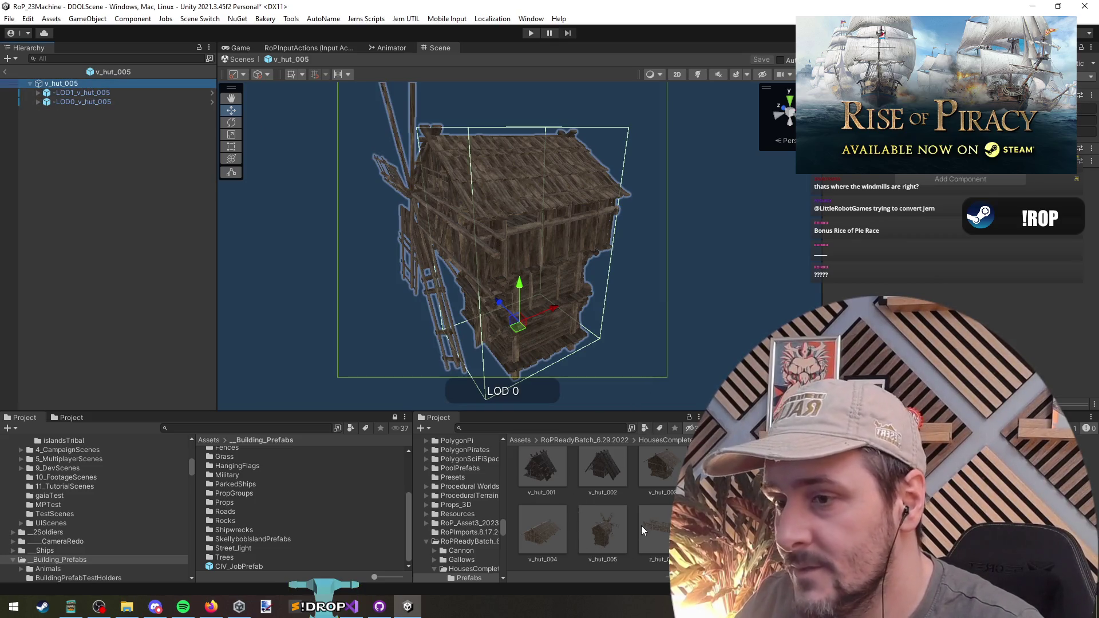
scroll(657, 476, up, 5)
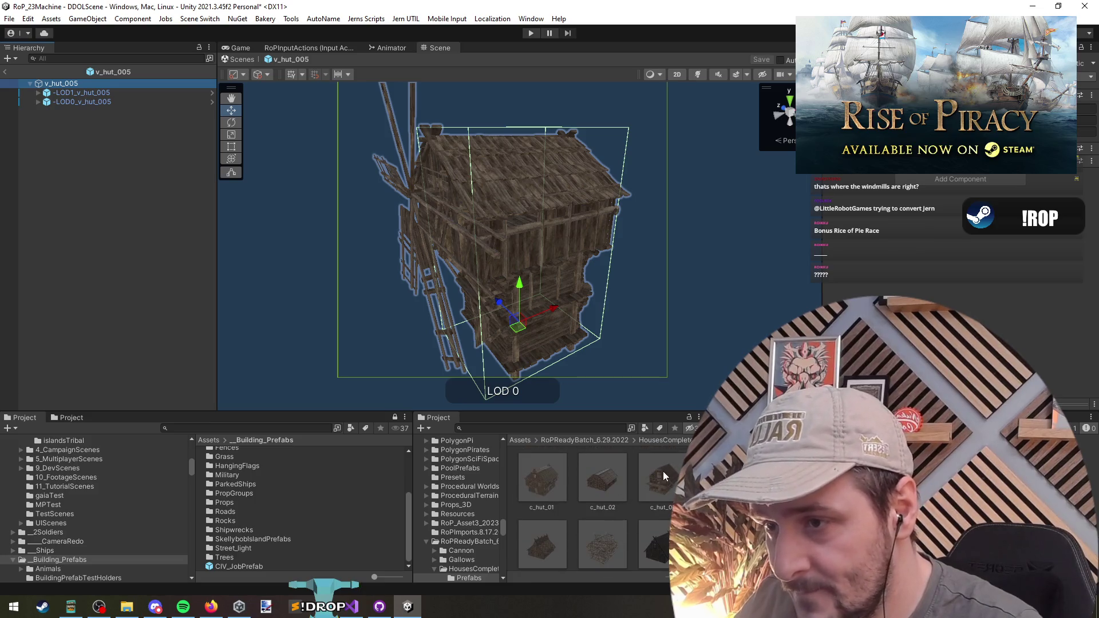
click(116, 73)
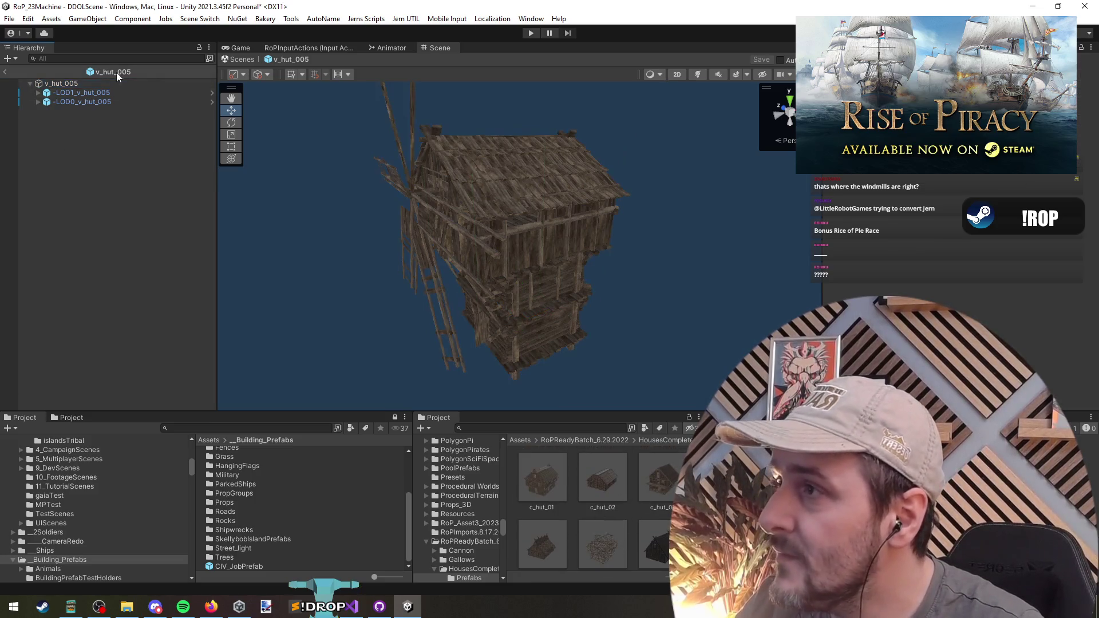
click(5, 72)
click(48, 125)
Step: Unload Tribal802, then search 'dev_flat' and add the DEV_FLAT scene to the Hierarchy
right_click(48, 125)
click(87, 194)
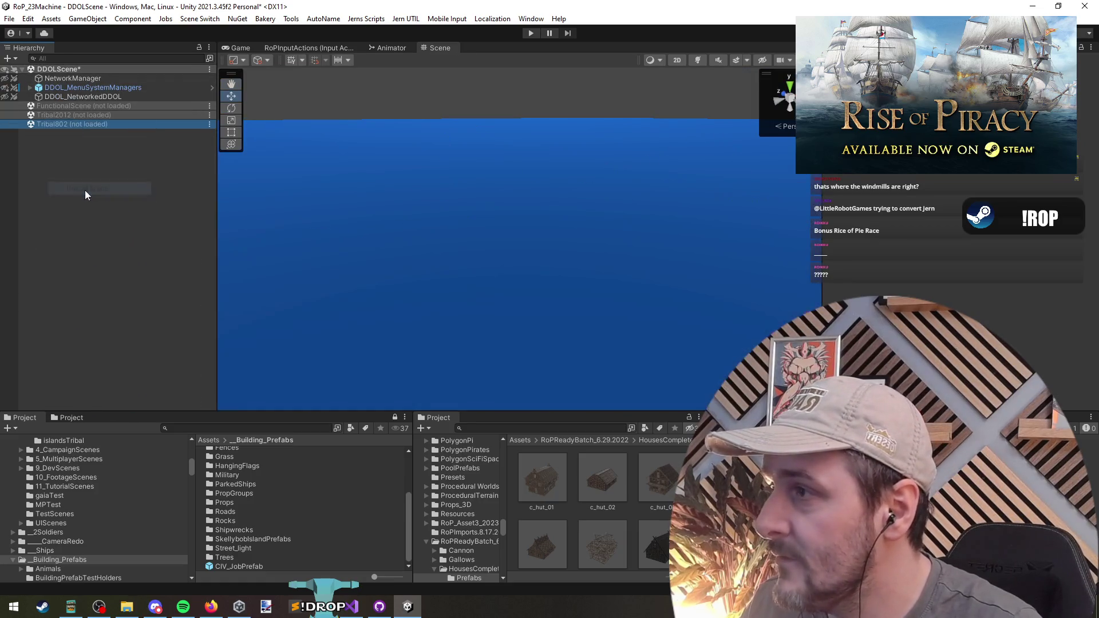
click(510, 428)
text(dev_flat)
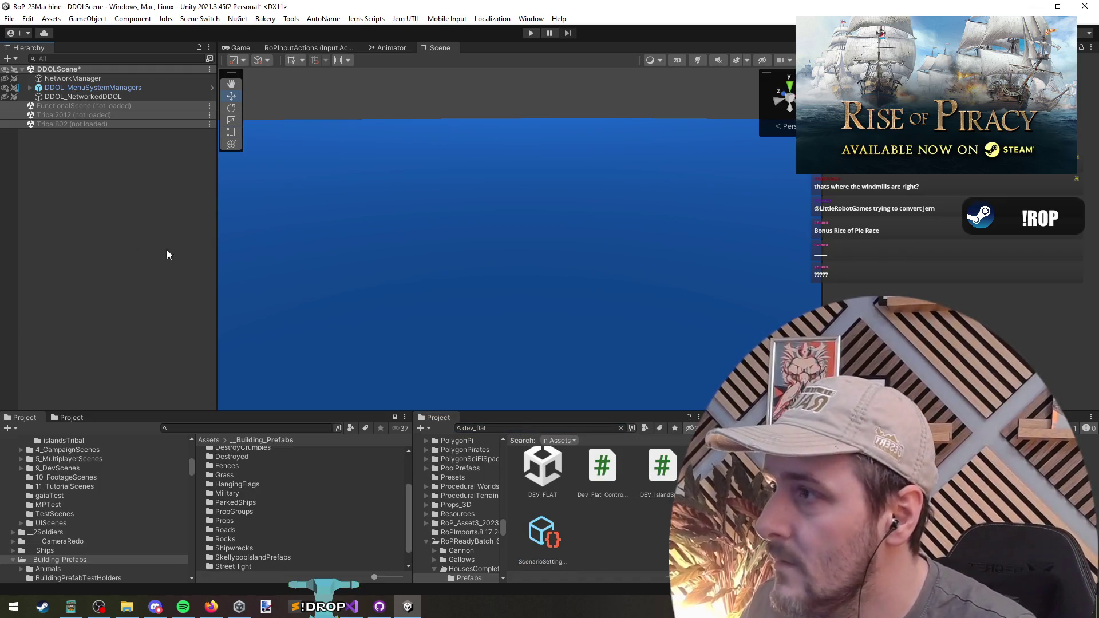
mouse_move(541, 475)
mouse_down()
mouse_move(101, 188)
mouse_move(70, 139)
mouse_up()
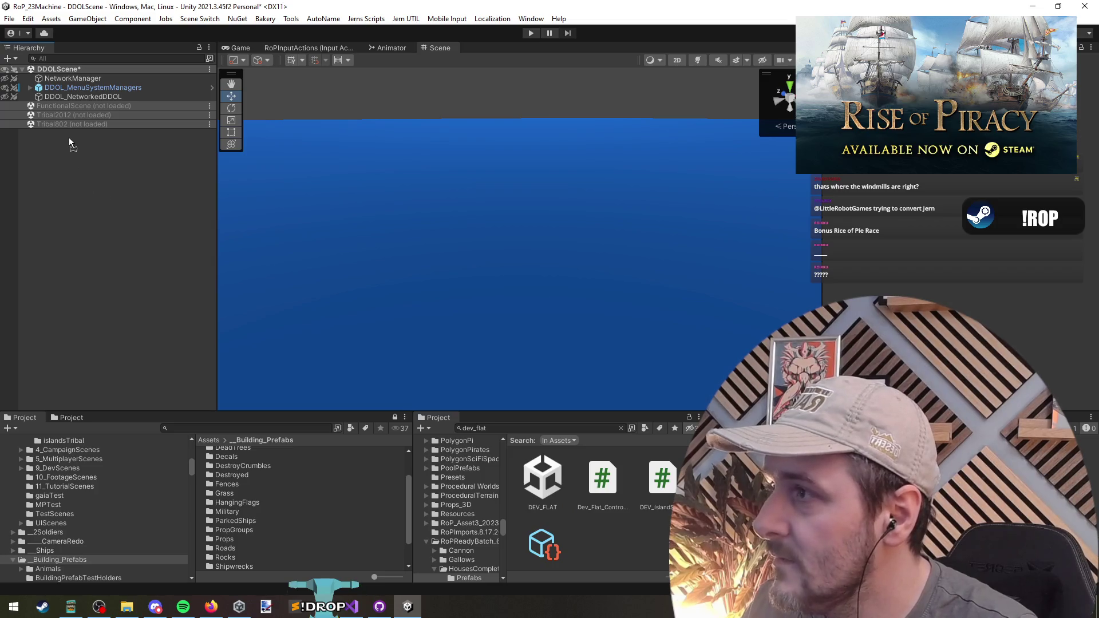
mouse_move(156, 216)
mouse_down()
mouse_move(112, 190)
mouse_move(108, 204)
mouse_up()
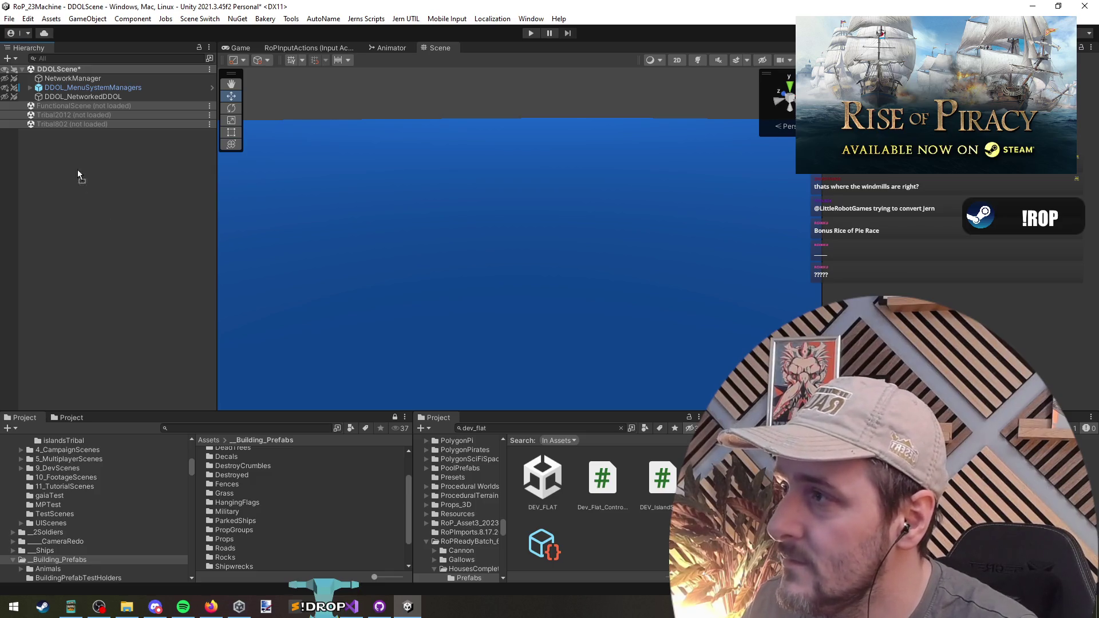
drag(94, 380, 92, 287)
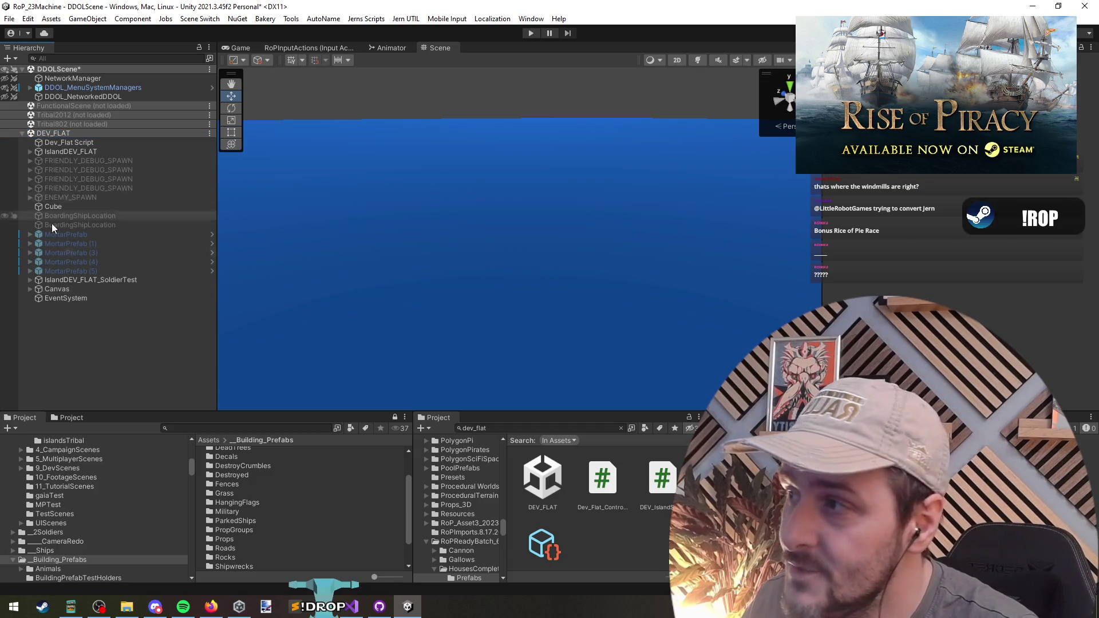
Step: Inspect DEV_FLAT's BoardingShipLocation, gate walls, tower_corner (7) and CharacterLargeGroup, then collapse IslandDEV_FLAT
click(113, 224)
mouse_move(496, 245)
mouse_down()
mouse_move(735, 209)
mouse_move(256, 228)
mouse_move(365, 244)
mouse_move(399, 224)
mouse_move(257, 213)
mouse_move(735, 210)
mouse_move(661, 214)
mouse_move(618, 246)
mouse_move(611, 336)
mouse_move(455, 272)
mouse_move(441, 247)
mouse_move(439, 282)
mouse_up()
click(377, 198)
key(f)
click(77, 227)
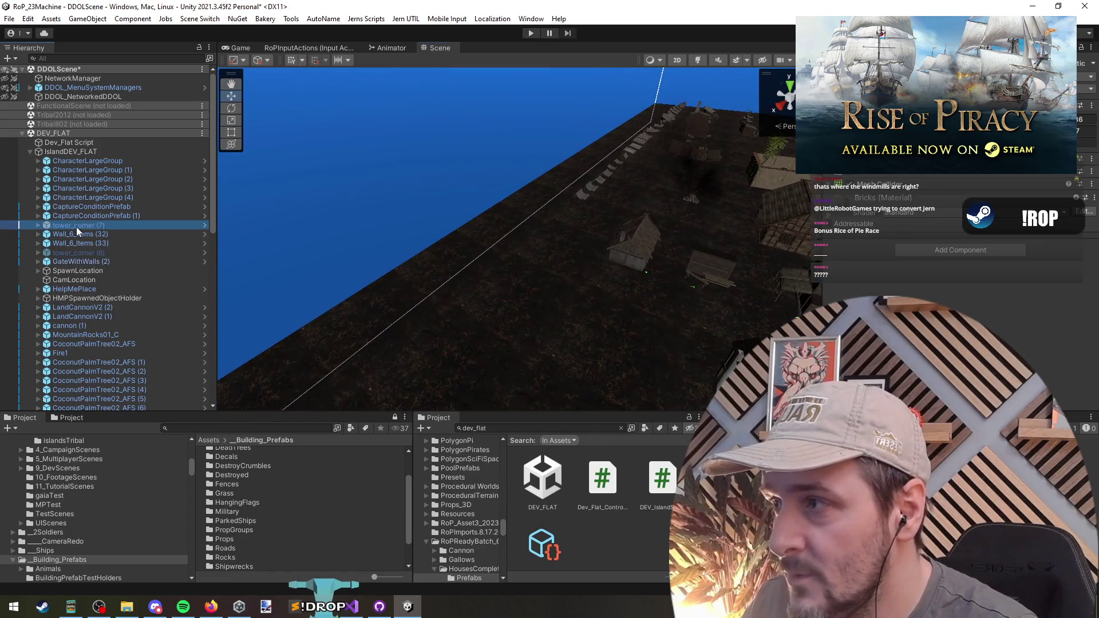
click(87, 160)
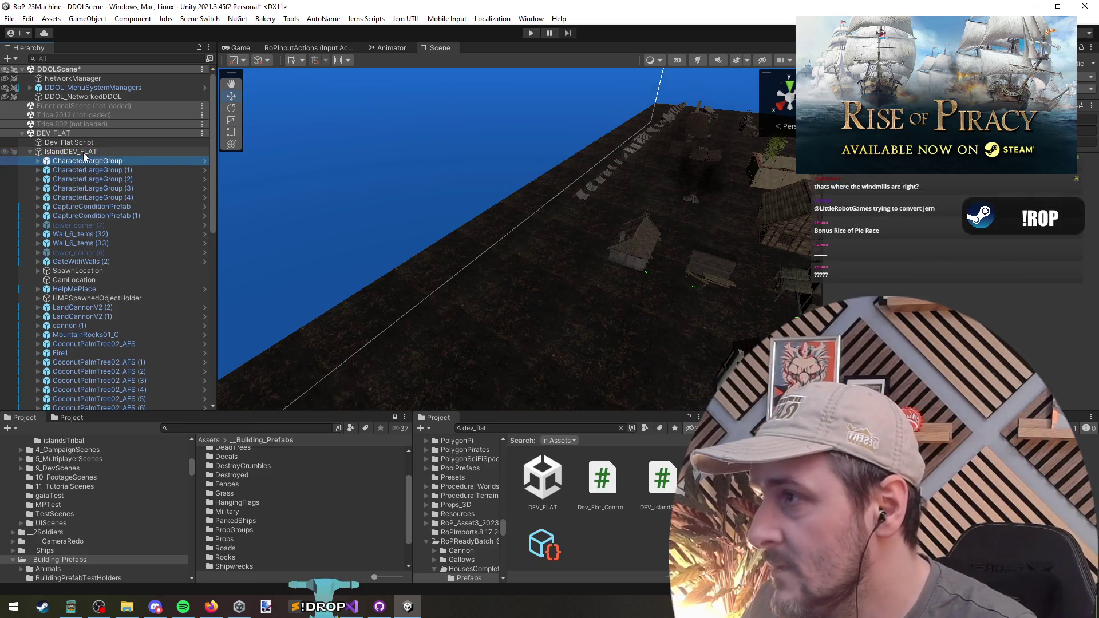
click(83, 152)
key(Left)
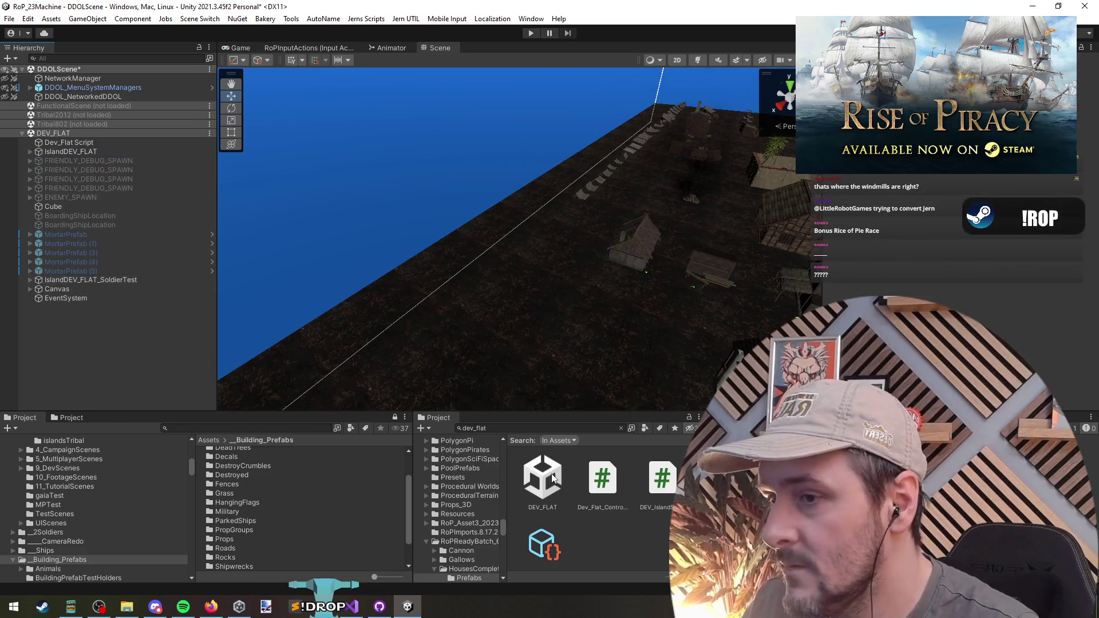
Step: Search 'v_hut_005' and locate the LOD0 and LOD1 windmill model assets in their folder
click(481, 429)
text(v_hut_005)
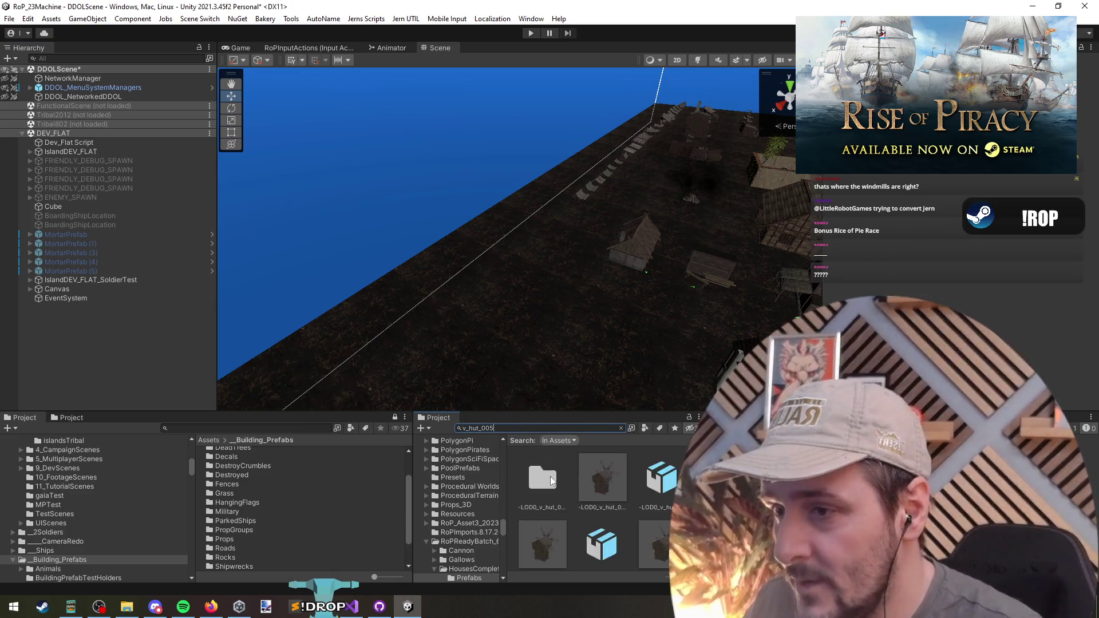
scroll(603, 486, down, 1)
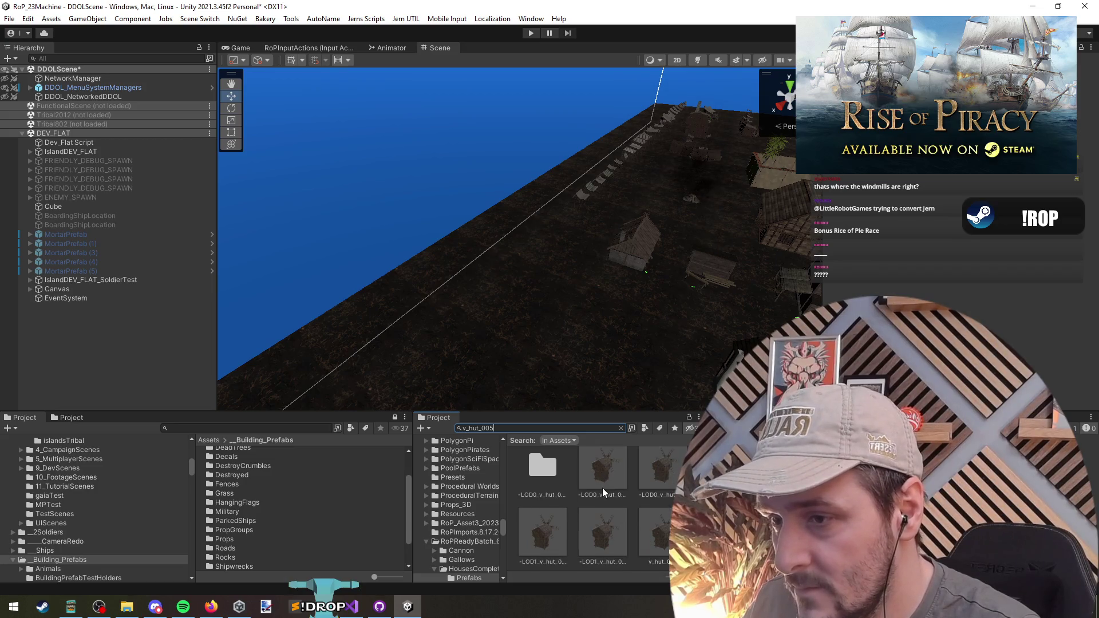
click(603, 483)
click(620, 428)
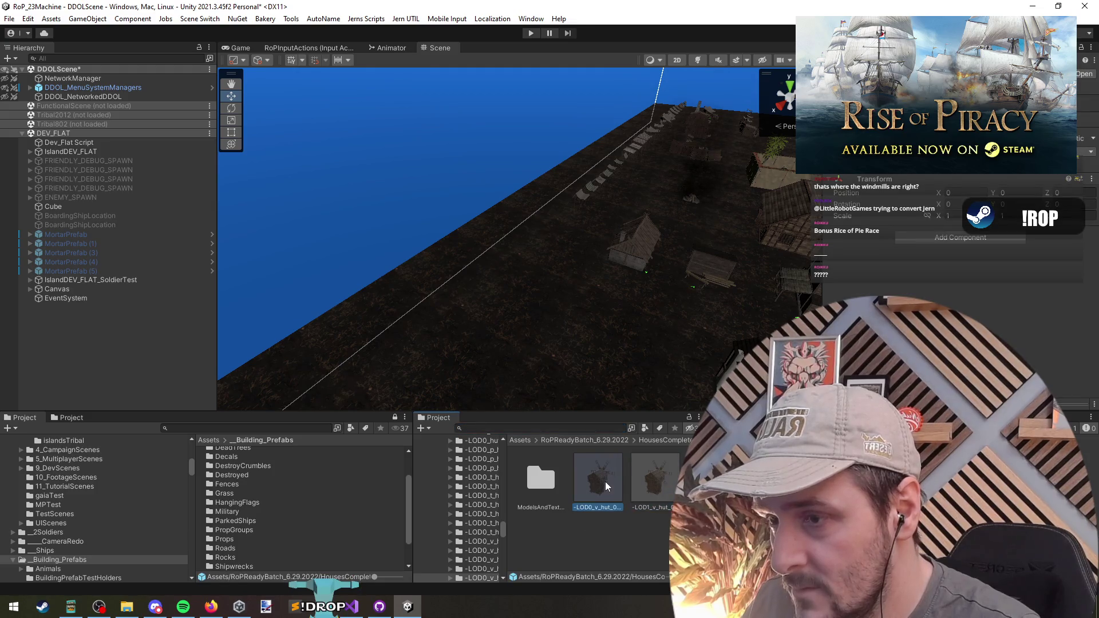
click(664, 481)
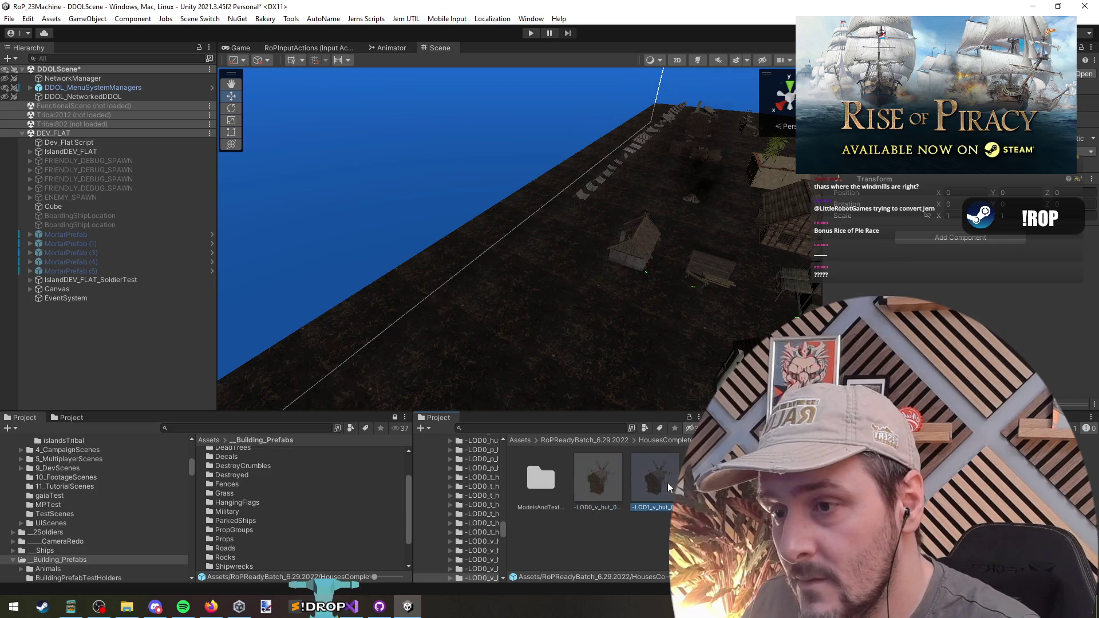
Step: Place the LOD1 windmill model in the scene and inspect its blades piece
drag(655, 481, 70, 331)
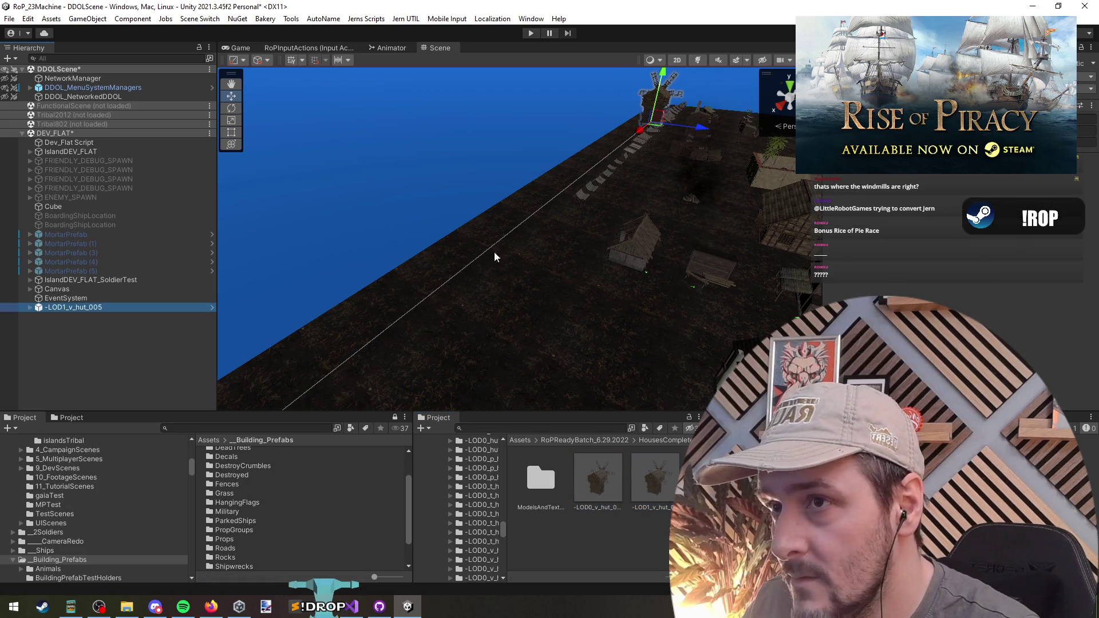
key(f)
click(96, 309)
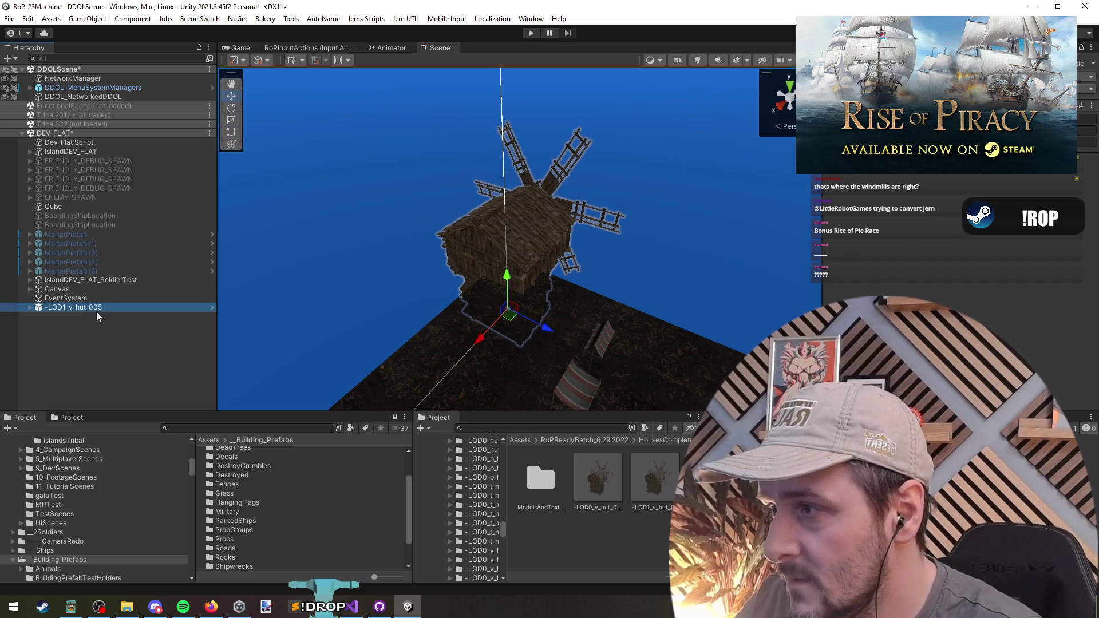
key(Right)
click(110, 325)
Step: Add the LOD0 model, check its body piece, then delete both loose models
drag(598, 481, 109, 343)
key(Right)
key(Right)
key(Down)
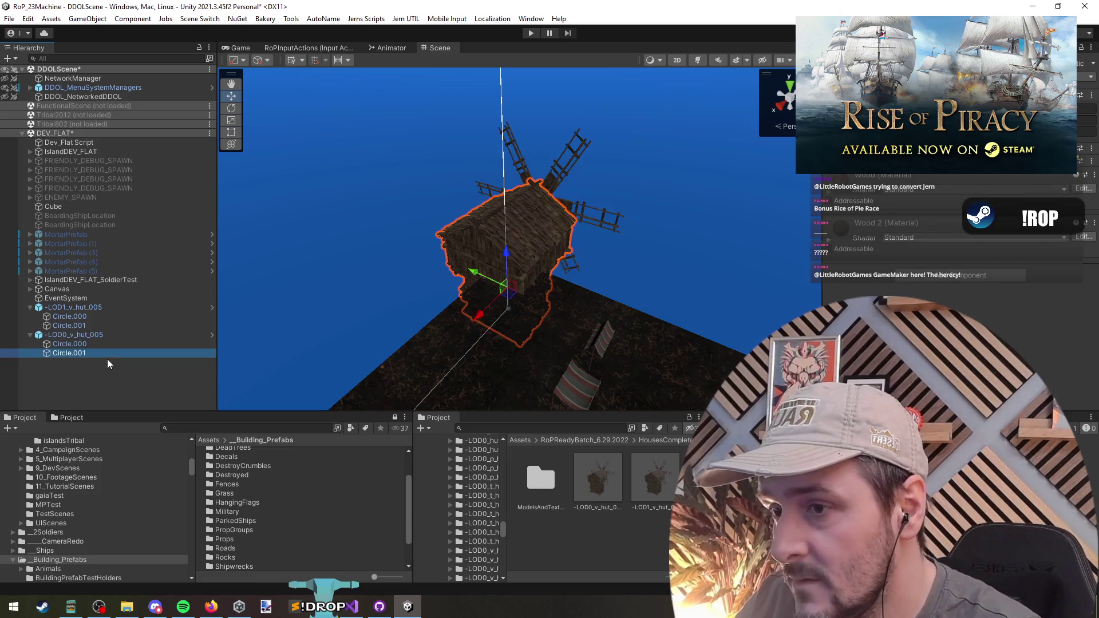
click(74, 335)
key(Delete)
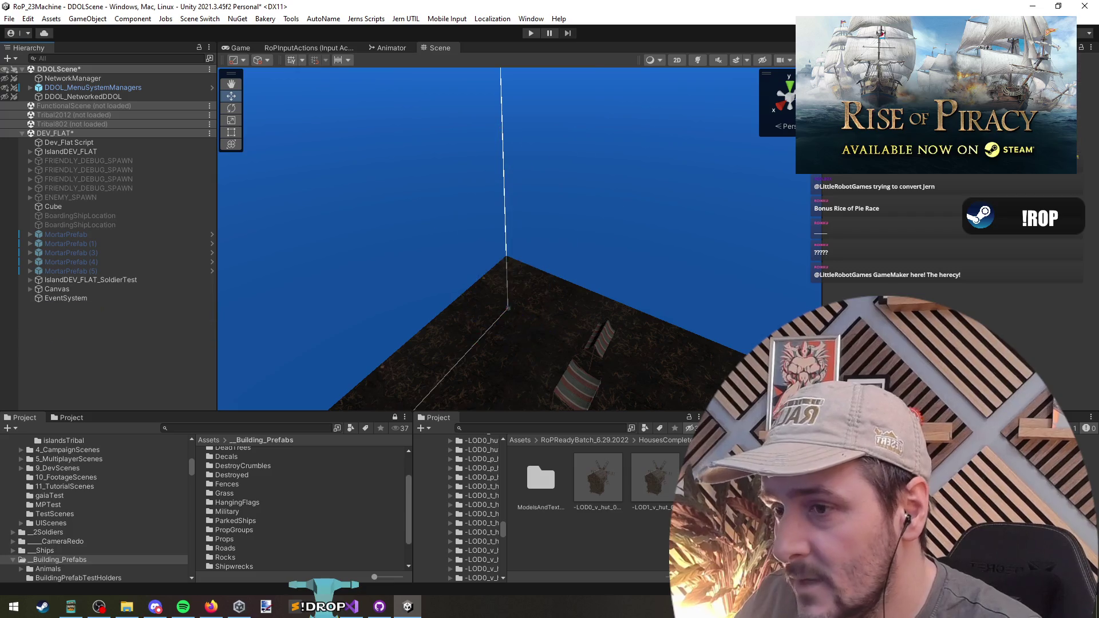
Step: Navigate to the HousesComplete Prefabs folder of finished huts
click(664, 440)
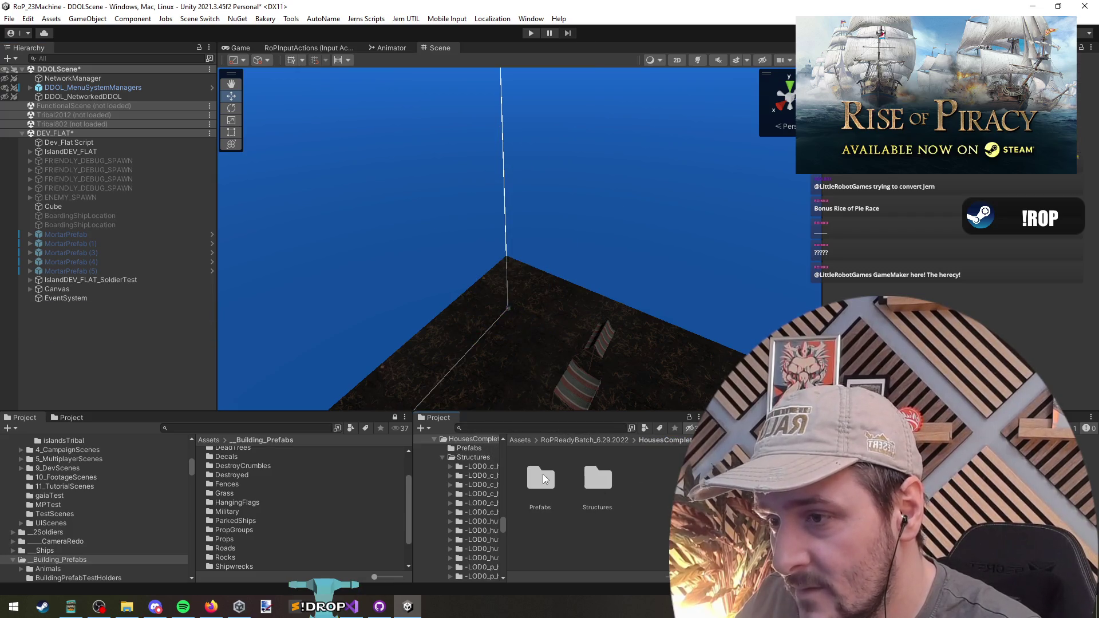
double_click(597, 479)
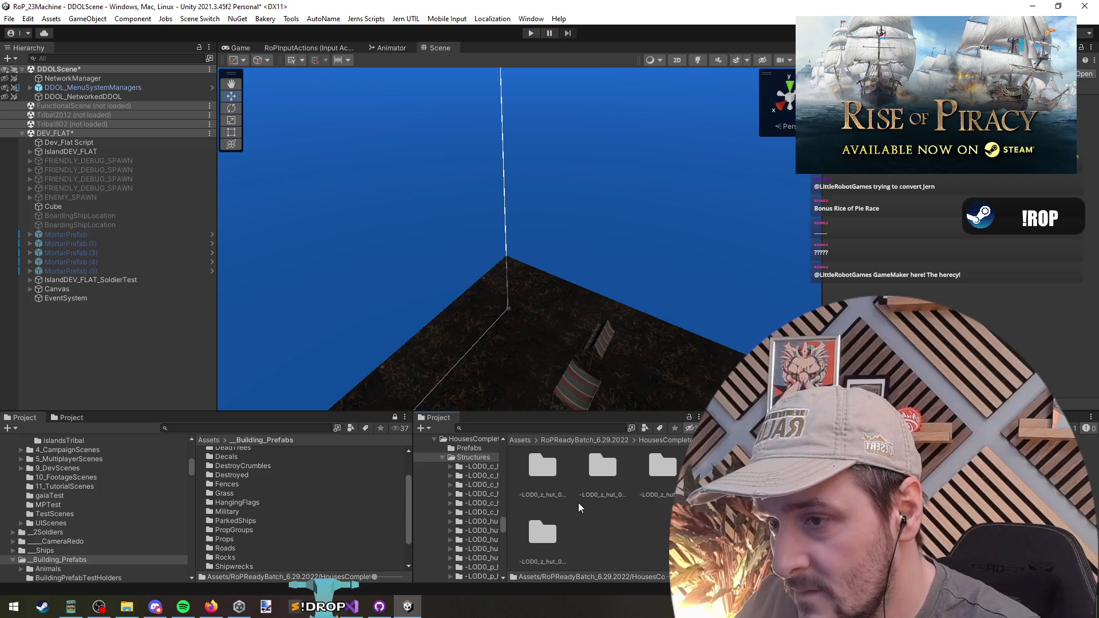
key(BackSpace)
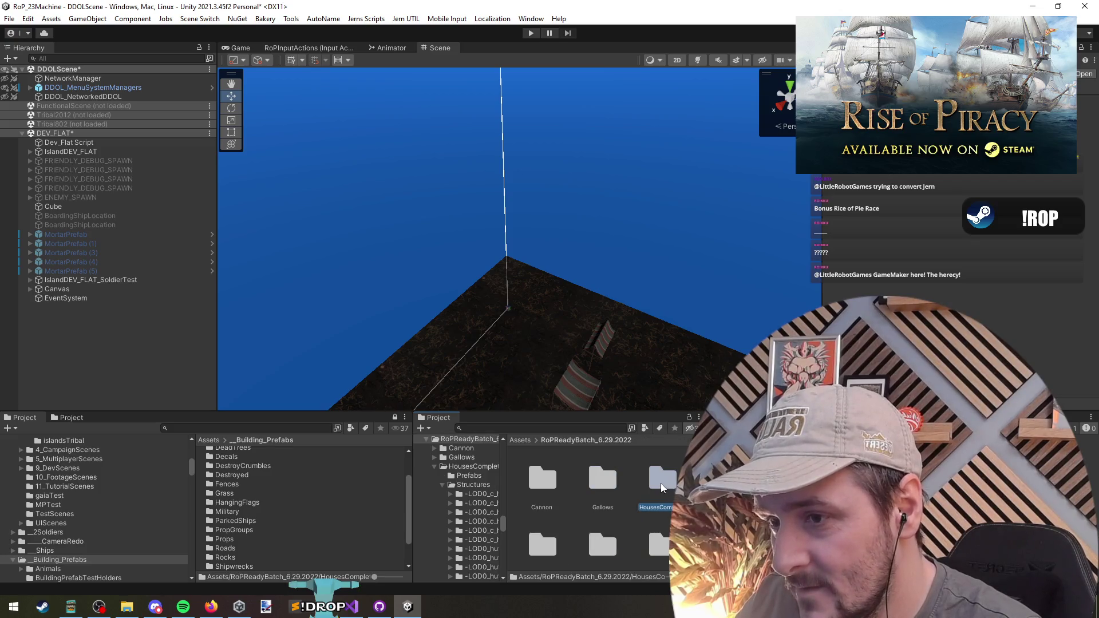
double_click(662, 484)
double_click(544, 482)
scroll(616, 485, down, 5)
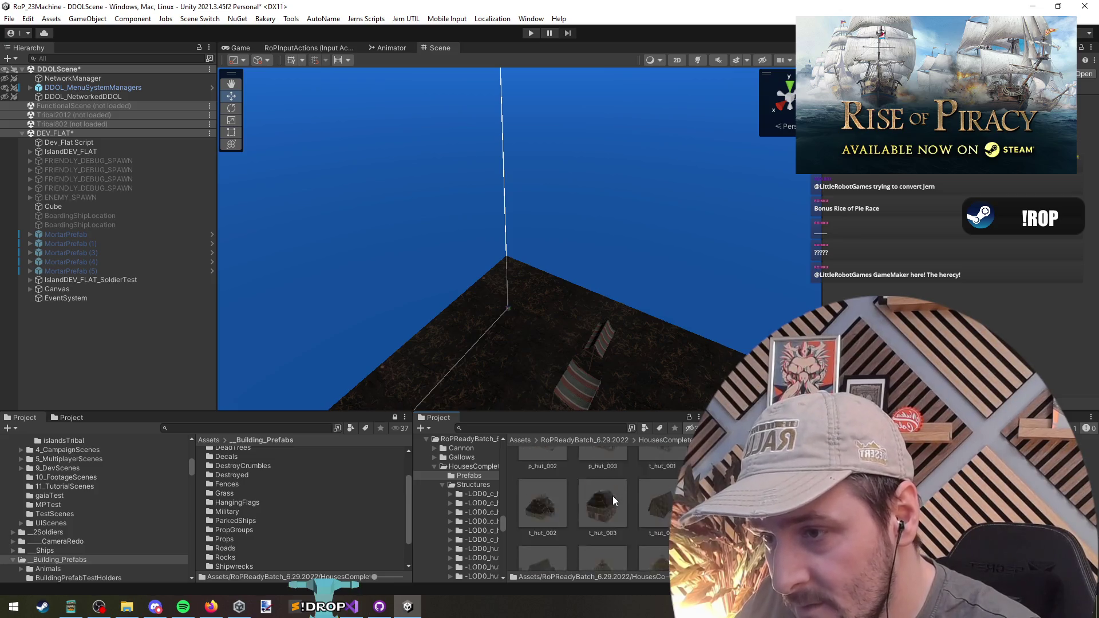
scroll(612, 501, down, 3)
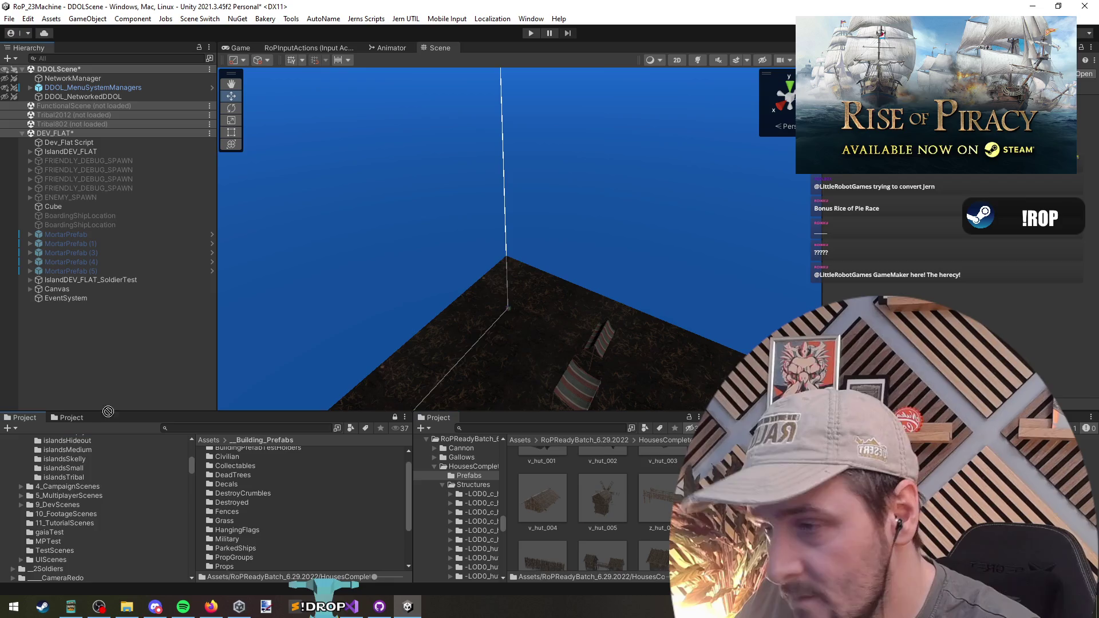
Step: Place the v_hut_005 prefab in DEV_FLAT and orbit around it to inspect its wheel
drag(121, 417, 54, 343)
key(f)
mouse_move(458, 258)
mouse_down()
mouse_move(410, 250)
mouse_move(473, 269)
mouse_move(436, 250)
mouse_move(517, 88)
mouse_up()
click(506, 113)
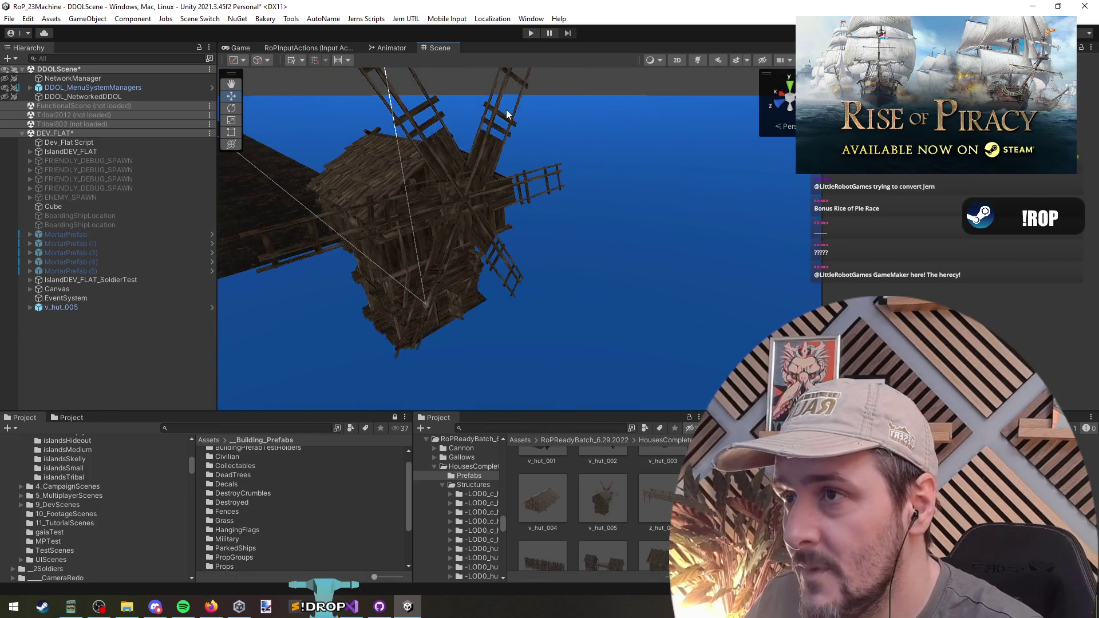
click(501, 117)
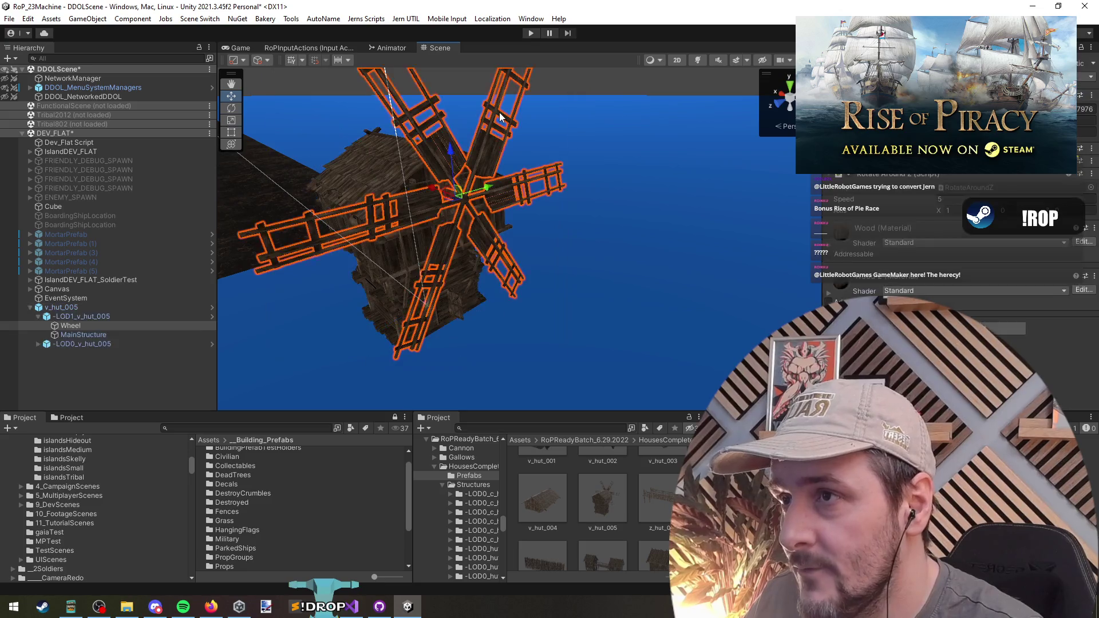
Step: Check the MainStructure, LOD0 and LOD1 wheel parts, then collapse and frame the prefab
click(88, 336)
click(95, 344)
click(96, 353)
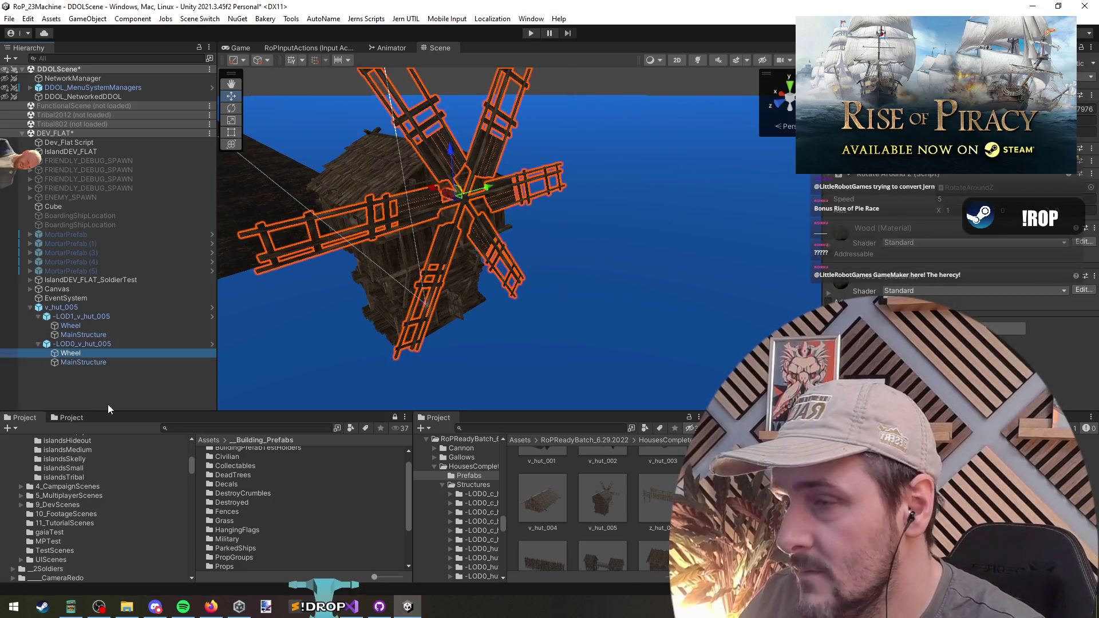
click(76, 325)
click(78, 307)
key(Left)
key(f)
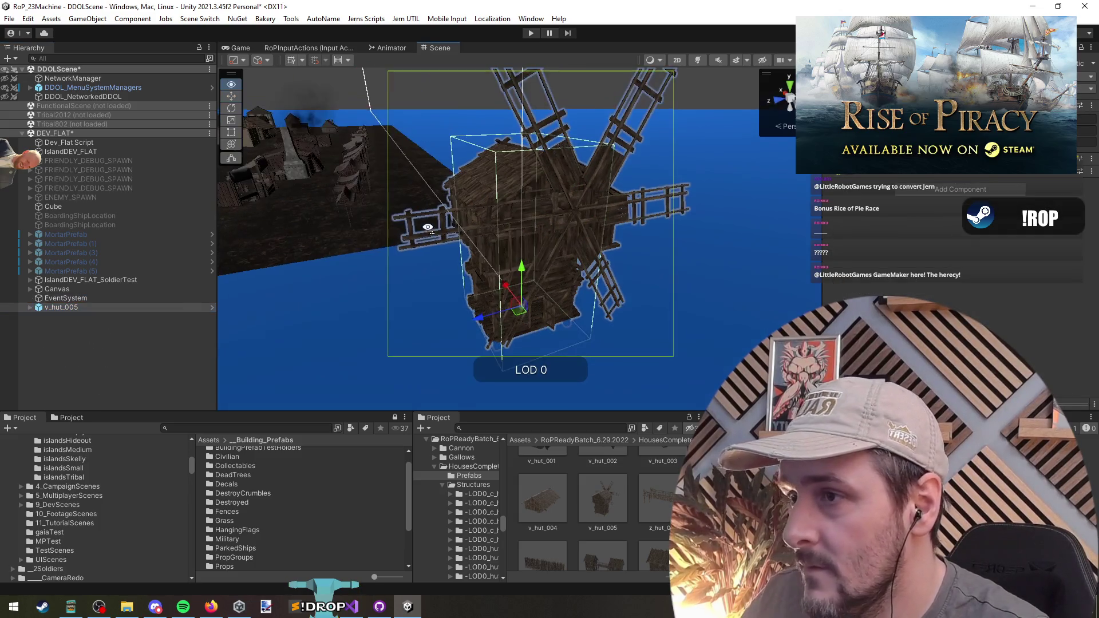
Step: Move the windmill to the far edge of the island and reframe it with LOD children shown
scroll(399, 225, up, 5)
scroll(399, 225, down, 10)
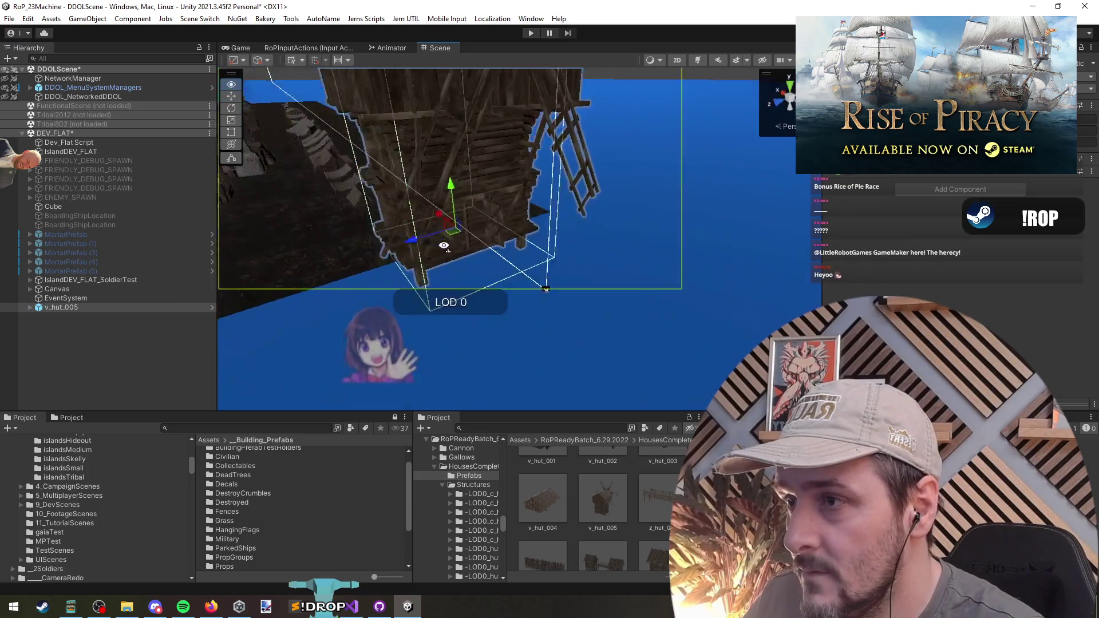
mouse_move(679, 258)
mouse_down()
mouse_move(406, 114)
mouse_move(446, 134)
mouse_move(492, 108)
mouse_move(431, 213)
mouse_move(287, 287)
mouse_up()
key(f)
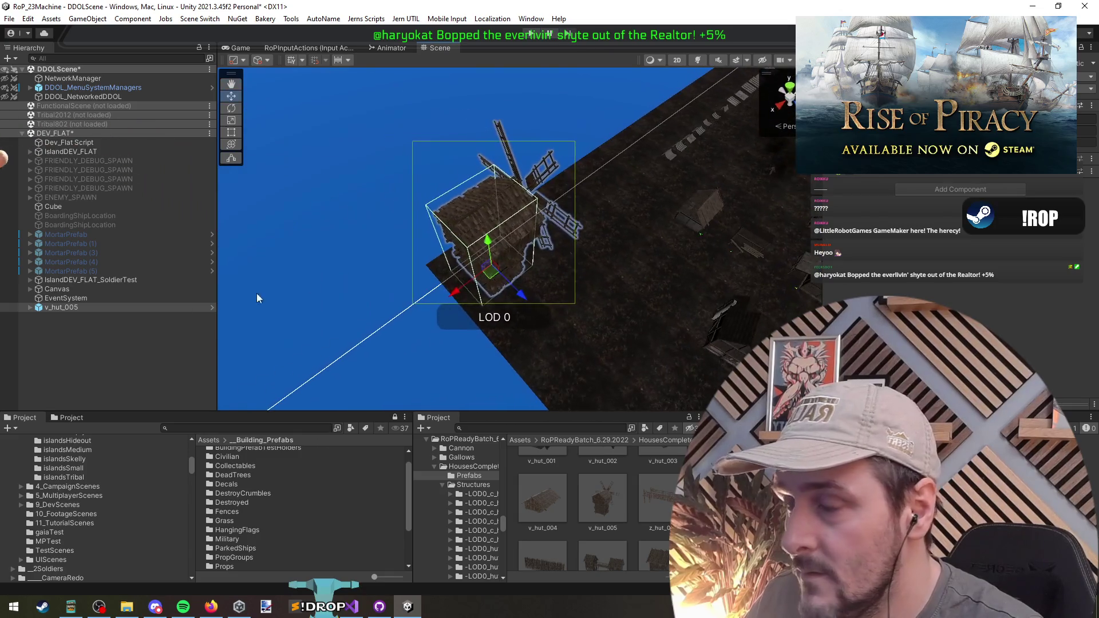
double_click(70, 307)
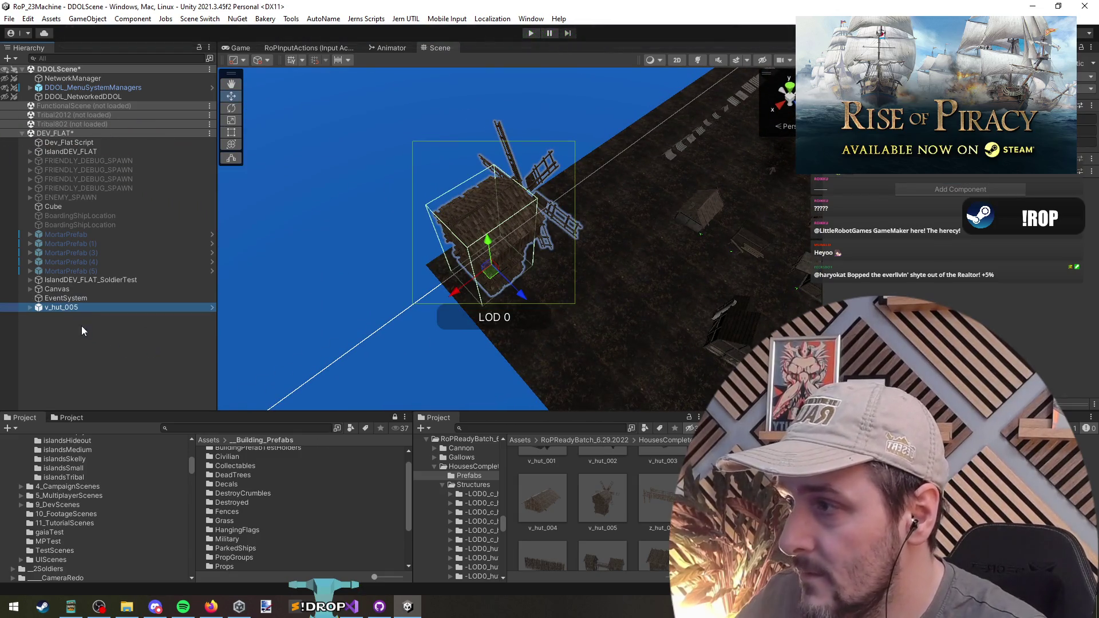
key(Right)
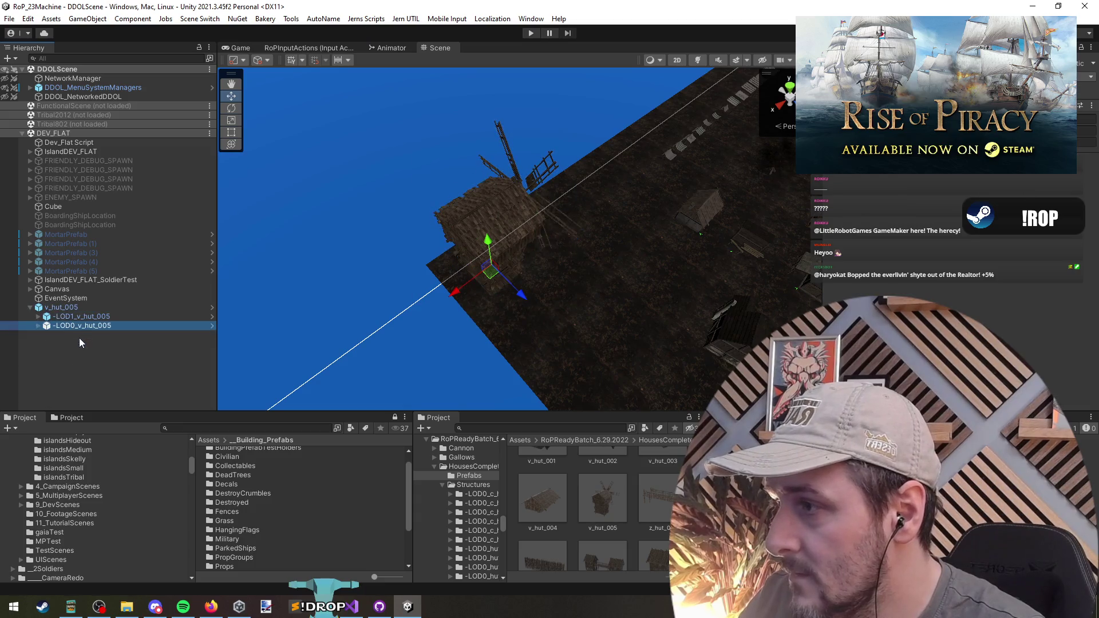
click(82, 339)
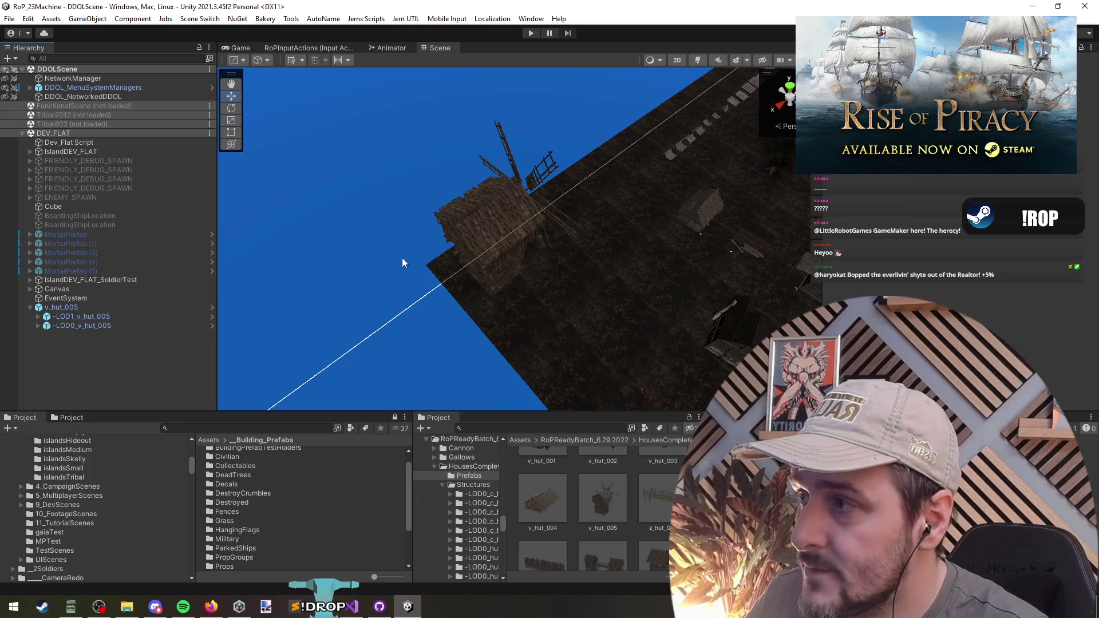
mouse_move(458, 258)
mouse_down()
mouse_move(658, 246)
mouse_move(637, 258)
mouse_up()
click(677, 182)
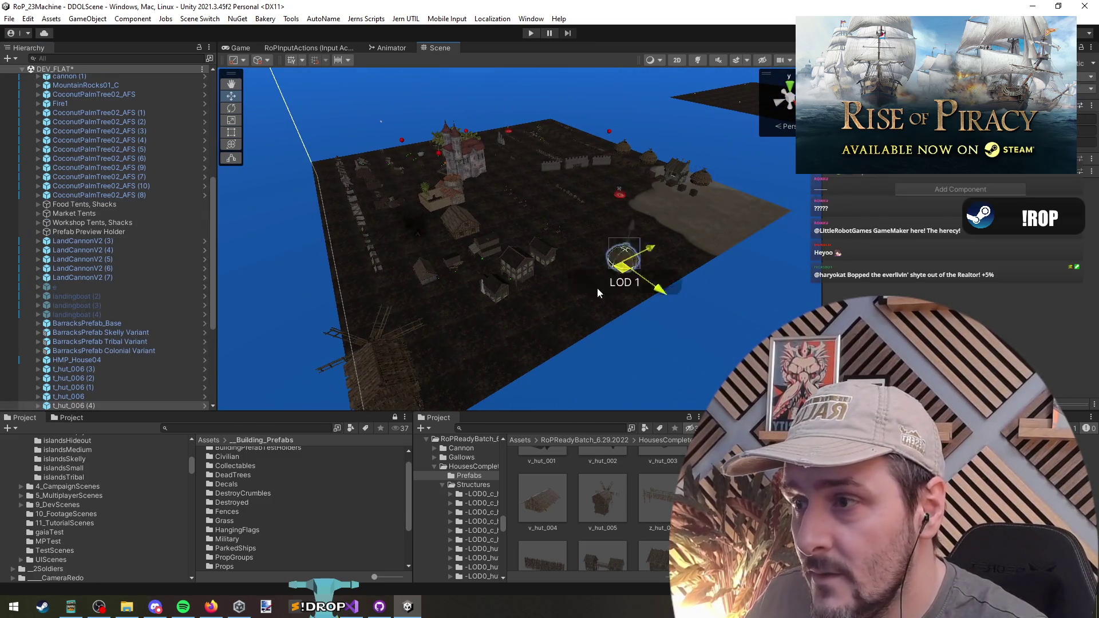
key(f)
drag(400, 343, 334, 314)
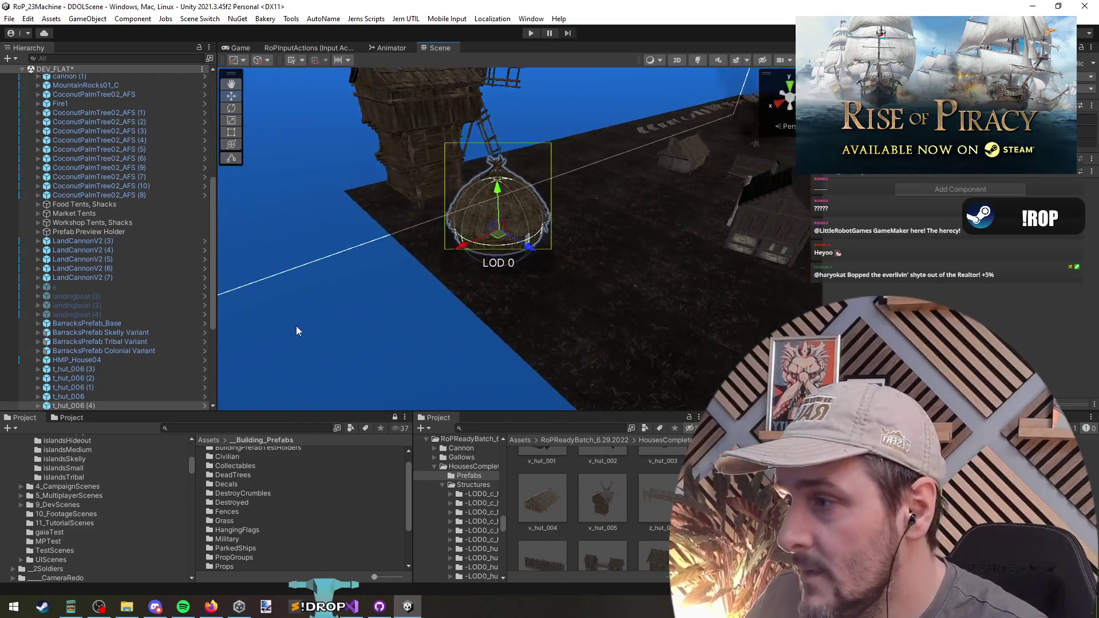
scroll(132, 377, down, 6)
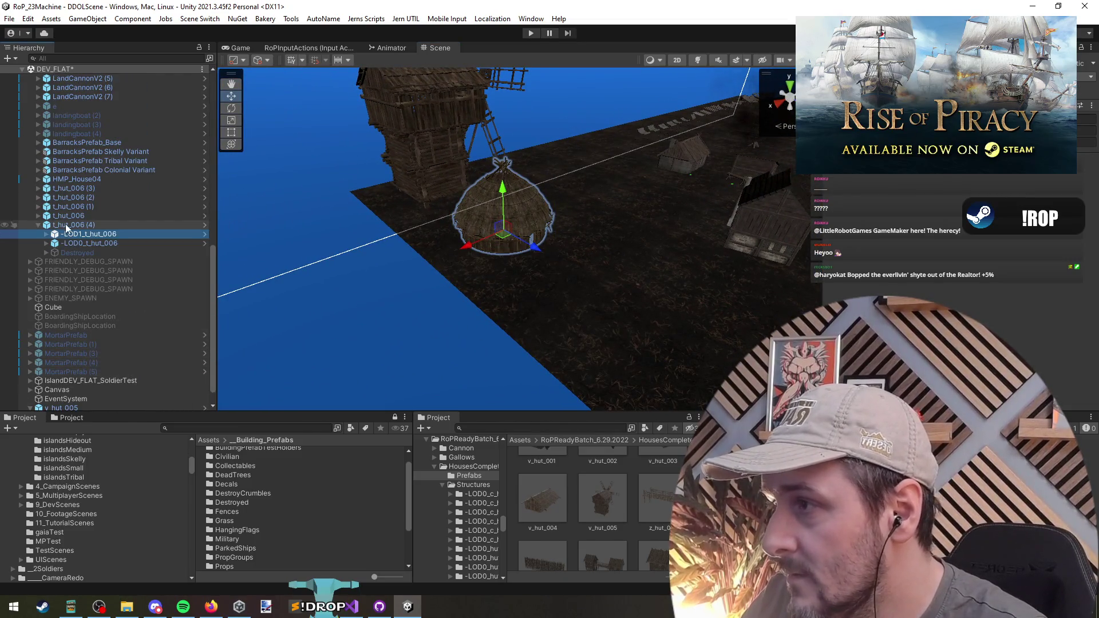
click(91, 232)
drag(63, 387, 73, 232)
key(Right)
key(Down)
key(Down)
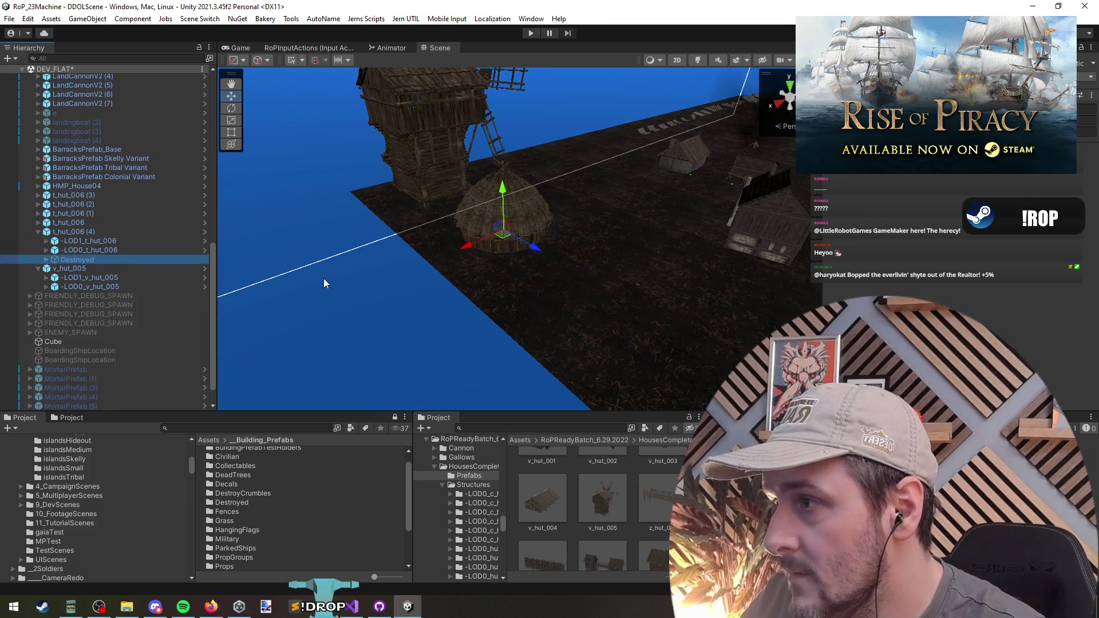
key(Up)
key(Up)
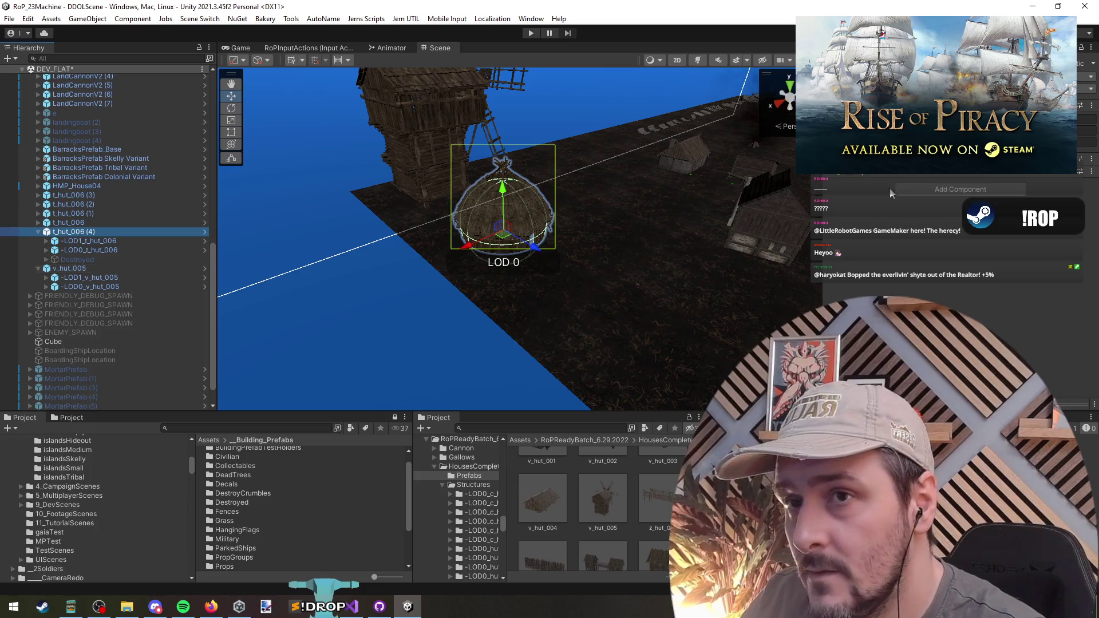
click(115, 259)
key(Right)
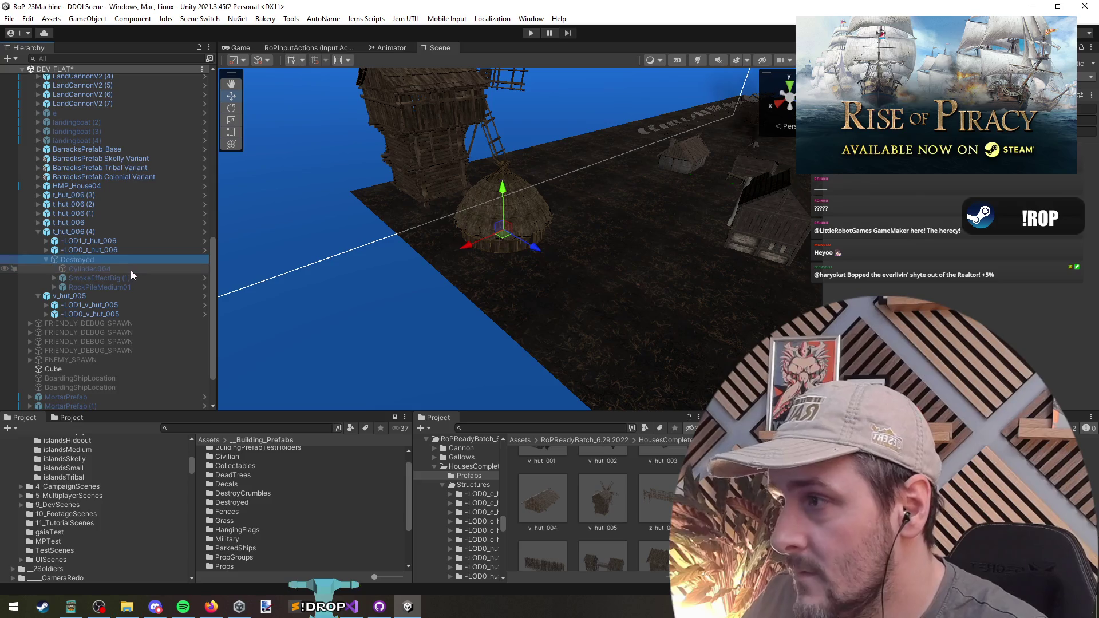
key(alt+shift+a)
scroll(523, 267, up, 2)
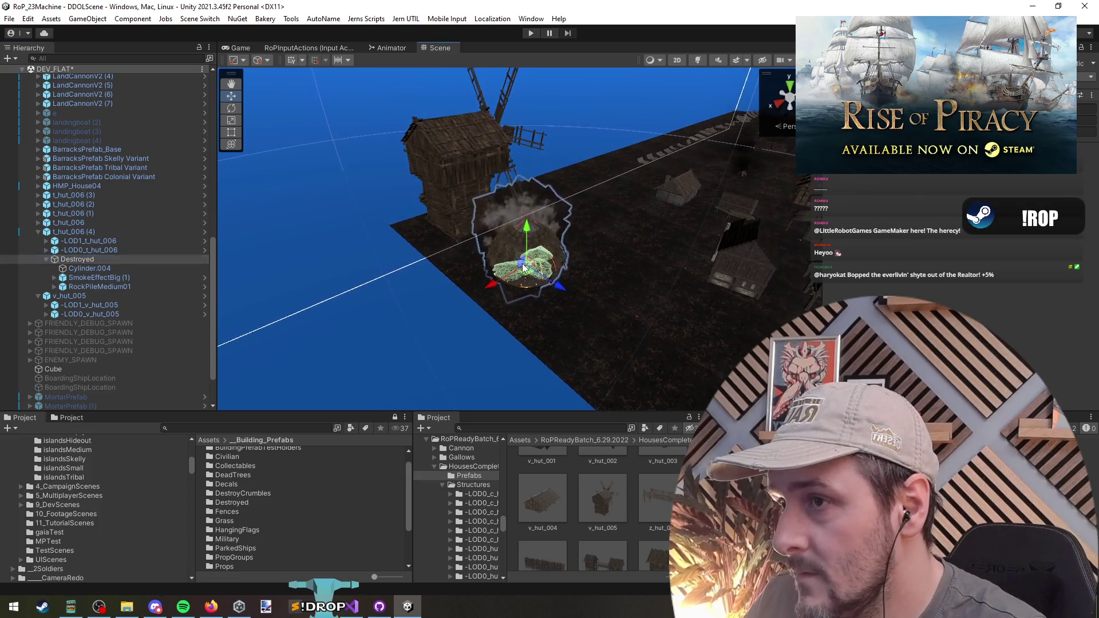
click(84, 260)
key(ctrl+c)
click(140, 296)
key(ctrl+shift+v)
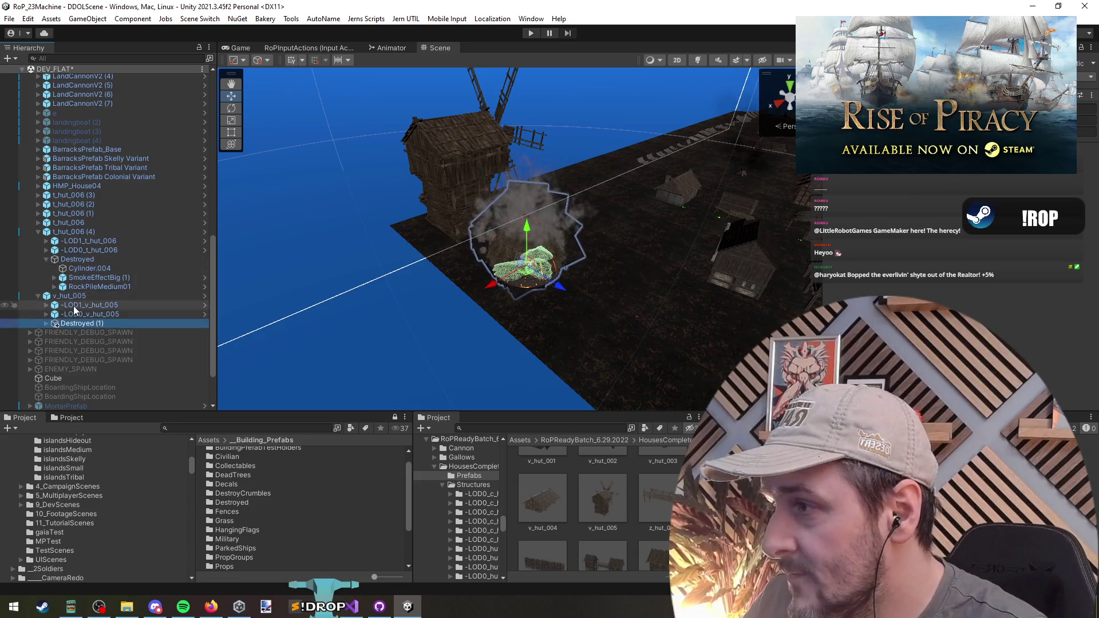
click(75, 232)
key(Delete)
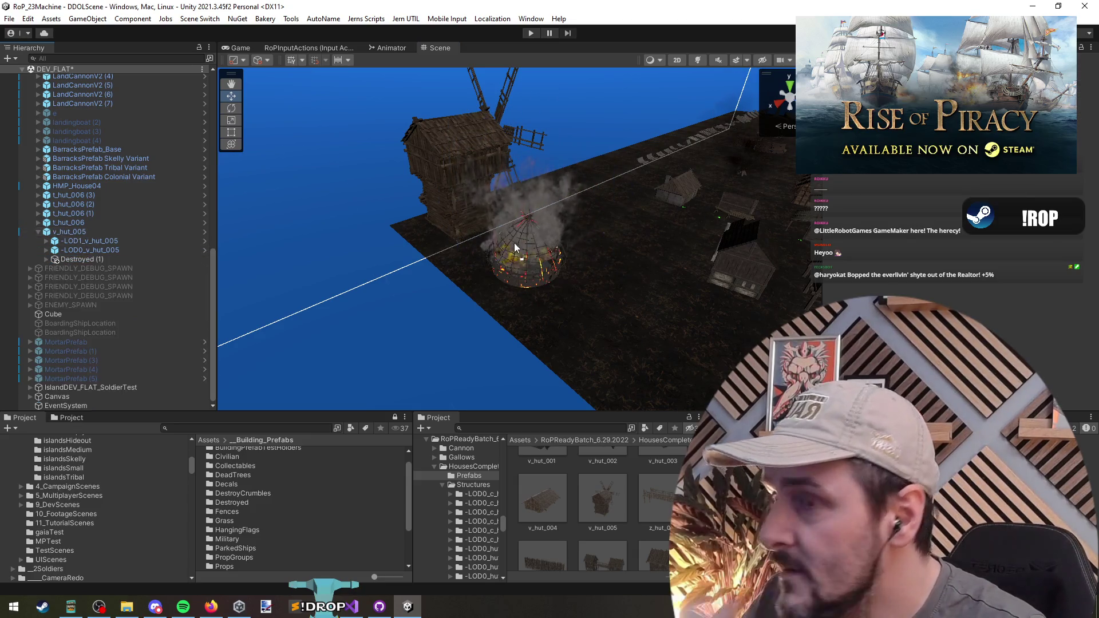
click(114, 260)
key(f)
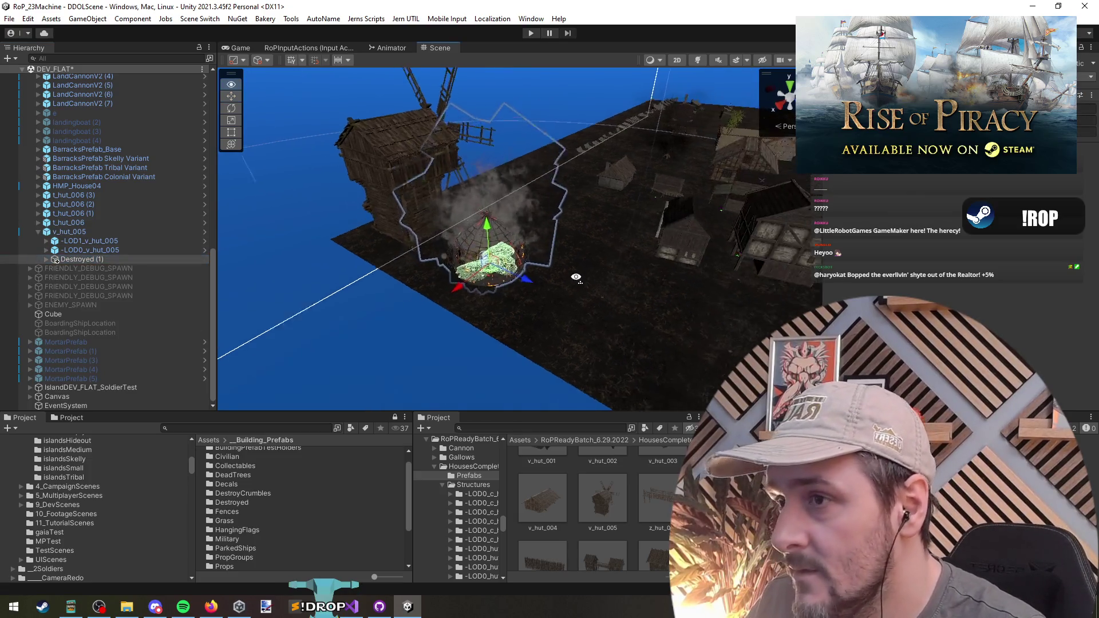
drag(576, 277, 617, 302)
right_click(686, 304)
key(Escape)
click(46, 259)
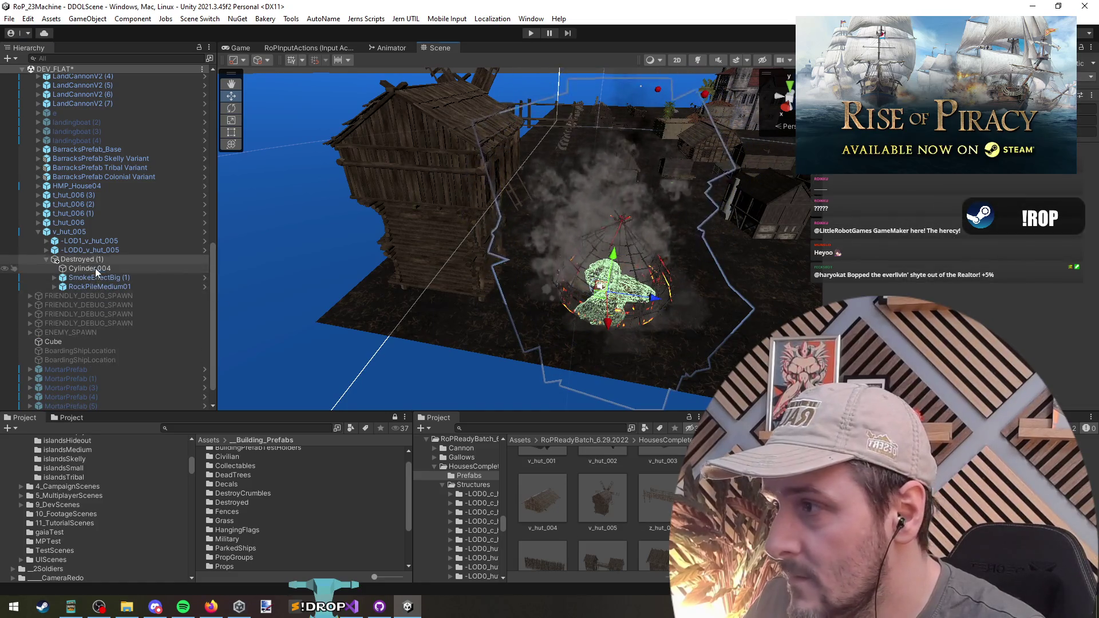
click(69, 232)
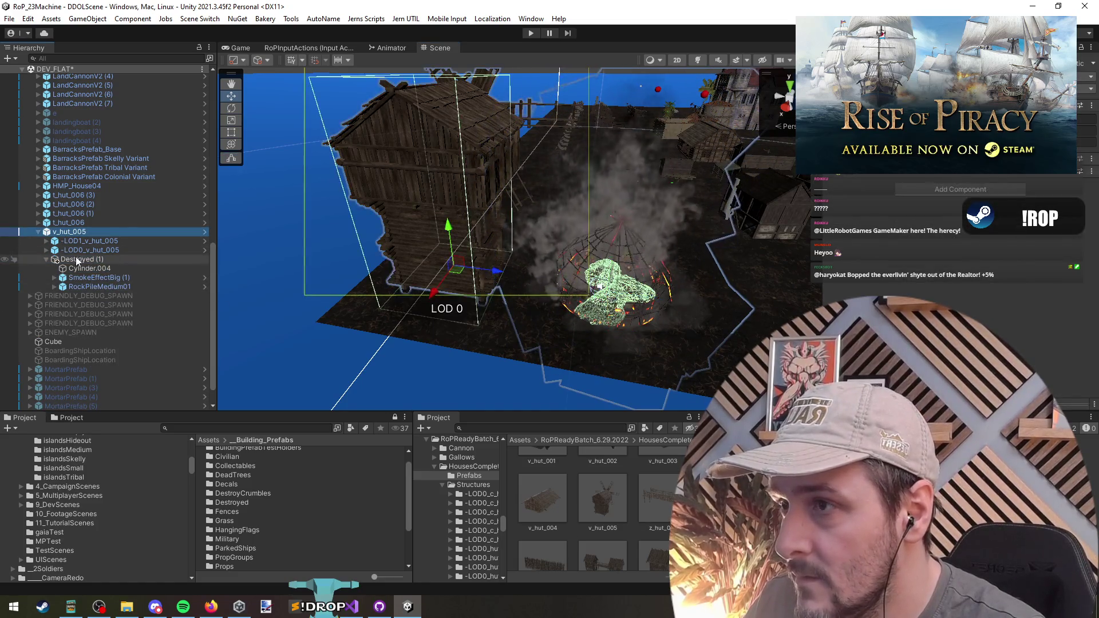
click(76, 260)
key(f)
mouse_move(474, 259)
mouse_down()
mouse_move(569, 302)
mouse_move(516, 241)
mouse_up()
scroll(568, 301, up, 5)
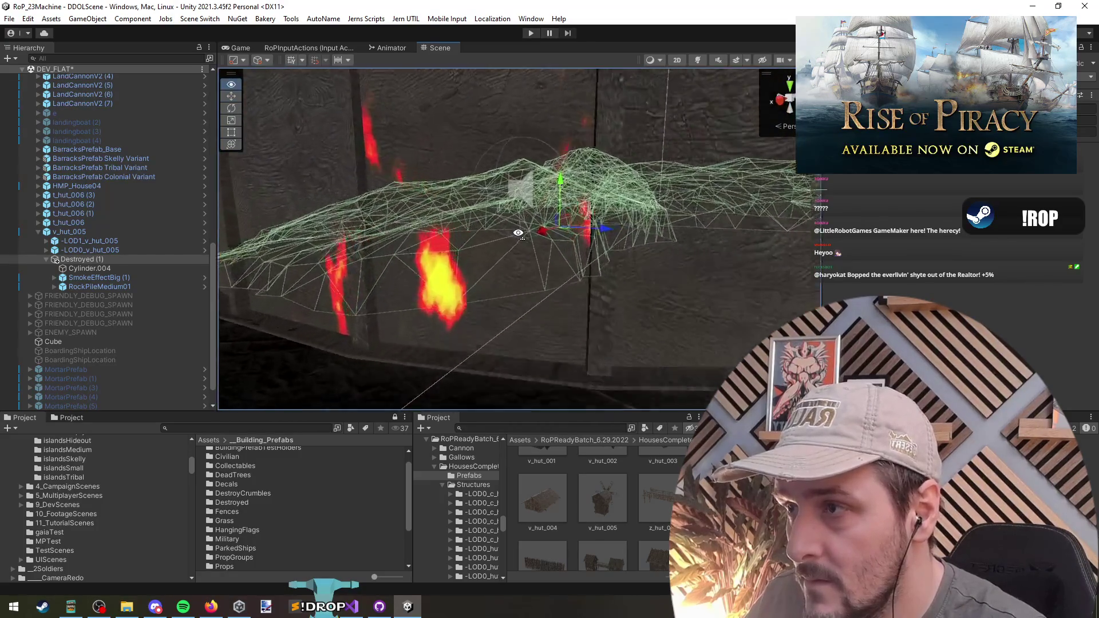
scroll(518, 233, down, 5)
click(517, 240)
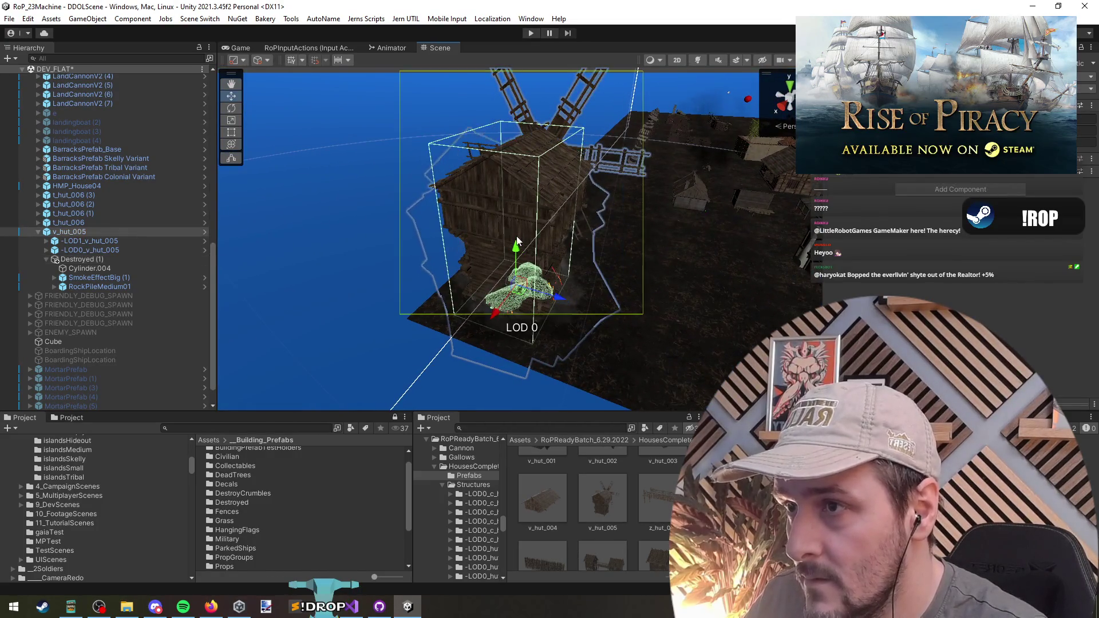
click(86, 250)
click(86, 259)
click(94, 268)
click(106, 278)
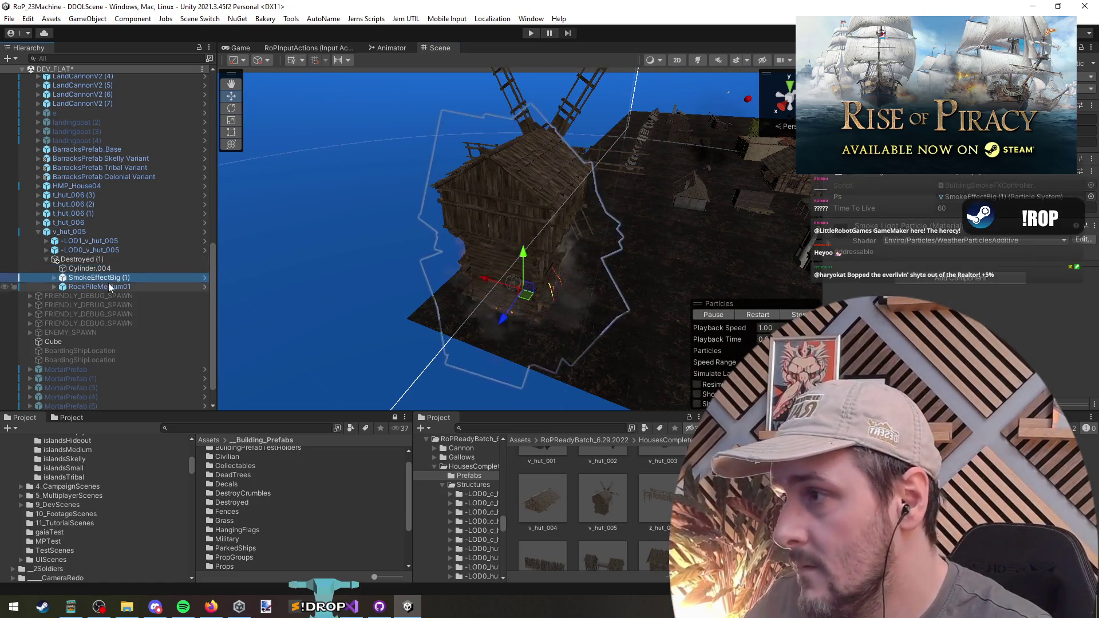
click(107, 286)
ctrl+click(109, 277)
click(691, 201)
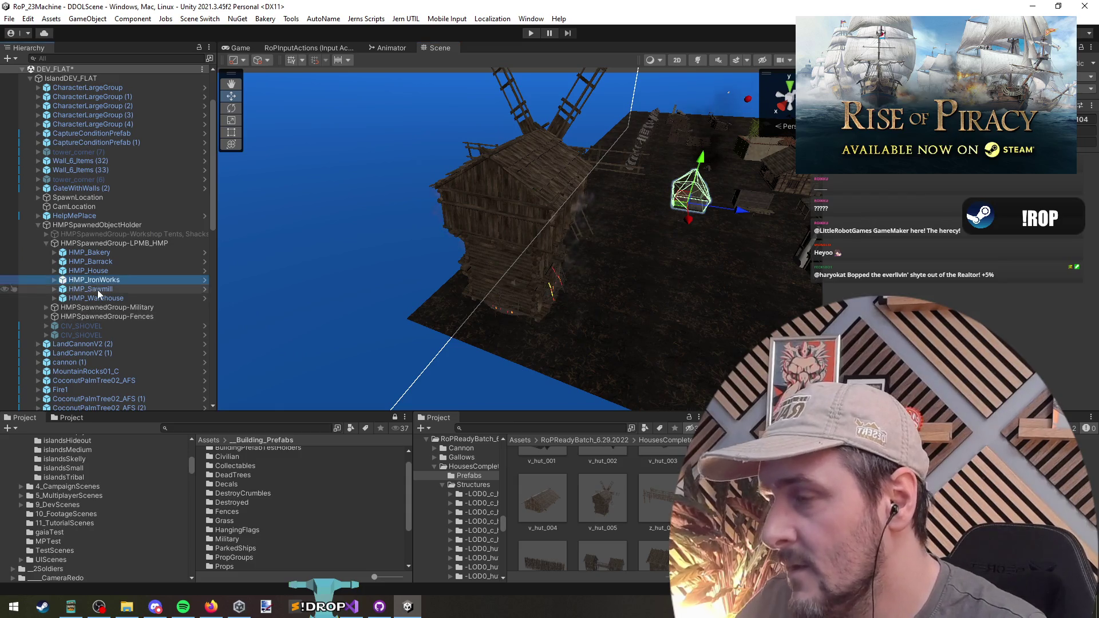
key(Right)
key(Down)
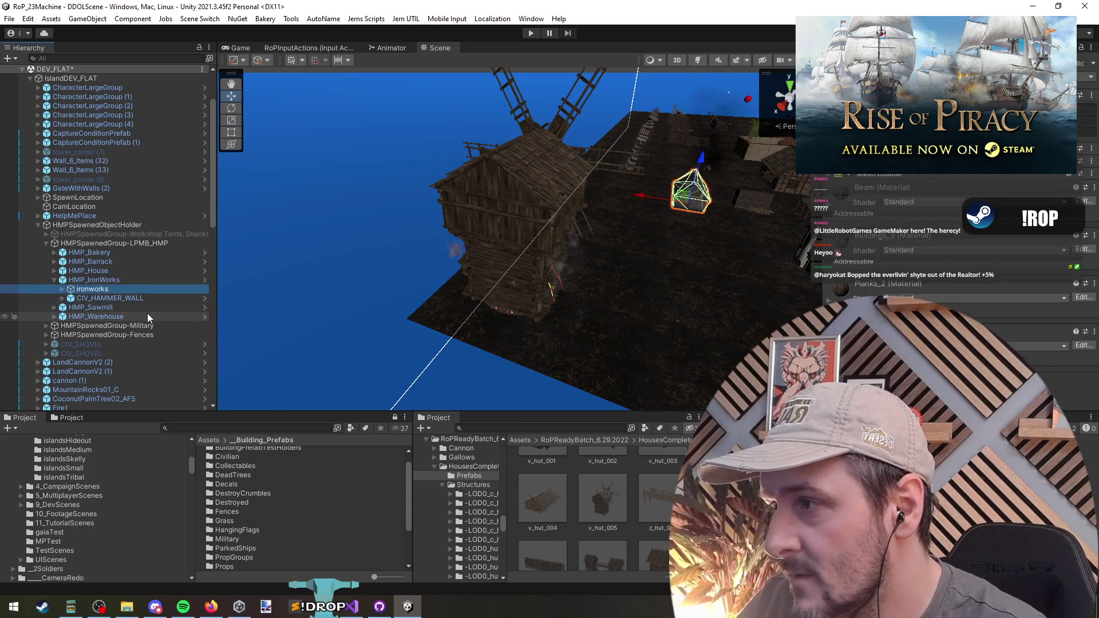
click(613, 200)
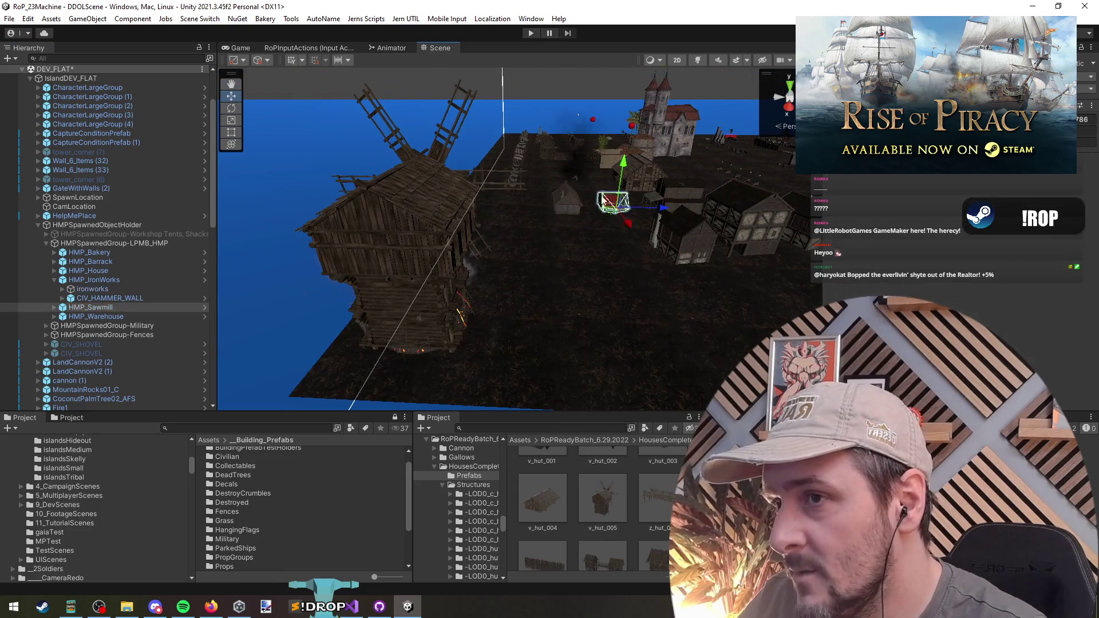
click(160, 310)
key(Right)
click(200, 325)
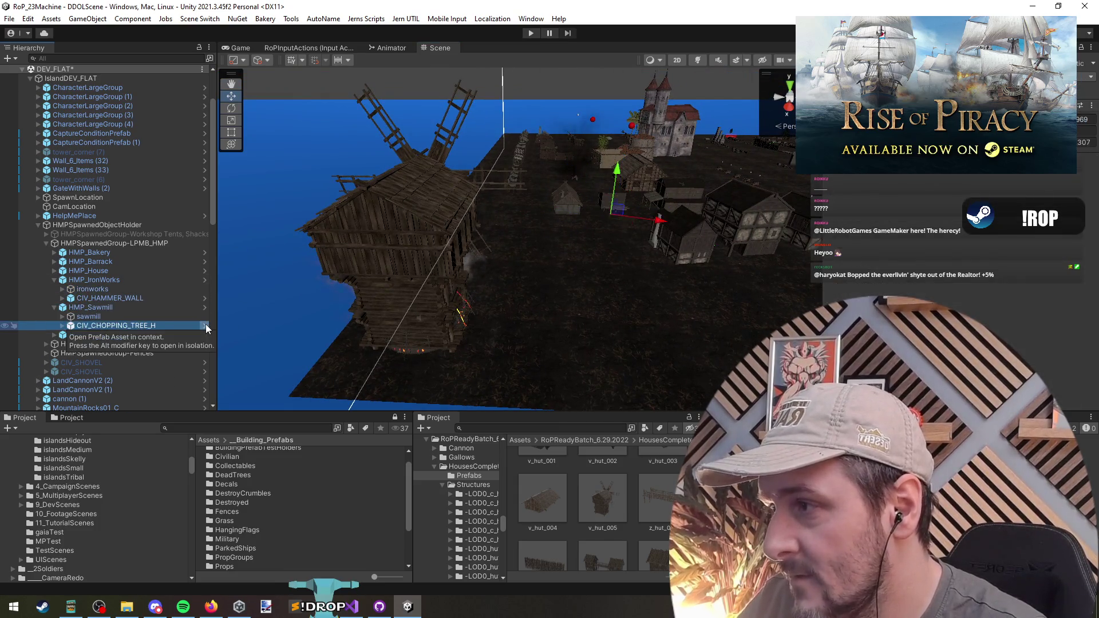
key(Left)
key(Left)
key(Left)
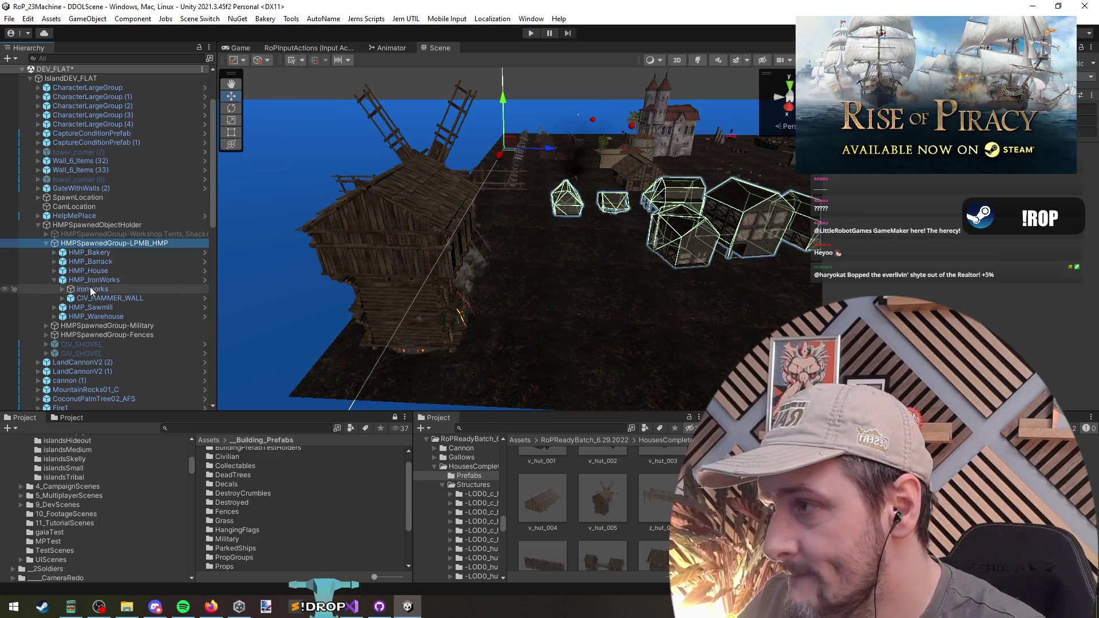
click(91, 279)
key(Left)
click(404, 352)
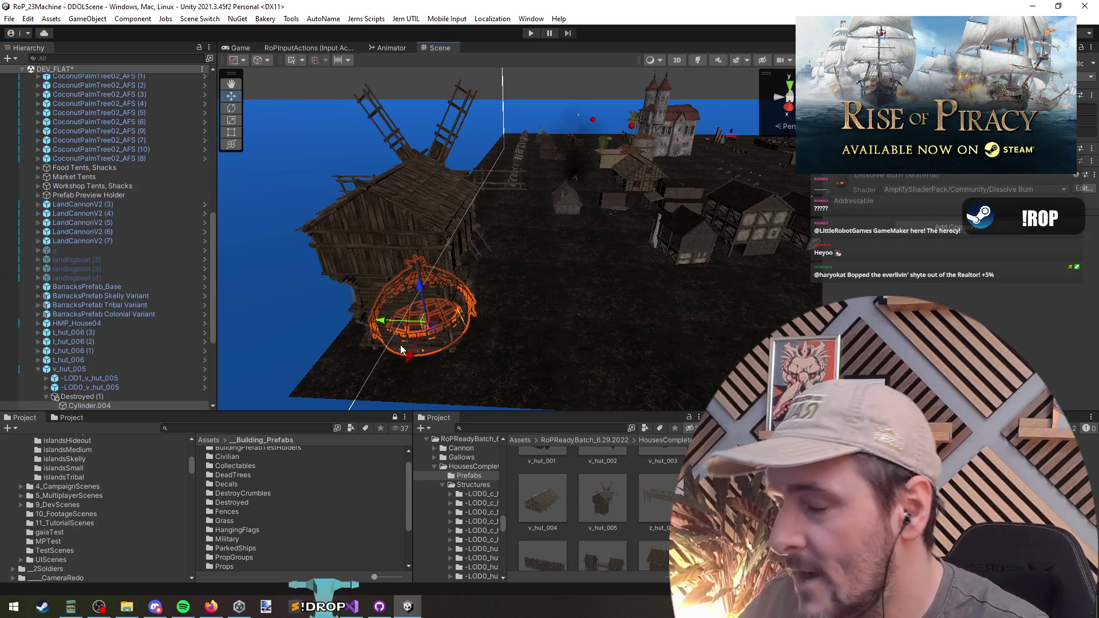
key(f)
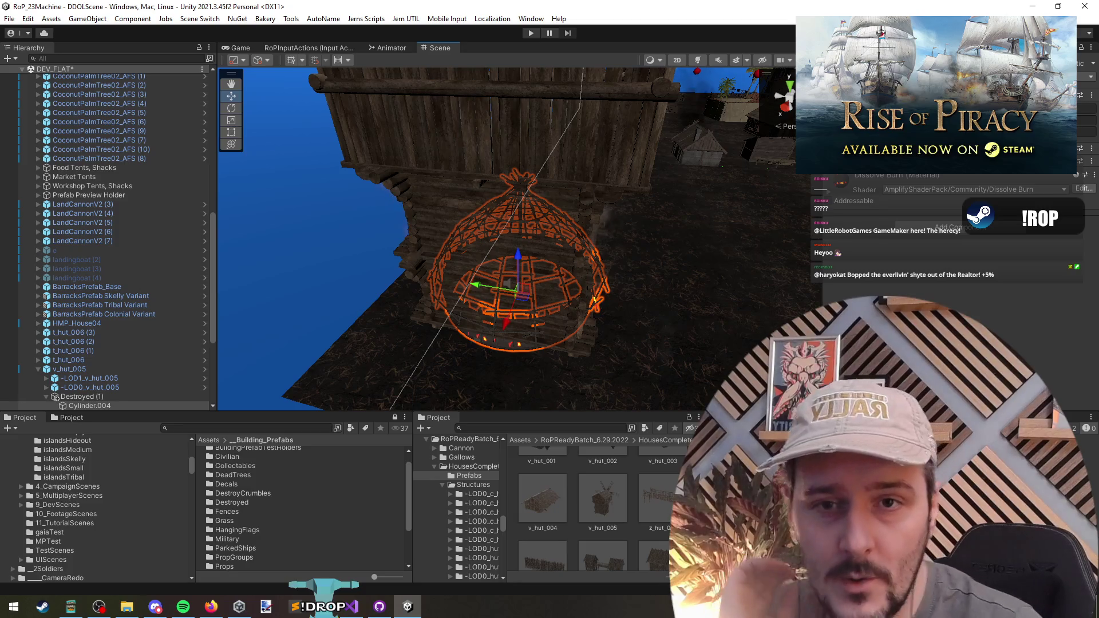
key(alt+Tab)
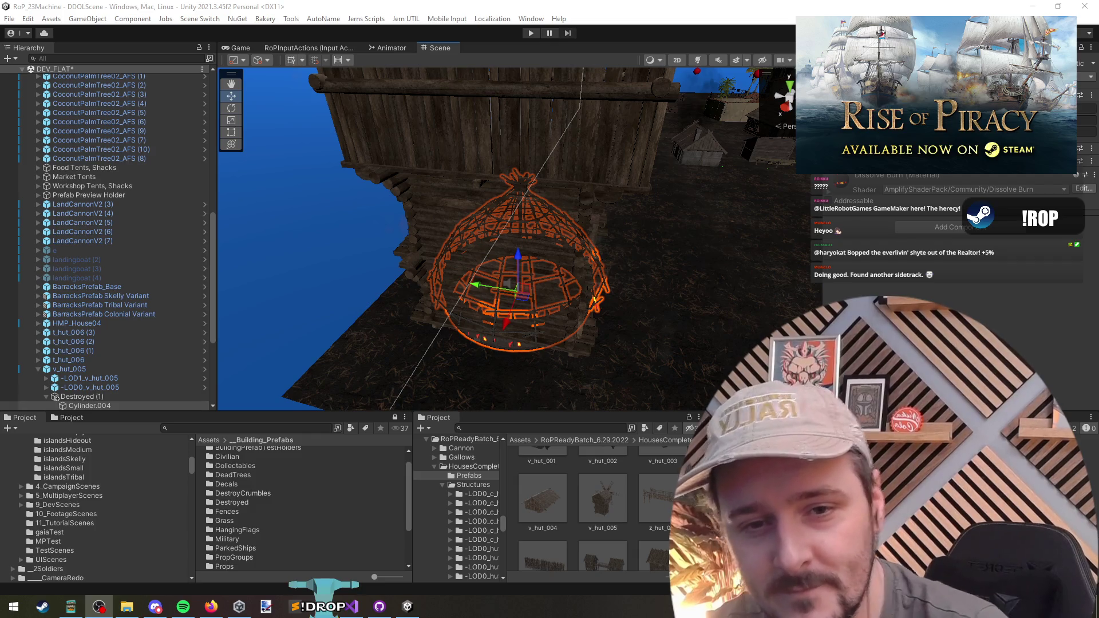
Step: Select Cylinder.004 under Destroyed and locate its current mesh asset in the Project
scroll(149, 315, down, 4)
click(114, 316)
key(Up)
key(Down)
key(Up)
key(Up)
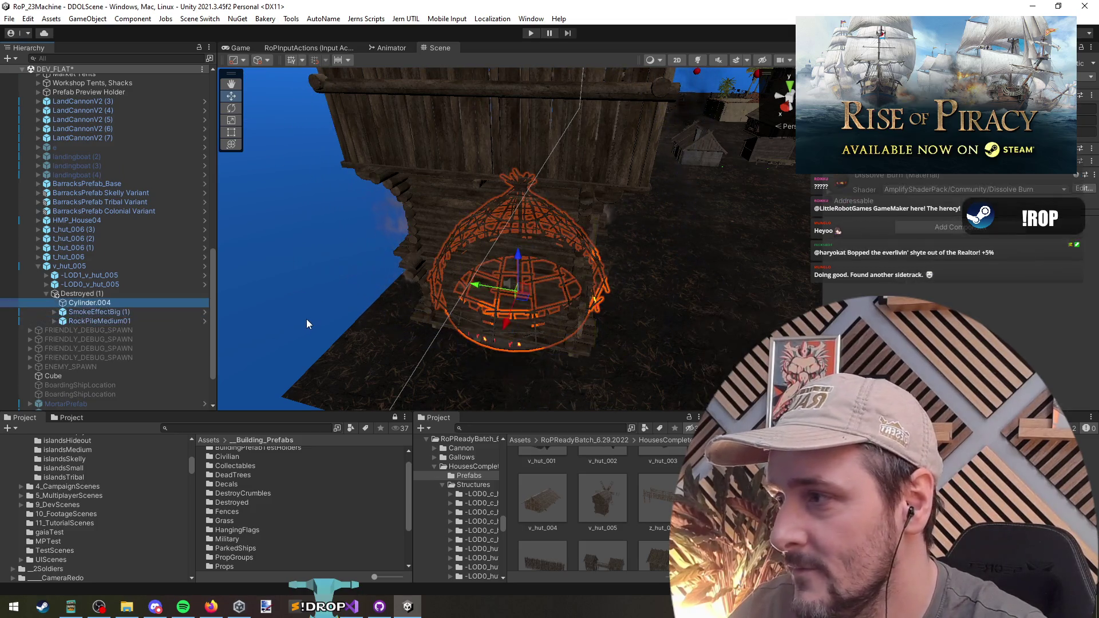
scroll(853, 279, up, 5)
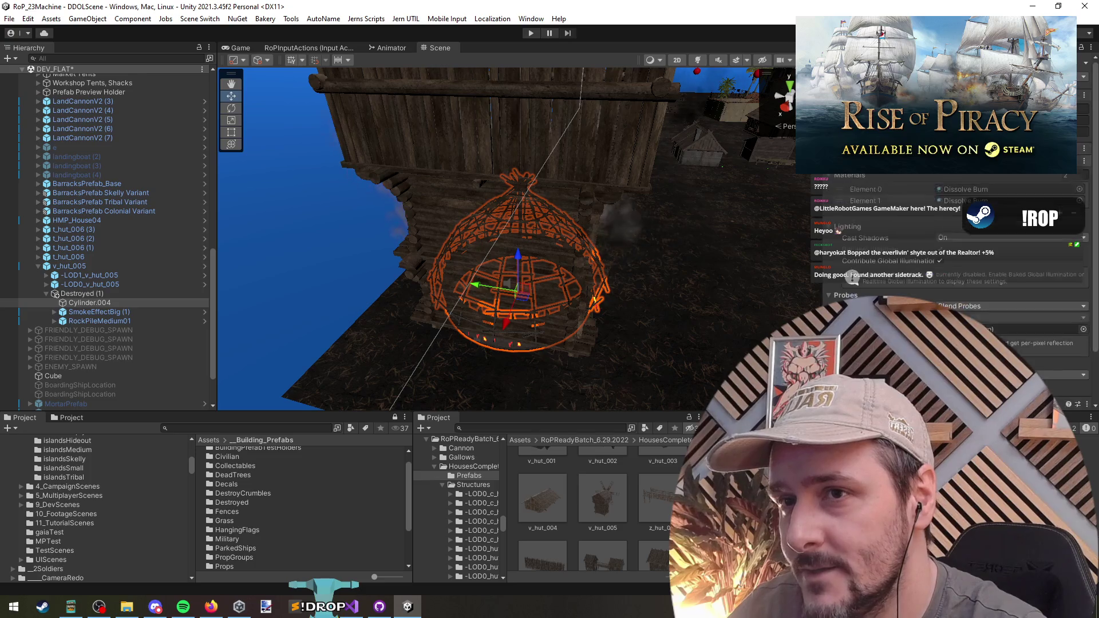
scroll(853, 278, up, 1)
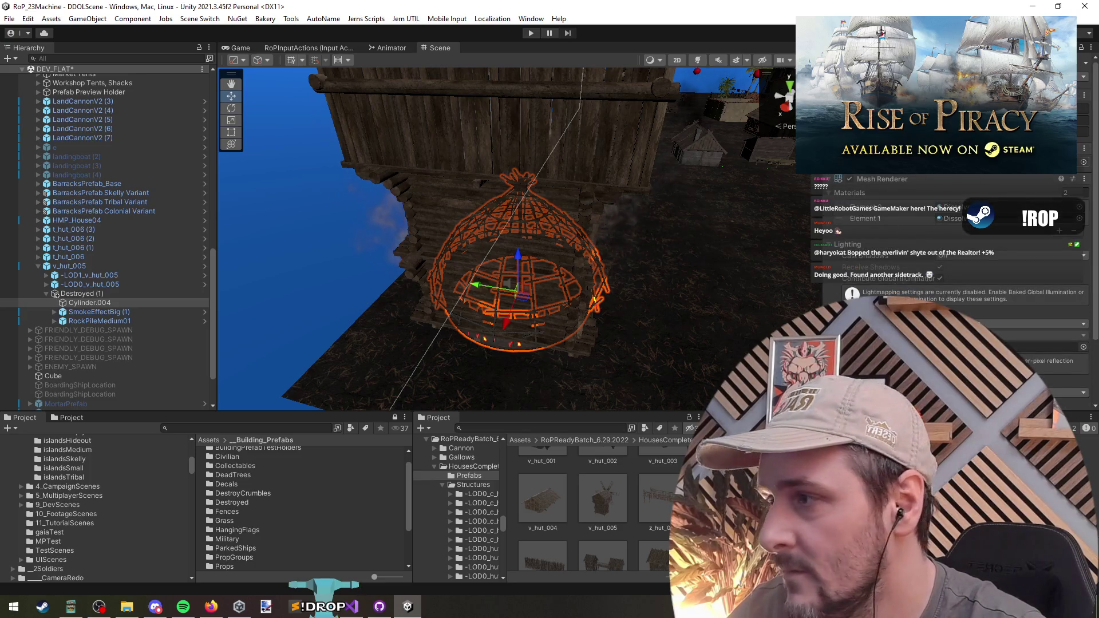
click(797, 266)
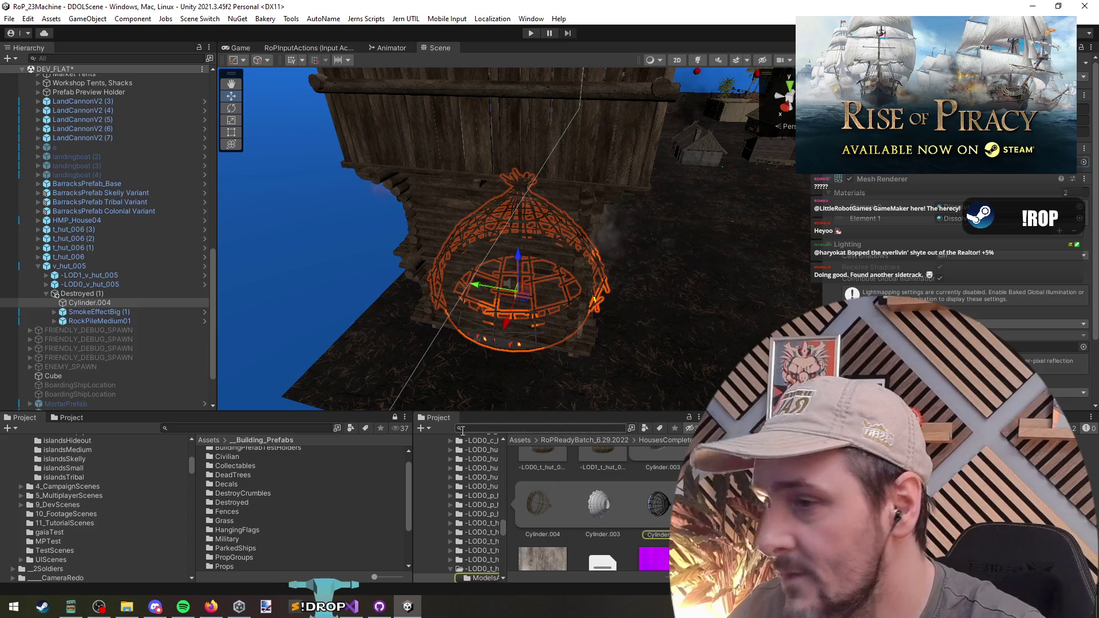
scroll(633, 497, up, 2)
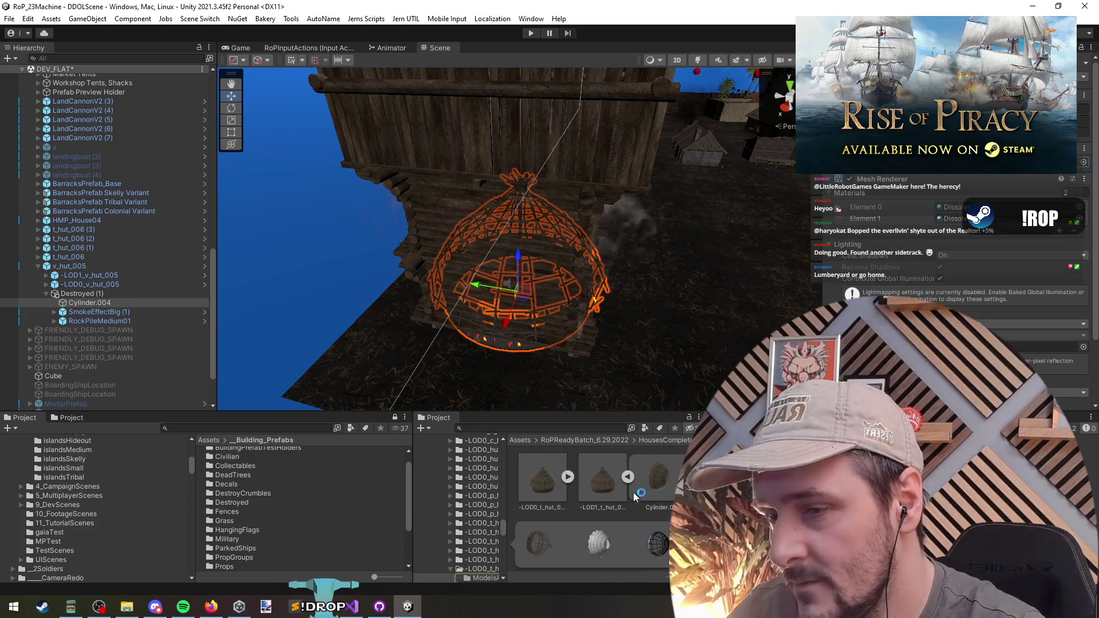
Step: Select MainStructure under -LOD0_v_hut_005 and locate its Circle.001 hut-body mesh
click(94, 276)
click(95, 281)
key(Right)
click(132, 308)
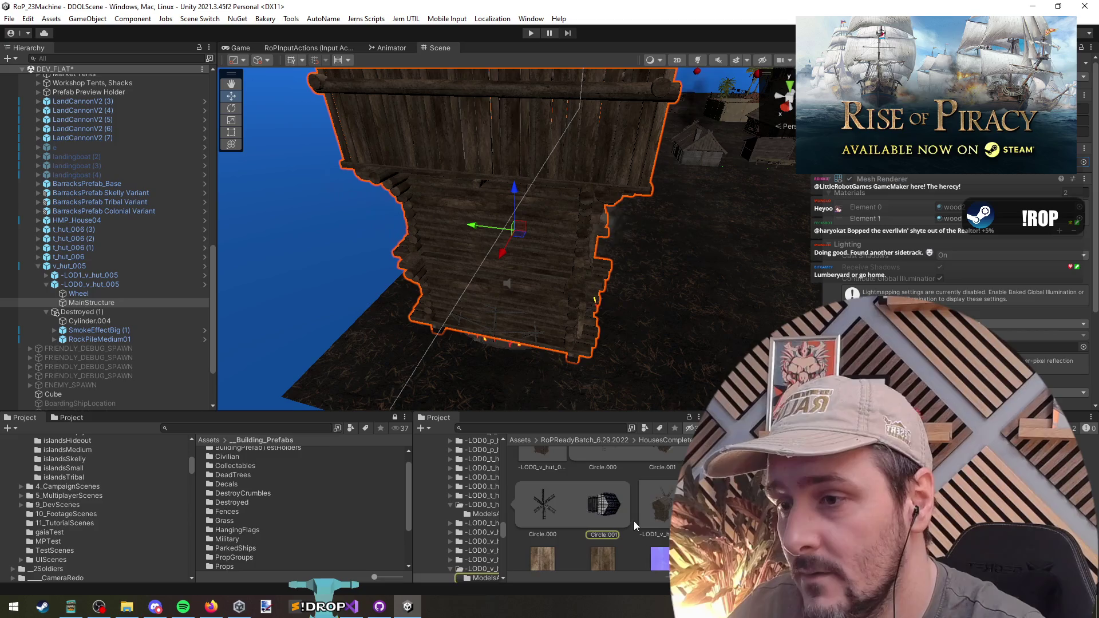
click(598, 509)
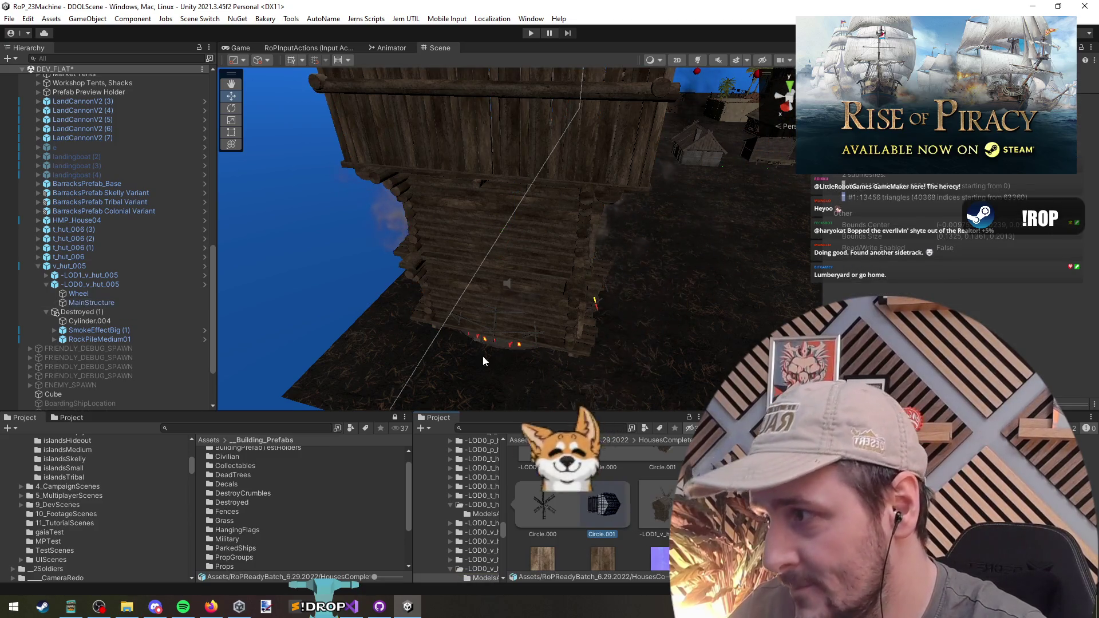
Step: Assign the Circle.001 mesh to Cylinder.004's Mesh Filter
click(108, 322)
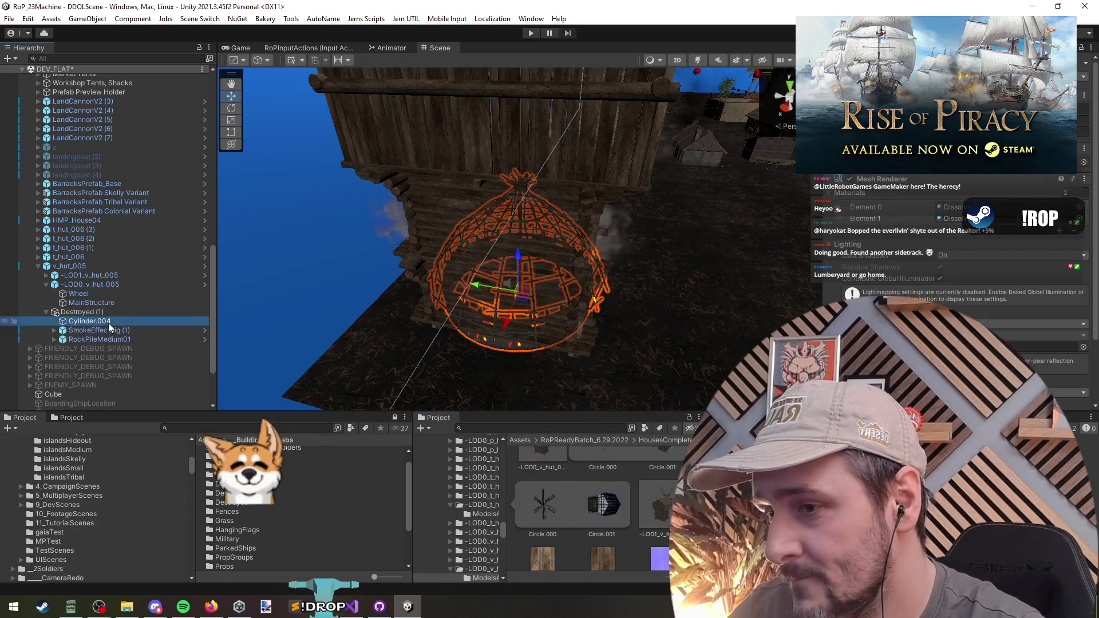
scroll(600, 510, up, 1)
drag(600, 510, 945, 166)
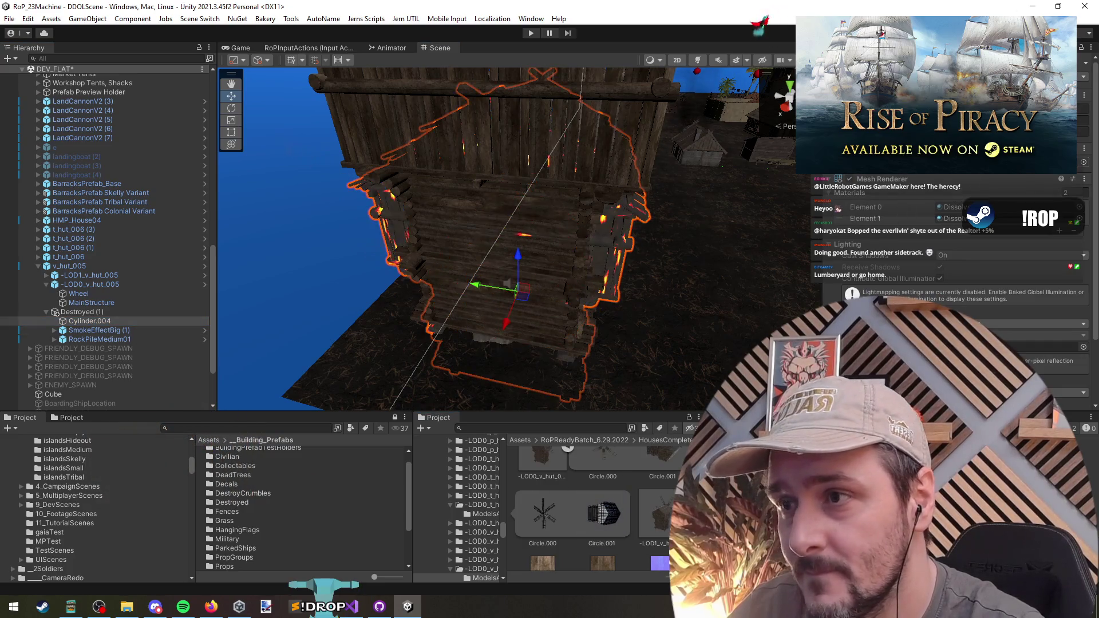
Step: Raise the charred hut shell slightly upward along Y
mouse_move(561, 325)
alt+mouse_down()
mouse_move(547, 255)
mouse_move(554, 307)
alt+mouse_up()
scroll(555, 307, down, 2)
mouse_move(522, 252)
mouse_down()
mouse_move(523, 151)
mouse_move(522, 186)
mouse_move(488, 243)
mouse_move(378, 220)
mouse_move(393, 221)
mouse_move(373, 189)
mouse_move(434, 186)
mouse_move(452, 206)
mouse_move(447, 241)
mouse_up()
scroll(481, 239, up, 5)
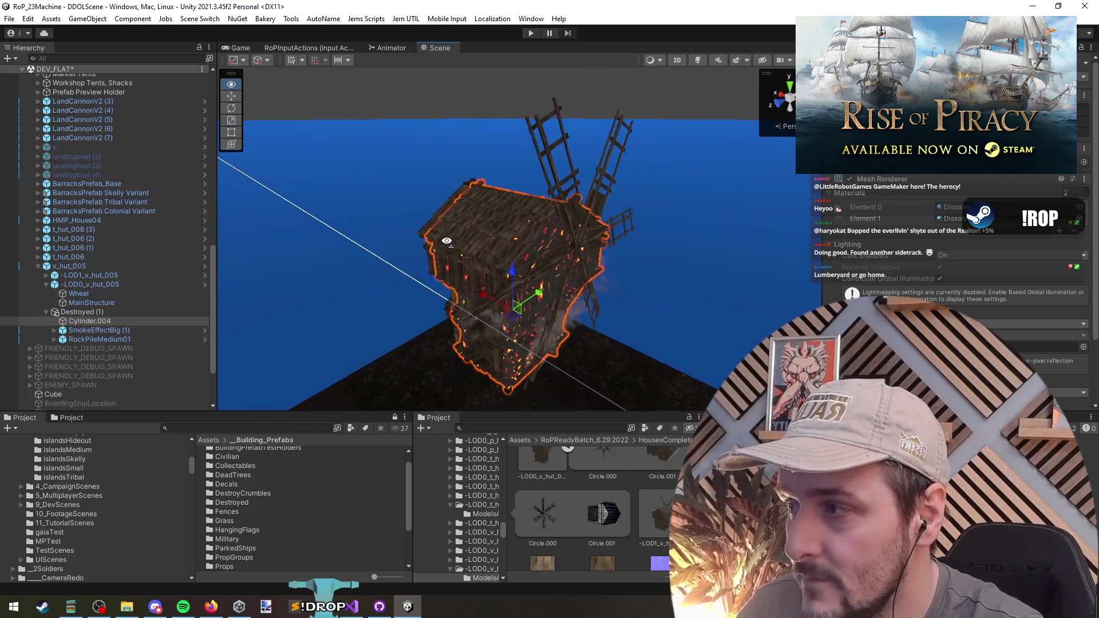
Step: Rename the Destroyed (1) group to 'Destroyed'
click(102, 314)
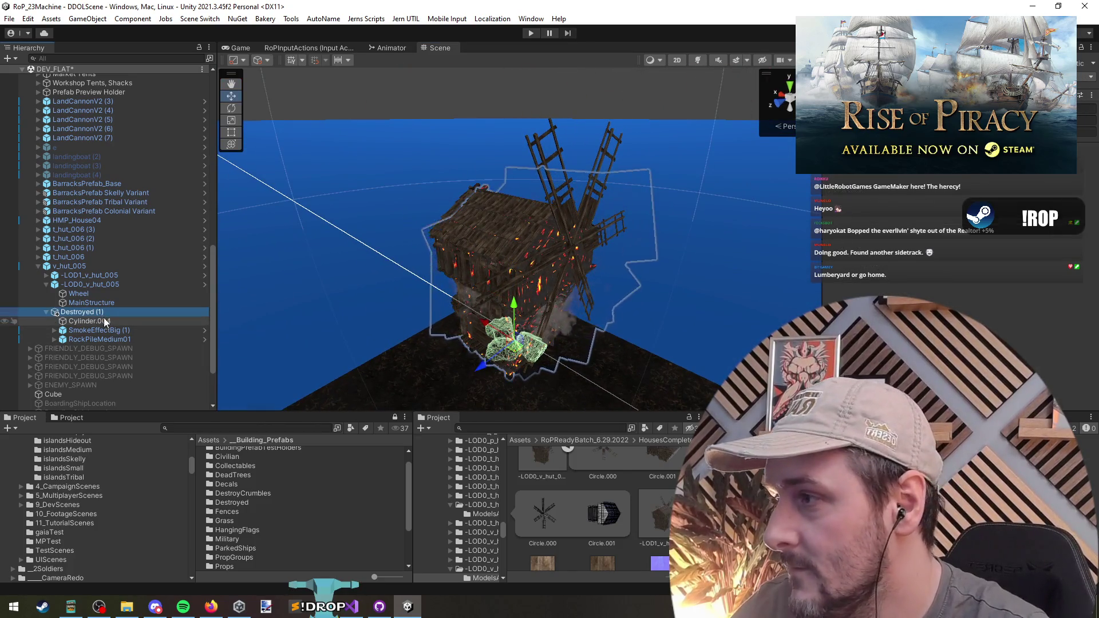
key(Left)
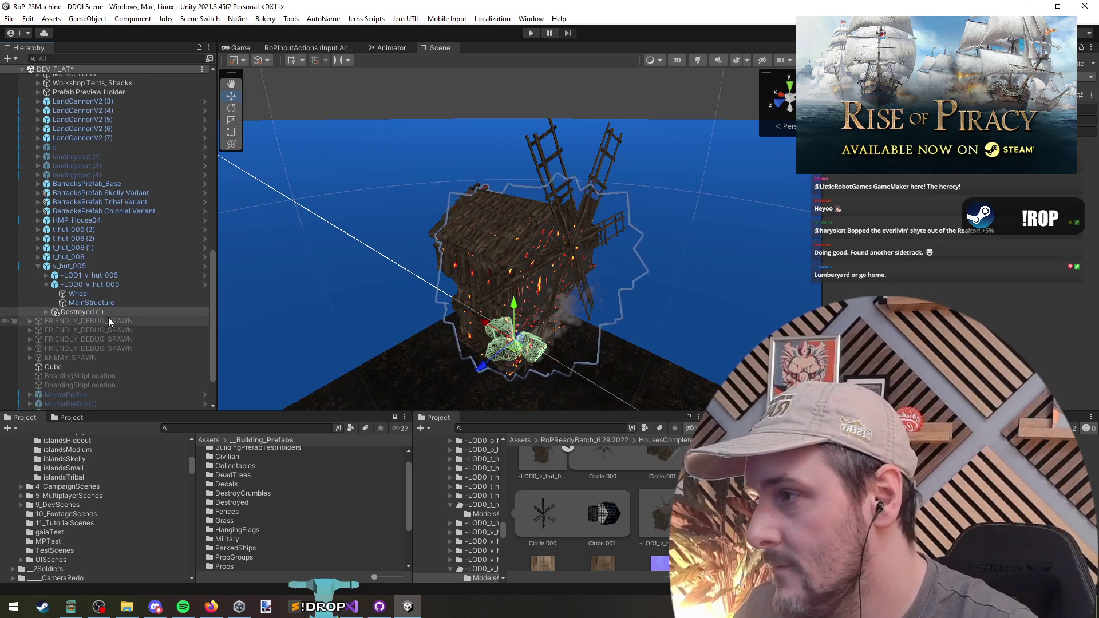
key(F2)
text(Destroyed)
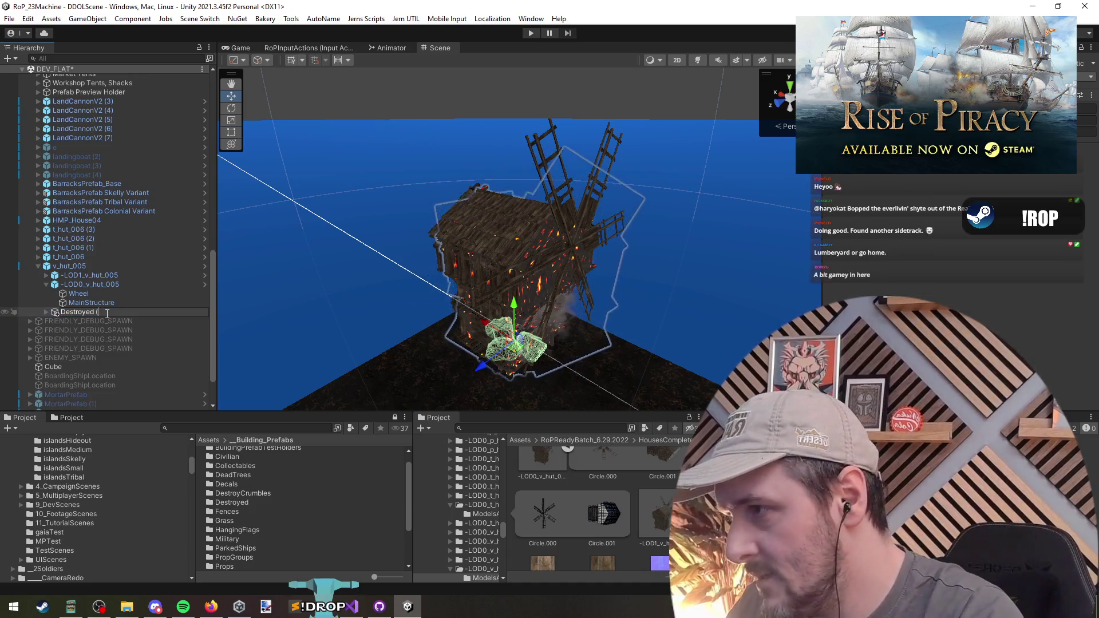
key(Return)
Step: Duplicate the windmill Wheel so Destroyed gets its own Wheel (1) copy
drag(544, 298, 572, 304)
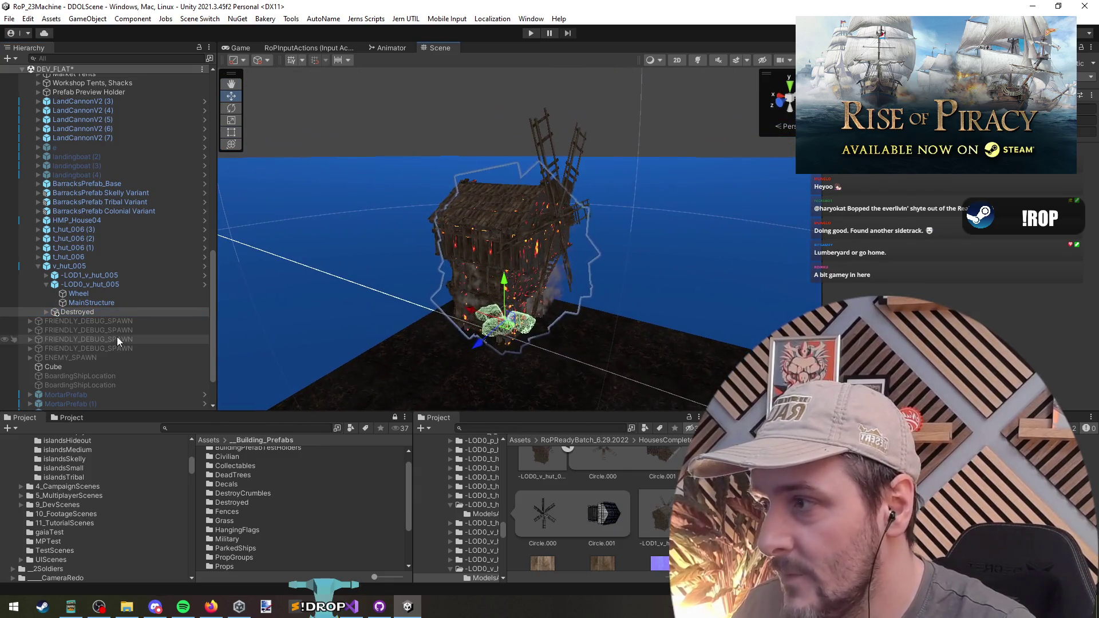
click(103, 311)
key(Right)
click(112, 301)
click(111, 294)
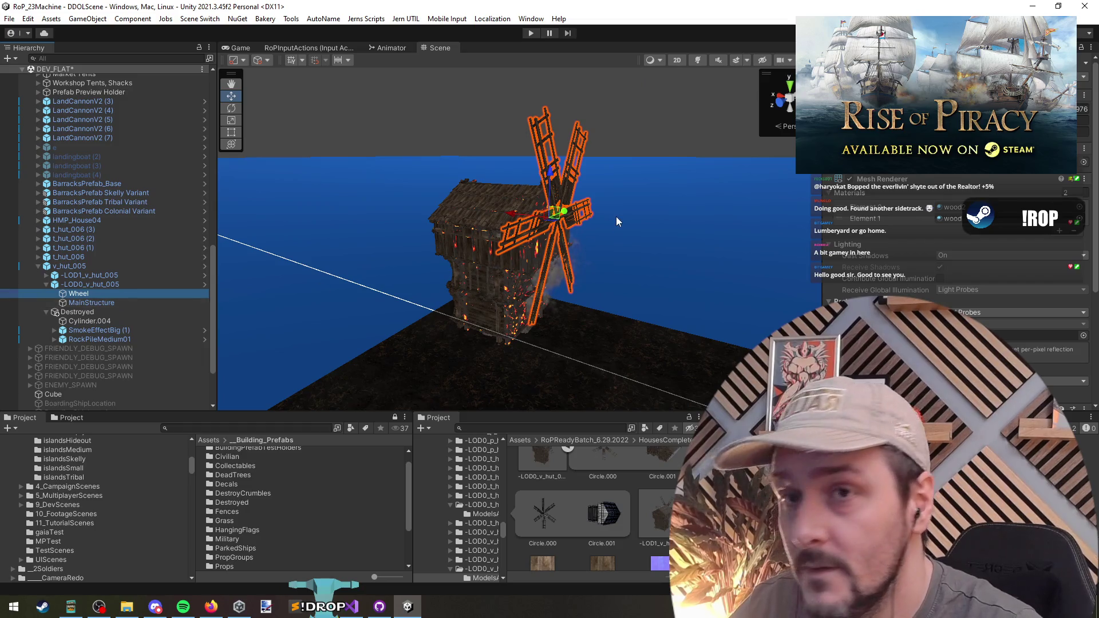
click(105, 322)
key(ctrl+v)
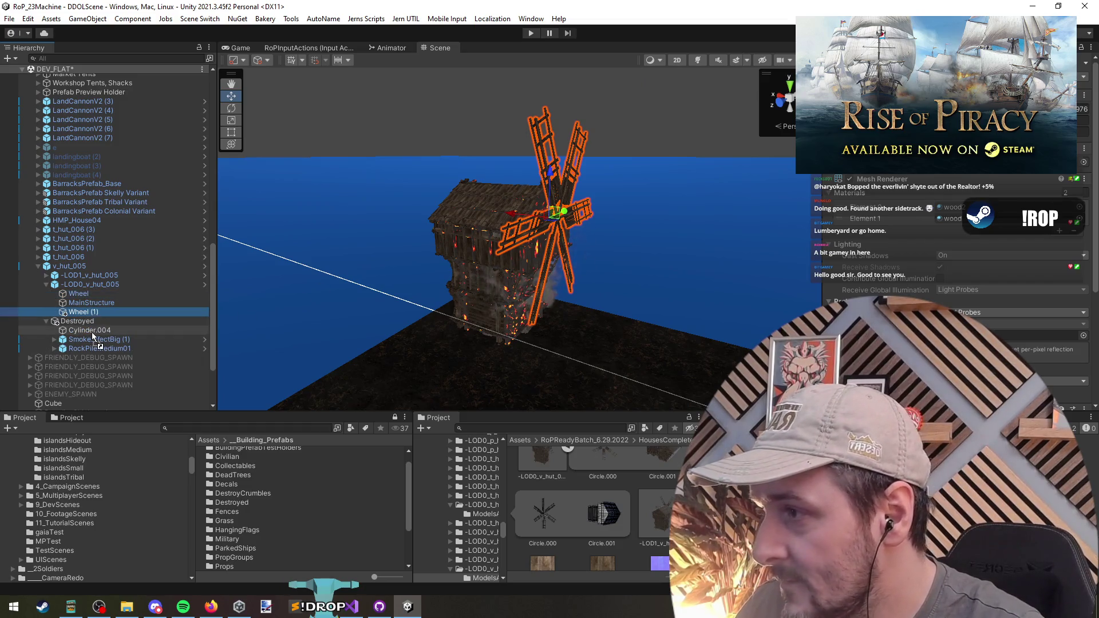
scroll(880, 187, down, 5)
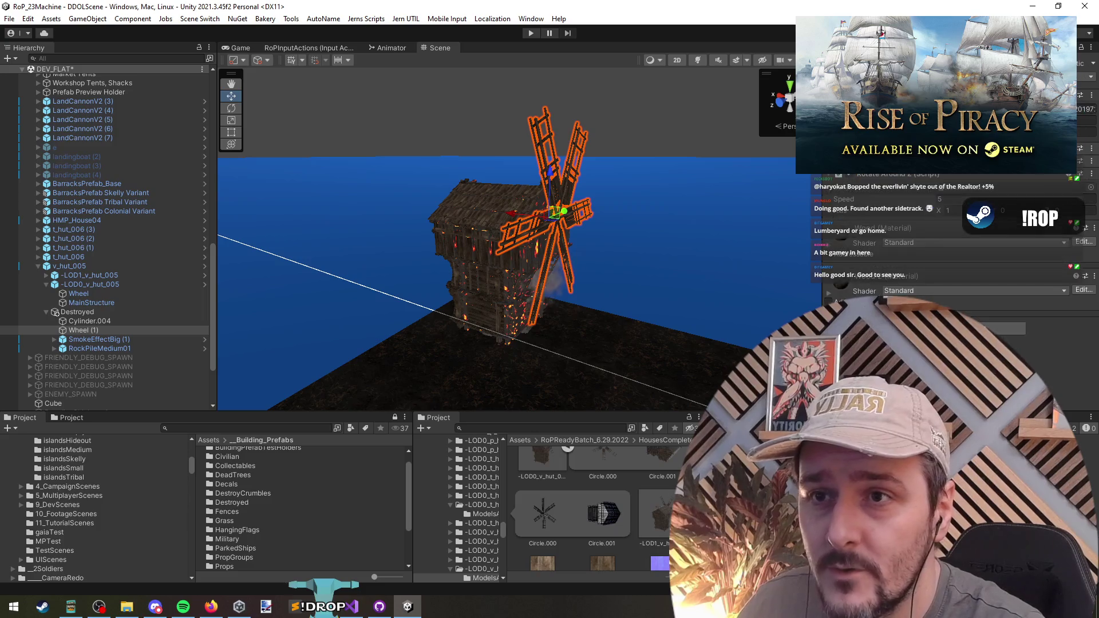
right_click(899, 174)
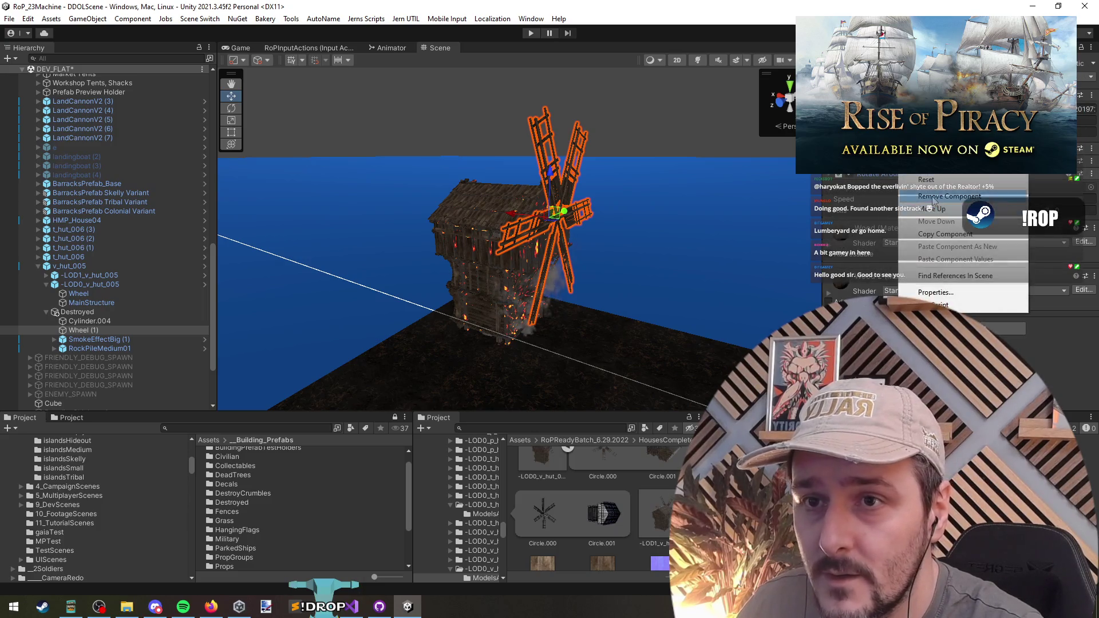
click(927, 200)
click(914, 278)
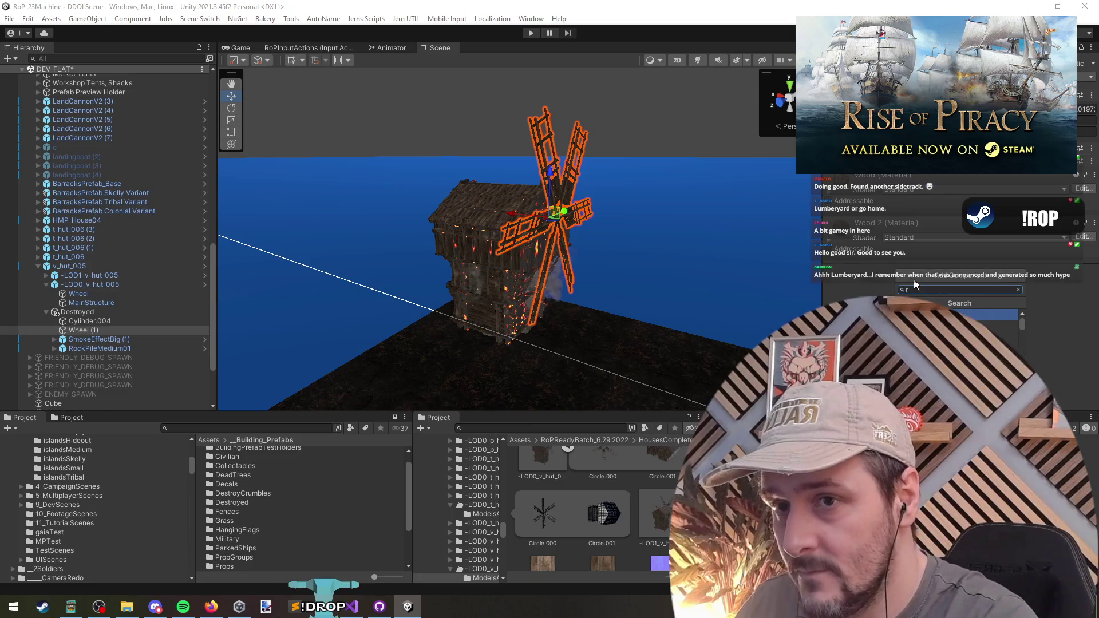
text(rigidb)
key(Return)
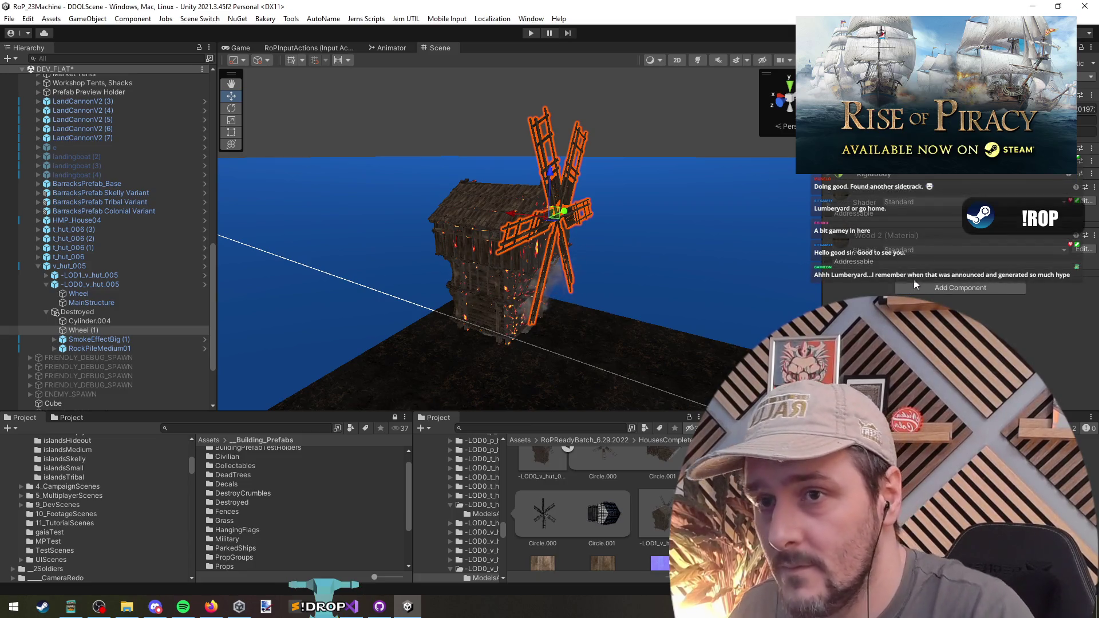
click(883, 180)
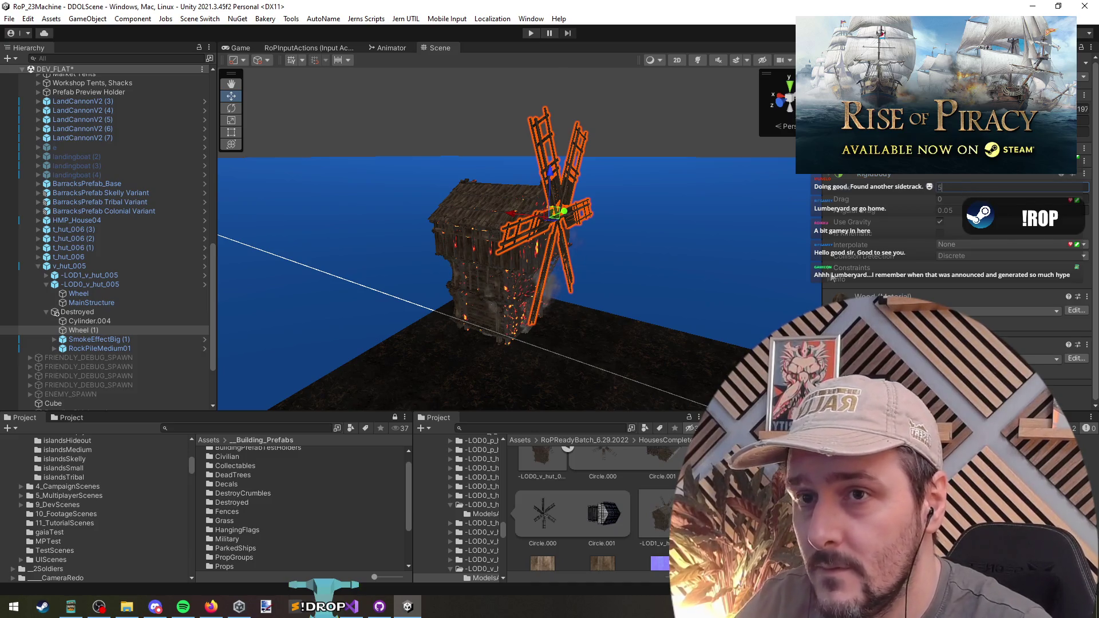
click(96, 330)
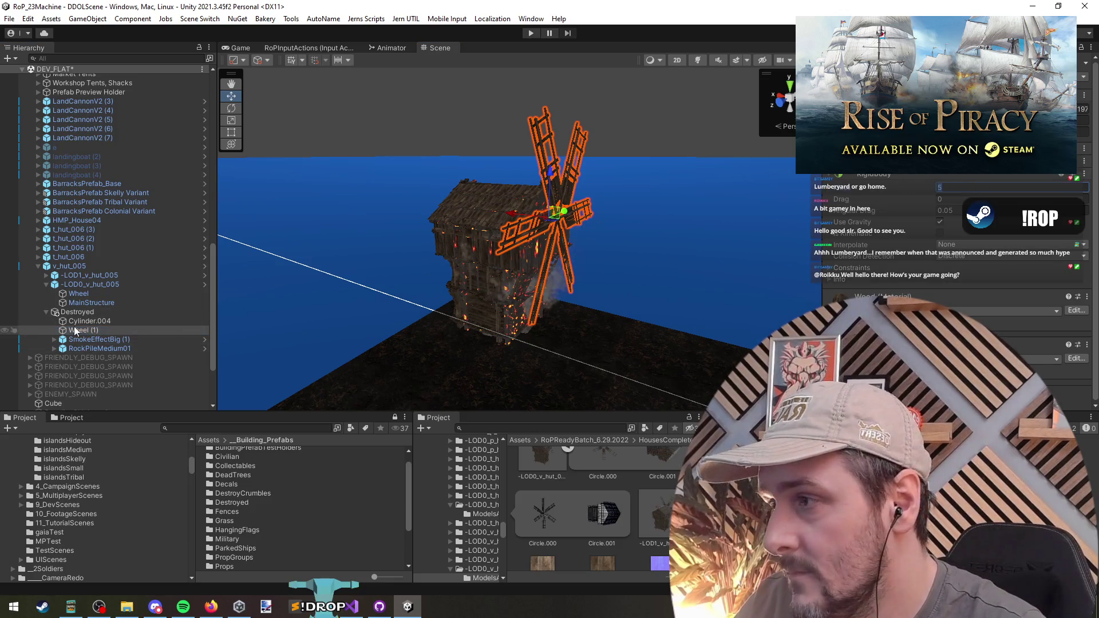
key(Left)
key(Left)
key(Right)
key(Right)
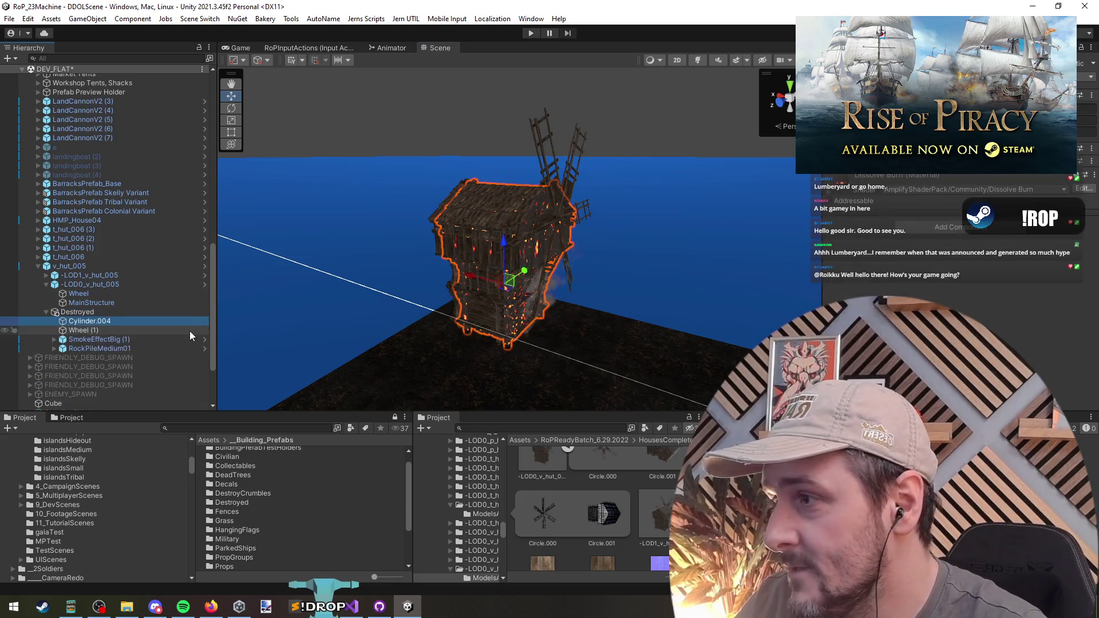
Step: Inspect the Destroyed pieces (smoke effect, rock pile, Wheel (1)) around the burning house
key(Left)
click(86, 339)
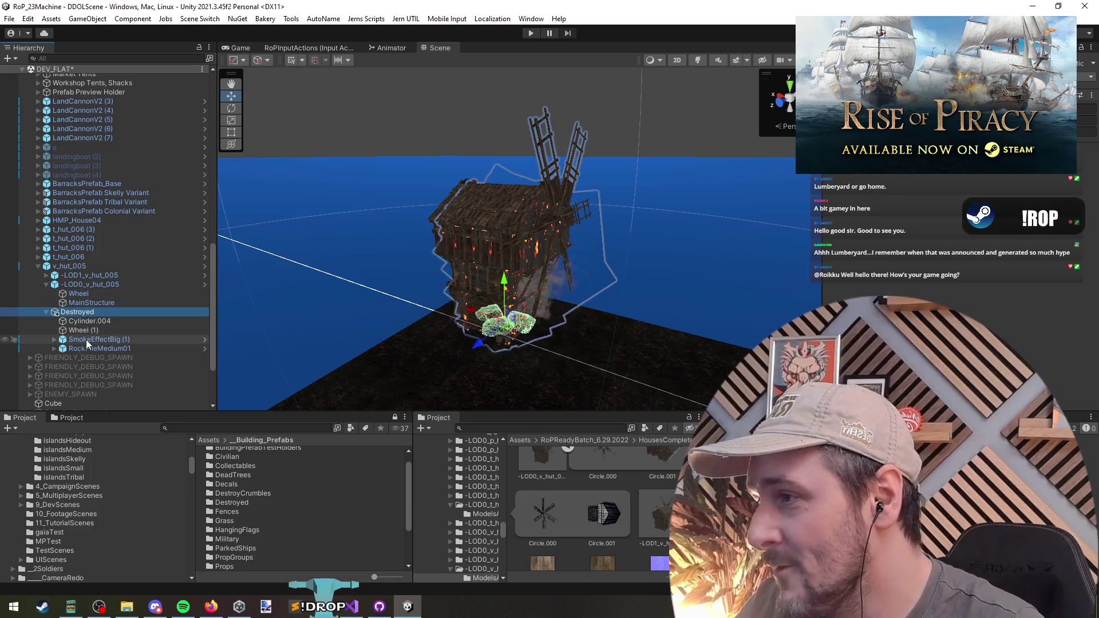
mouse_move(492, 258)
mouse_down()
mouse_move(521, 256)
mouse_move(504, 254)
mouse_move(498, 203)
mouse_up()
scroll(499, 203, down, 5)
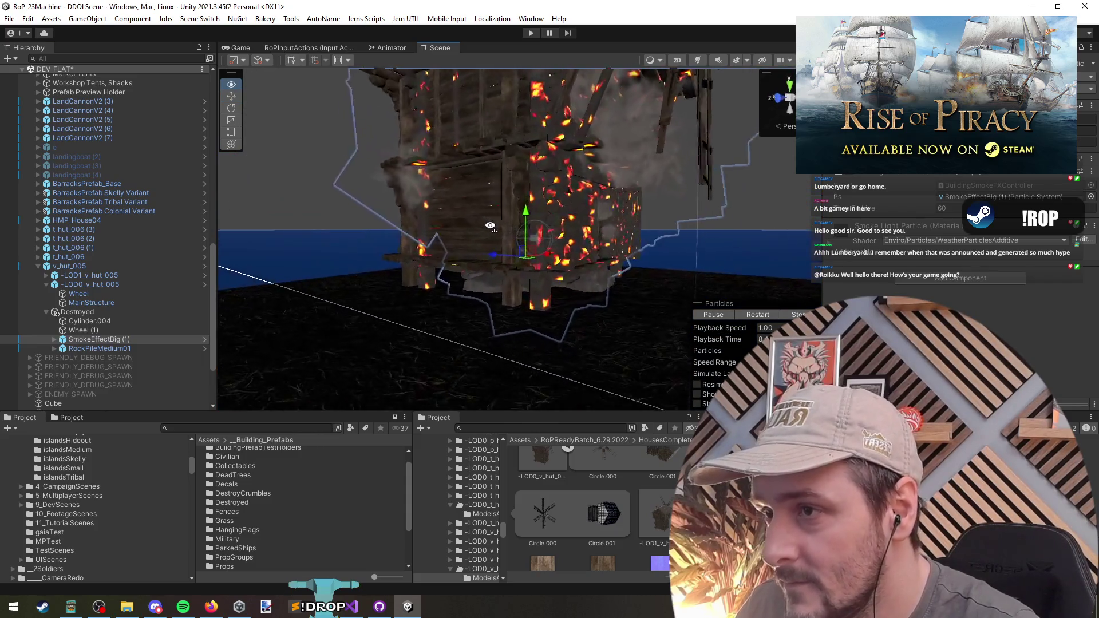
click(483, 256)
drag(481, 273, 503, 289)
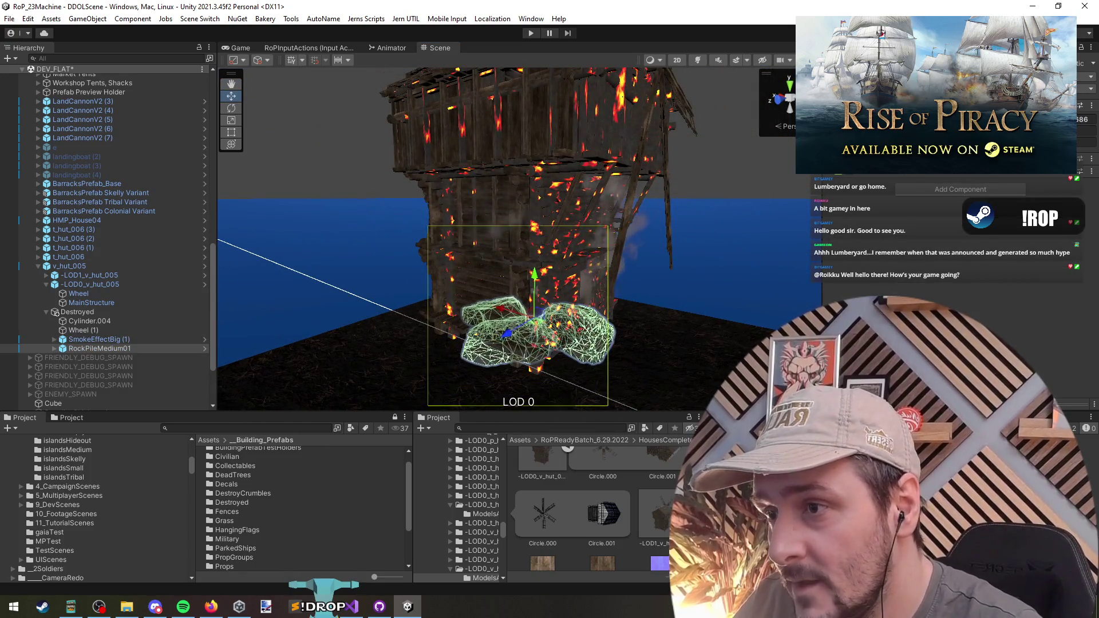
click(96, 331)
mouse_move(572, 275)
mouse_down()
mouse_move(754, 279)
mouse_move(445, 316)
mouse_up()
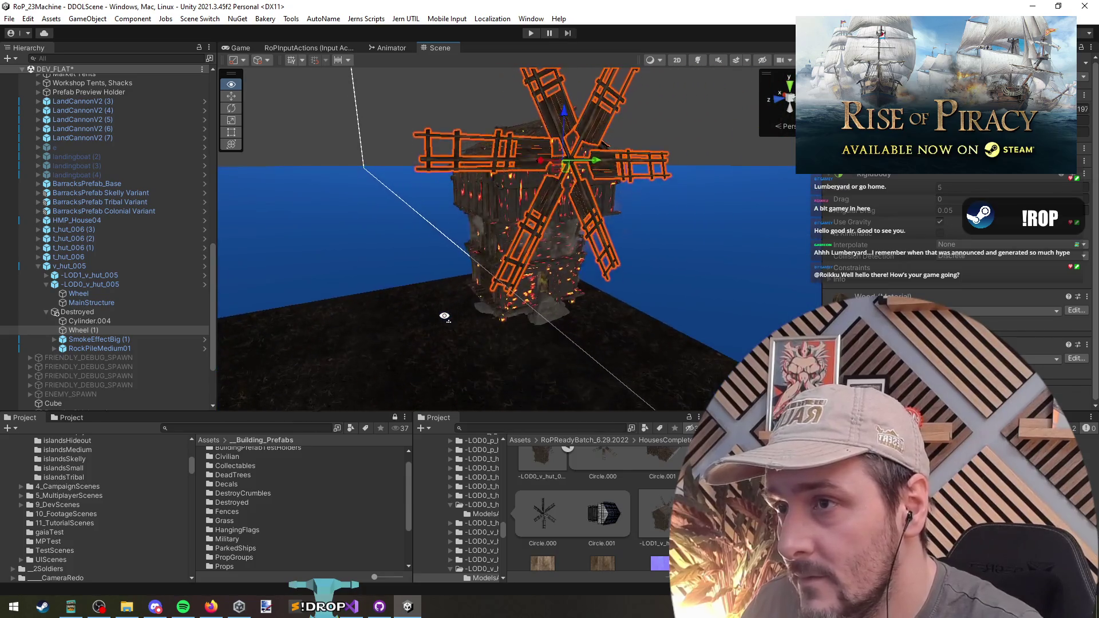
Step: Select Wheel (1) and collapse its Rigidbody settings
click(91, 314)
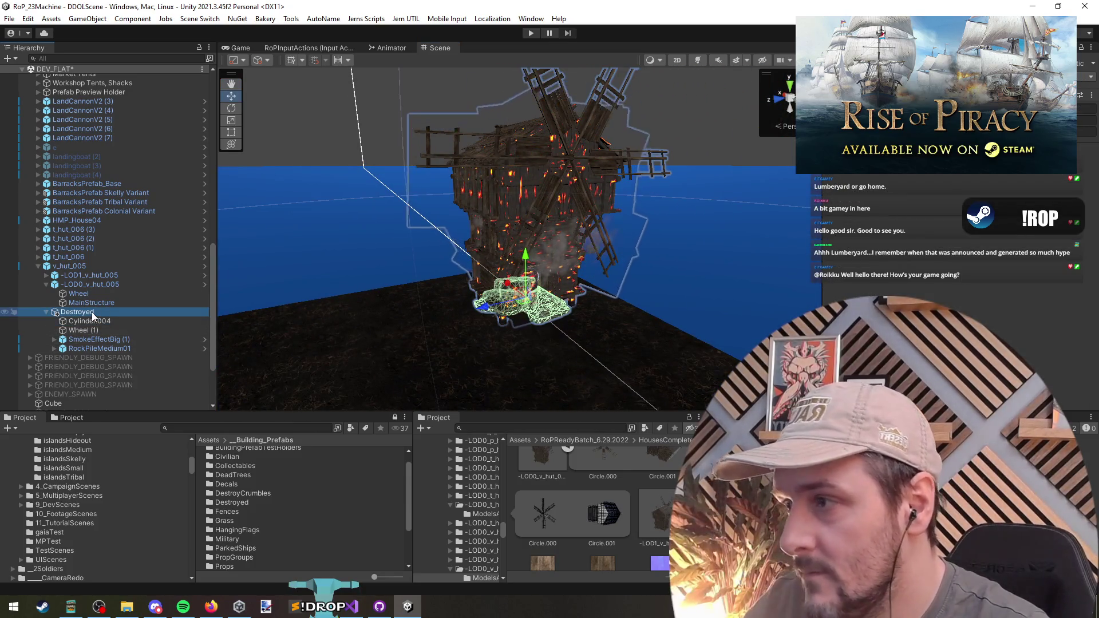
click(126, 320)
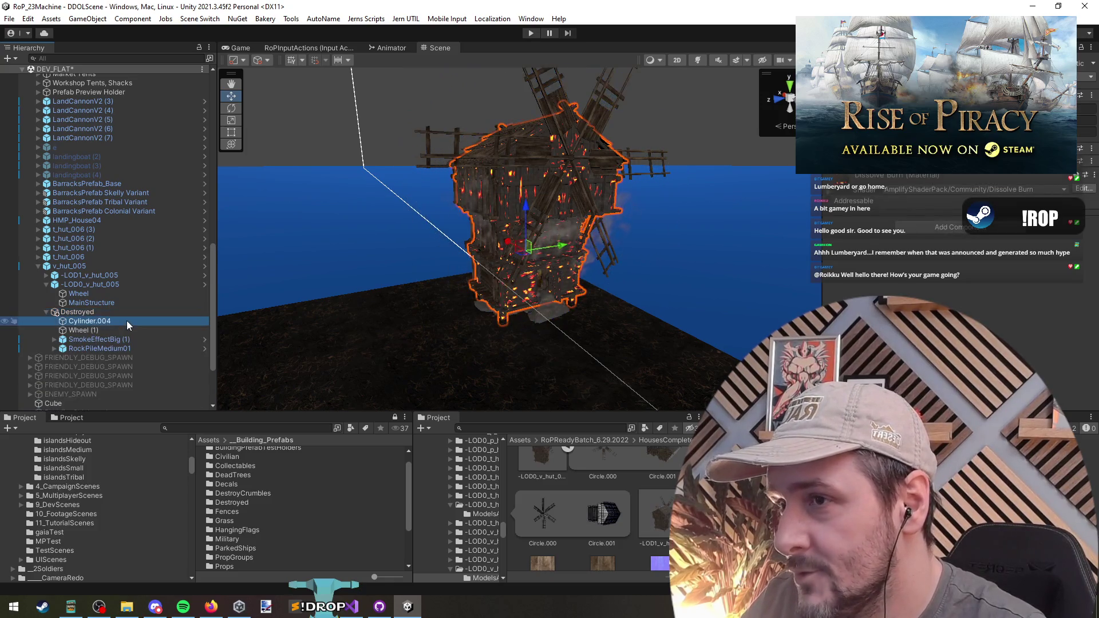
key(Down)
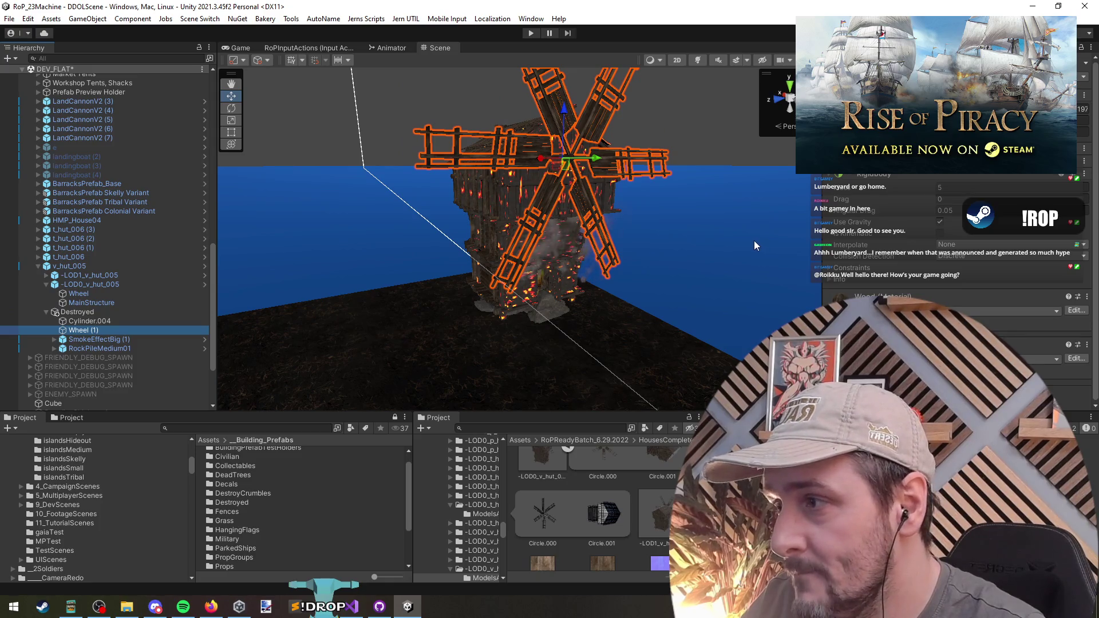
click(882, 177)
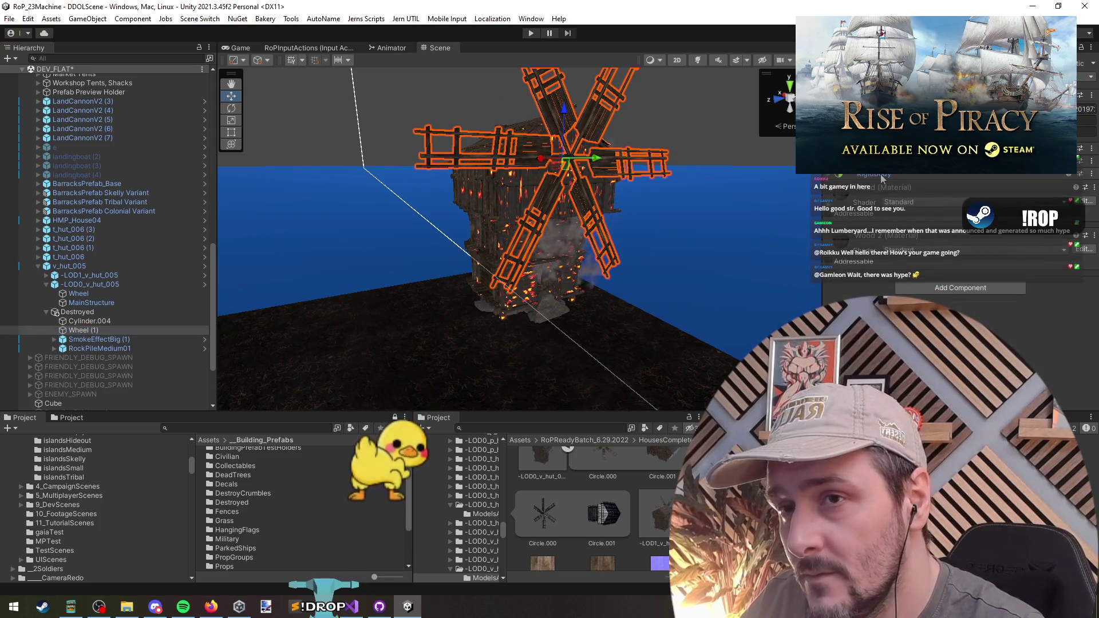
scroll(882, 177, up, 3)
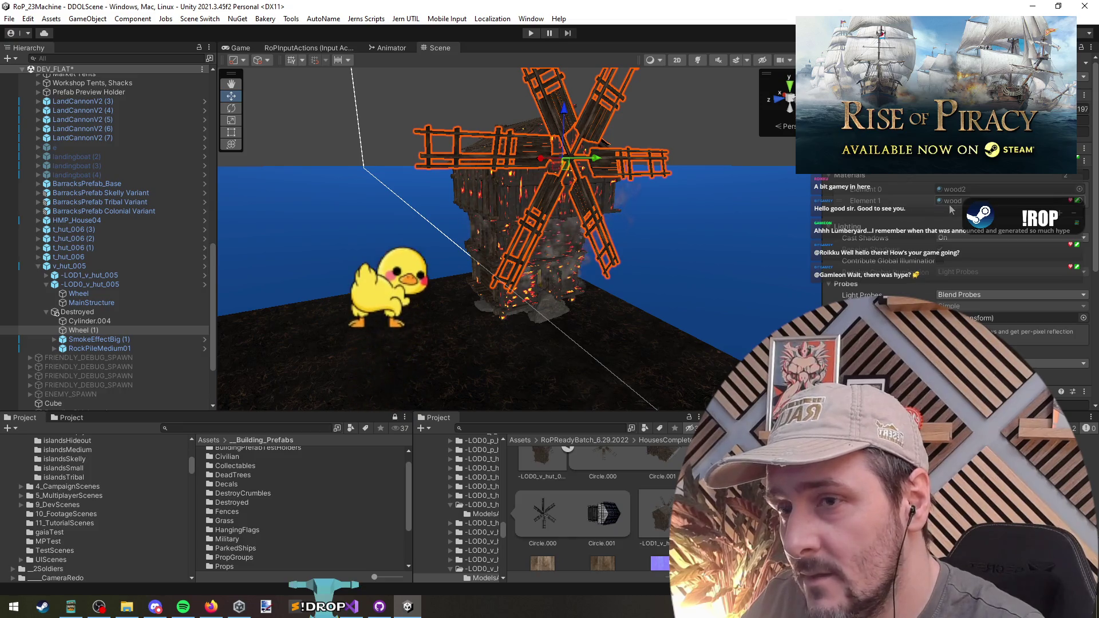
Step: Put the Dissolve Burn material into Wheel (1)'s Materials Element 1, matching the building
click(103, 321)
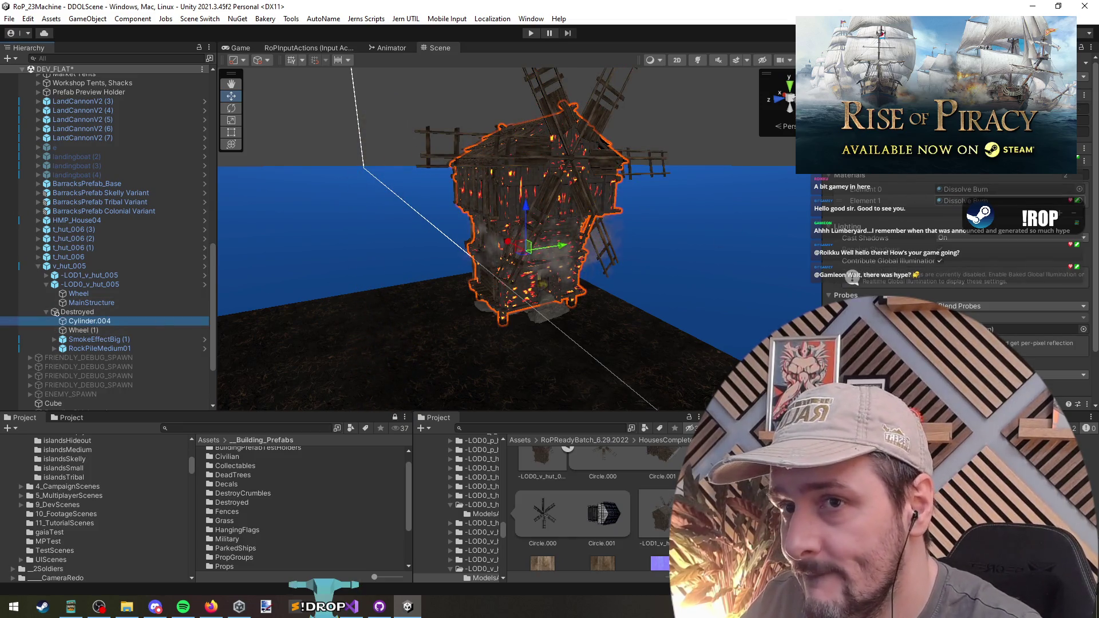
click(966, 189)
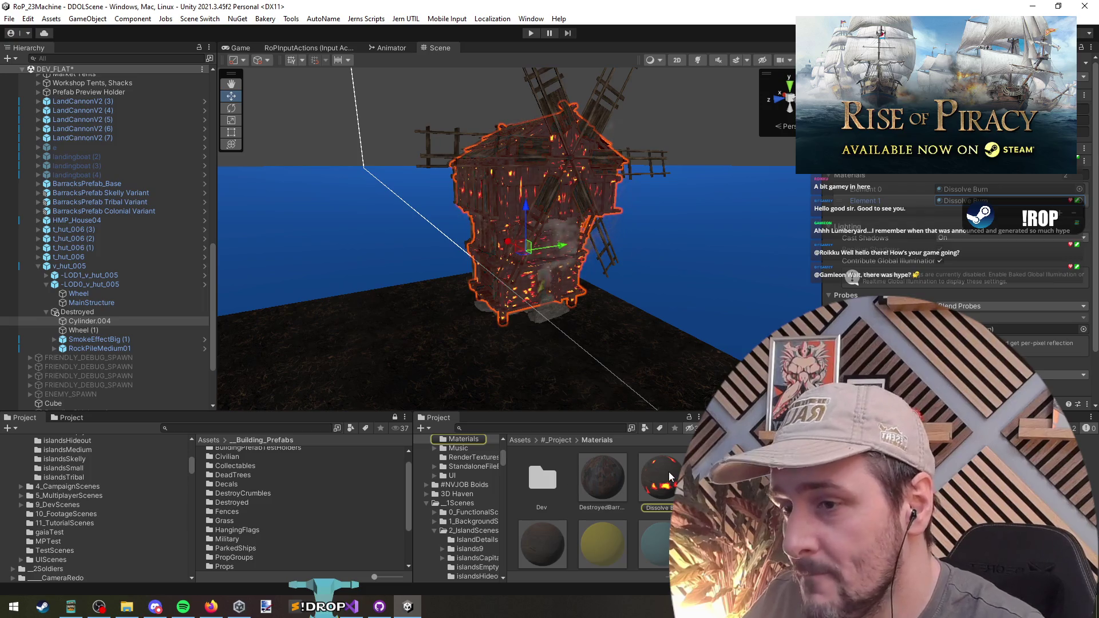
click(83, 330)
drag(661, 483, 966, 201)
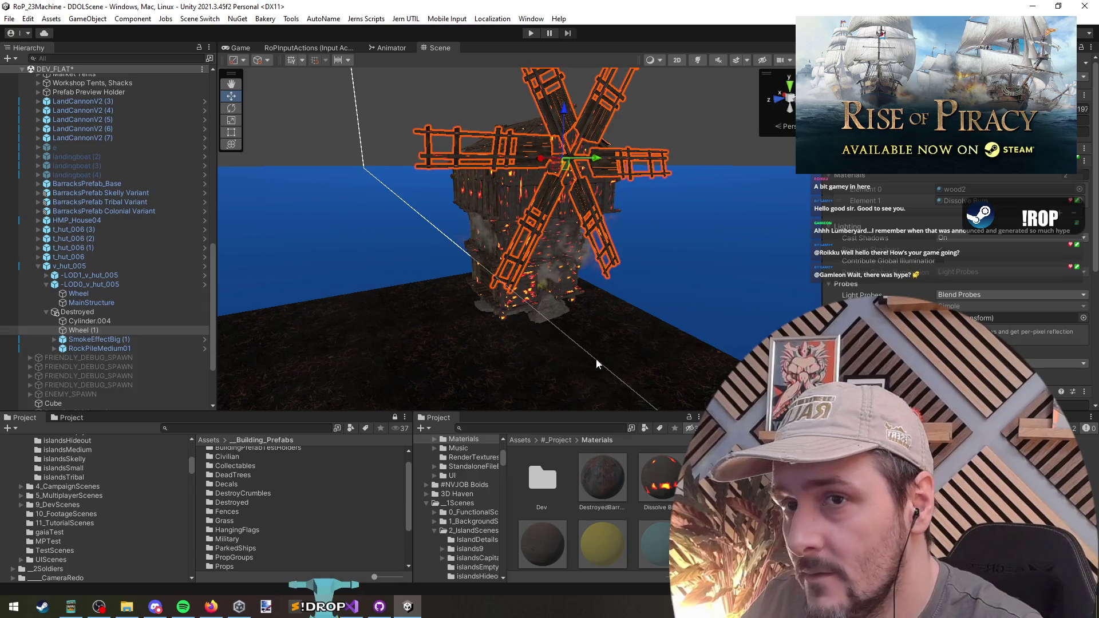
drag(658, 484, 950, 200)
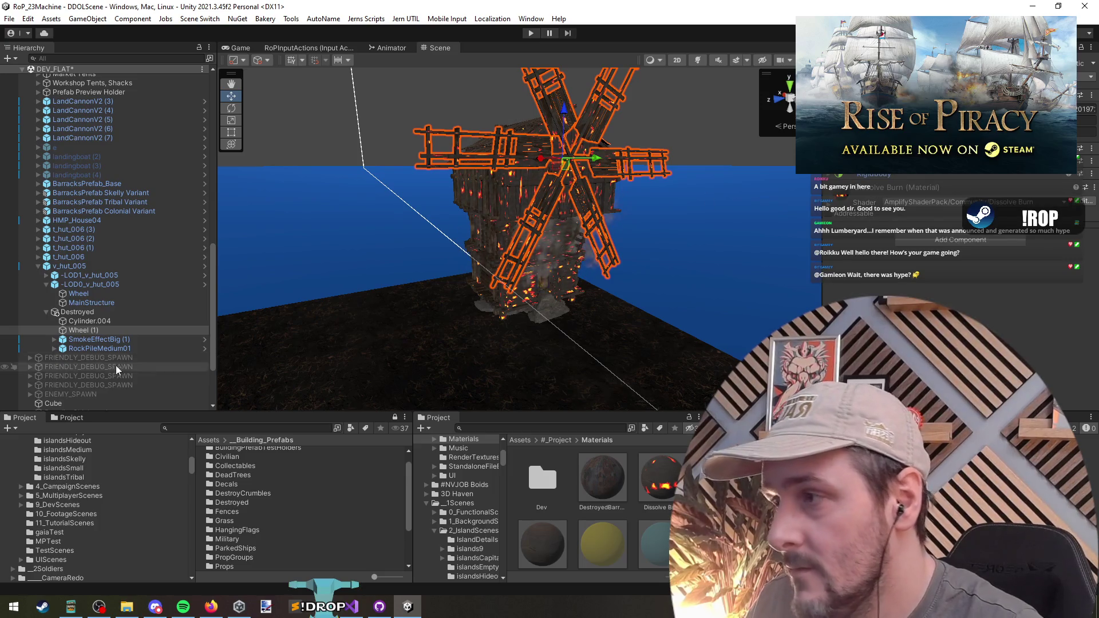
drag(453, 269, 467, 262)
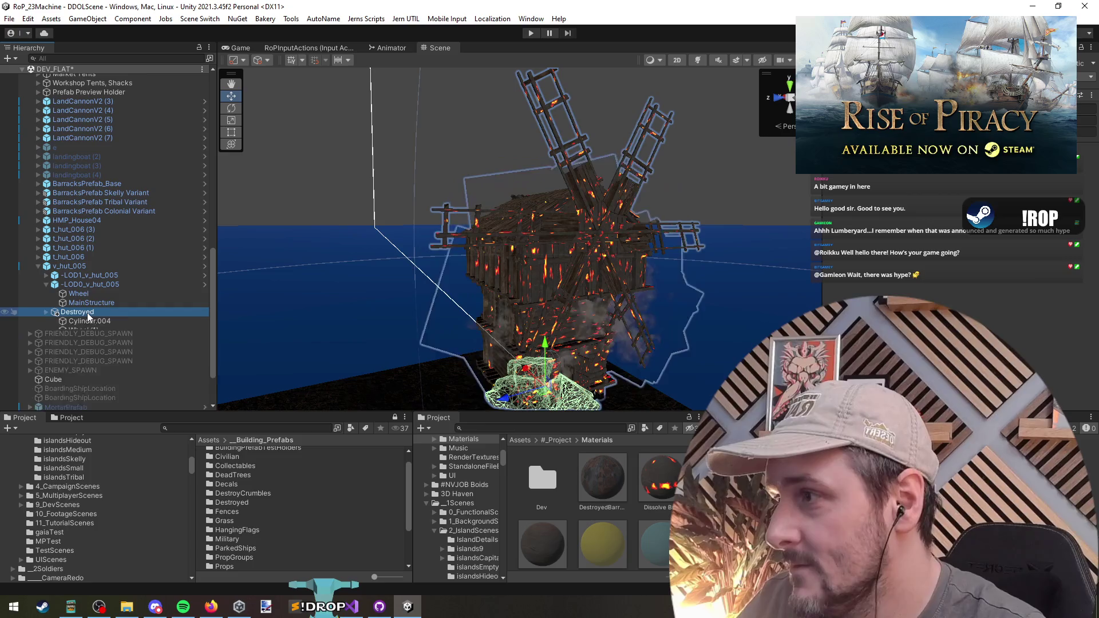
Step: Deactivate v_hut_005's Destroyed child so the fire disappears
click(90, 284)
click(46, 284)
key(Left)
key(Left)
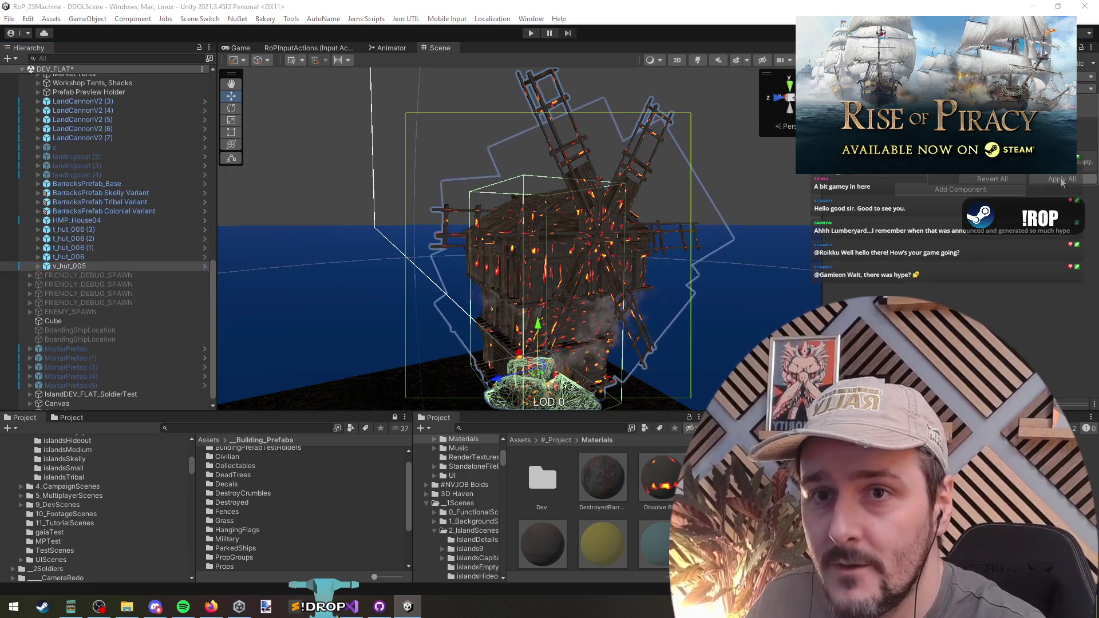
key(Right)
key(Down)
key(Down)
key(Down)
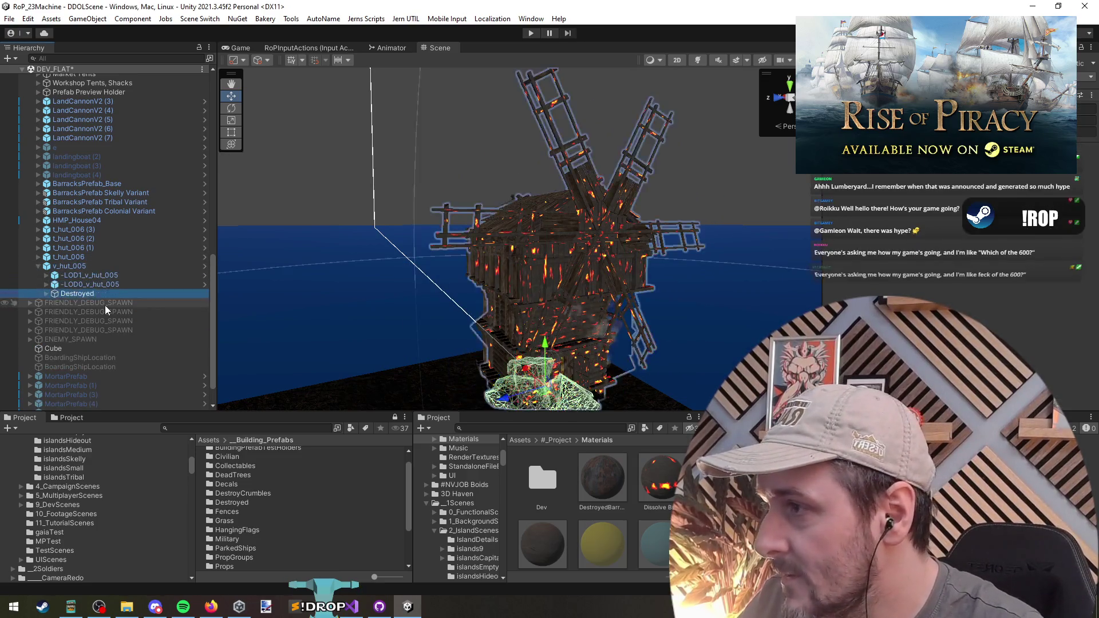
key(alt+shift+a)
scroll(385, 220, down, 3)
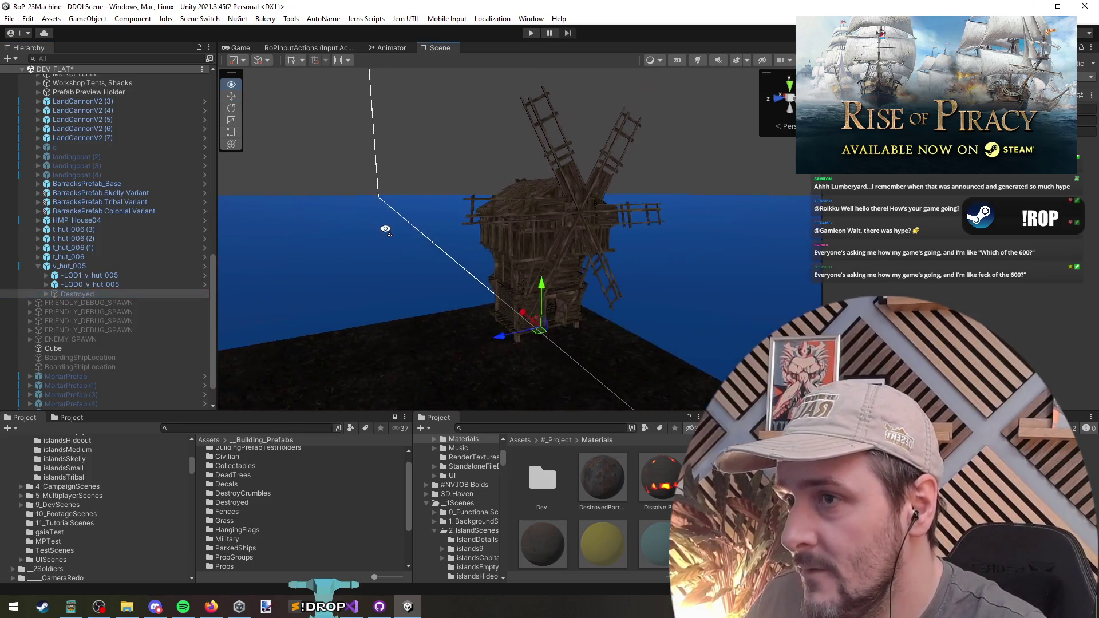
Step: Set the v_hut_005 windmill's tag to Destroyable, comparing against t_hut_006
click(80, 284)
key(Up)
key(Up)
key(Up)
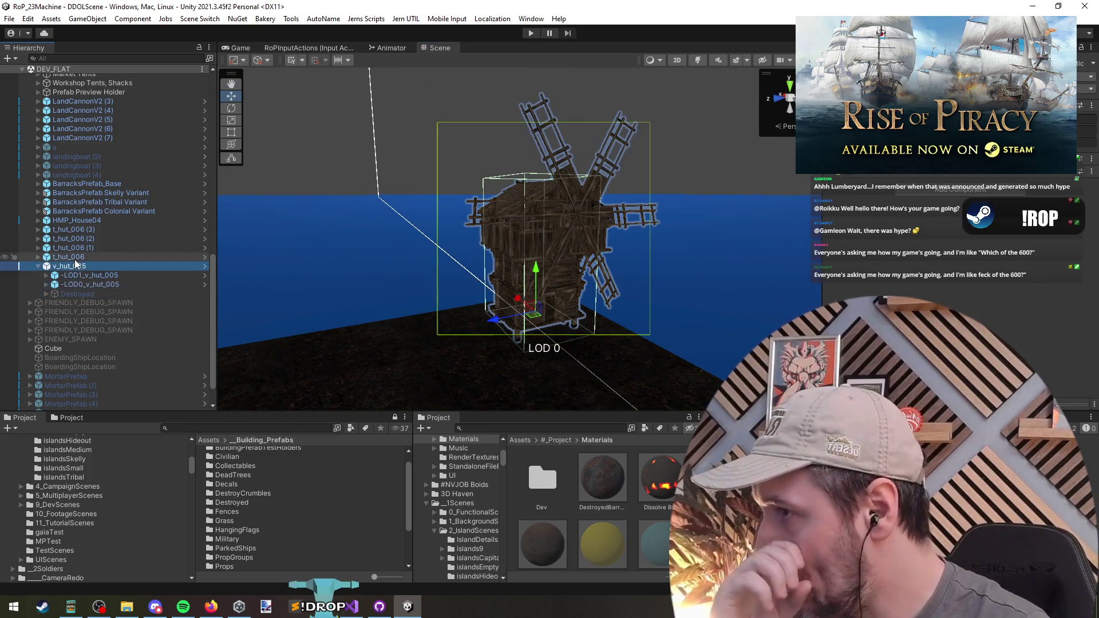
key(Right)
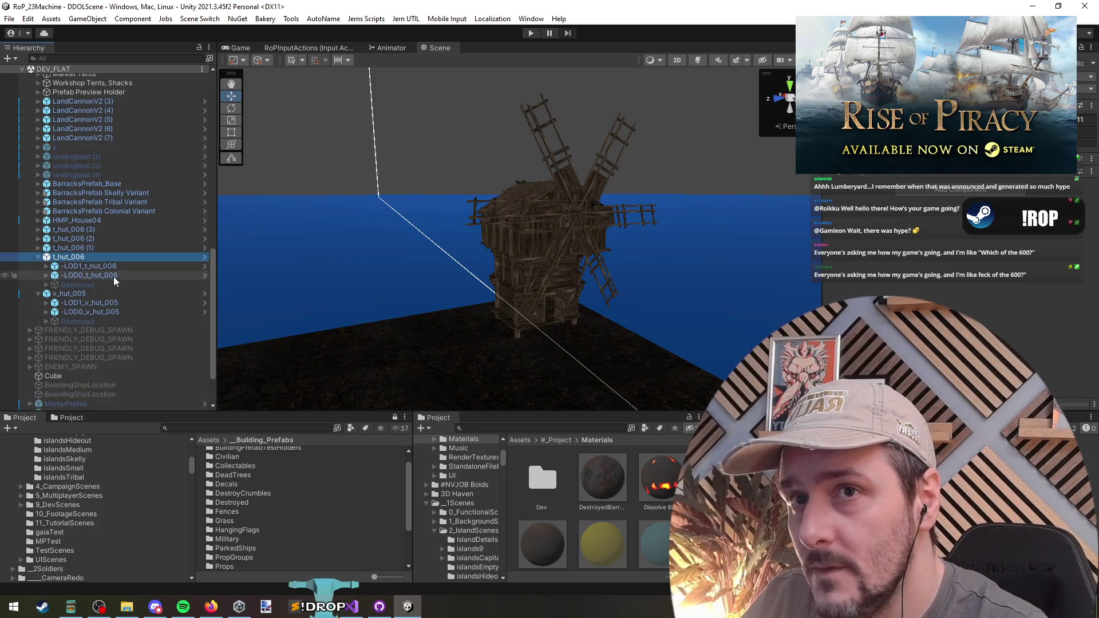
click(85, 294)
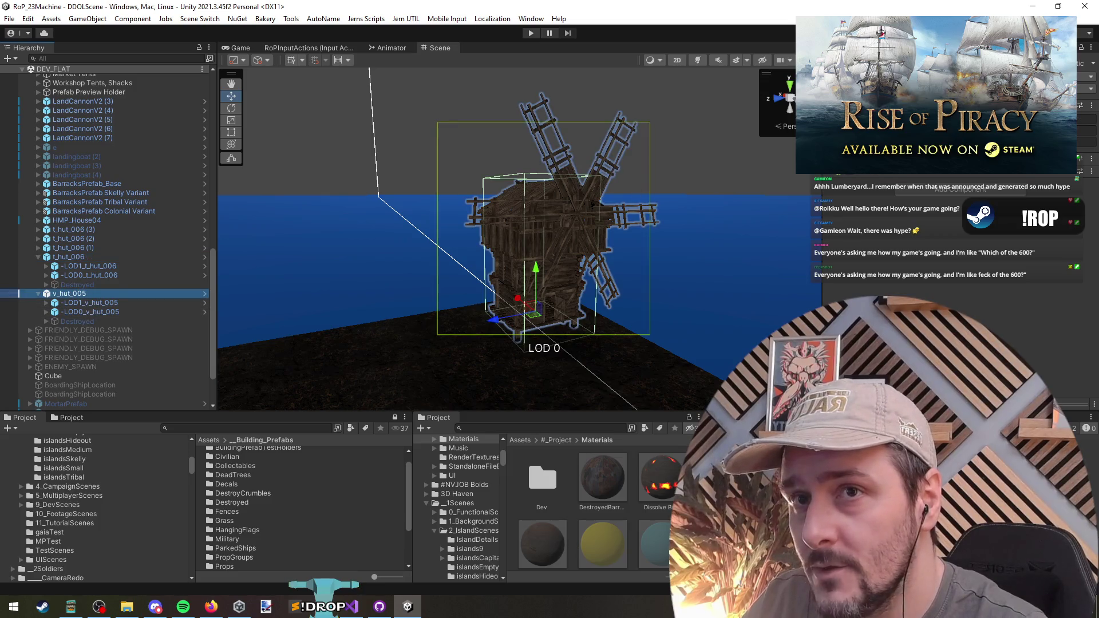
click(916, 91)
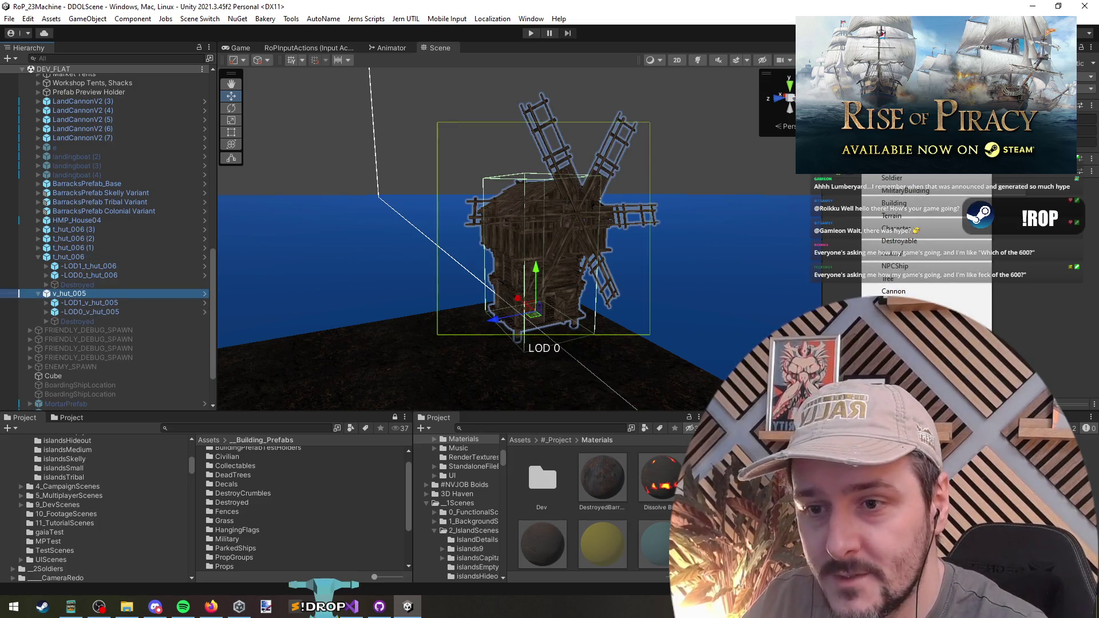
click(928, 245)
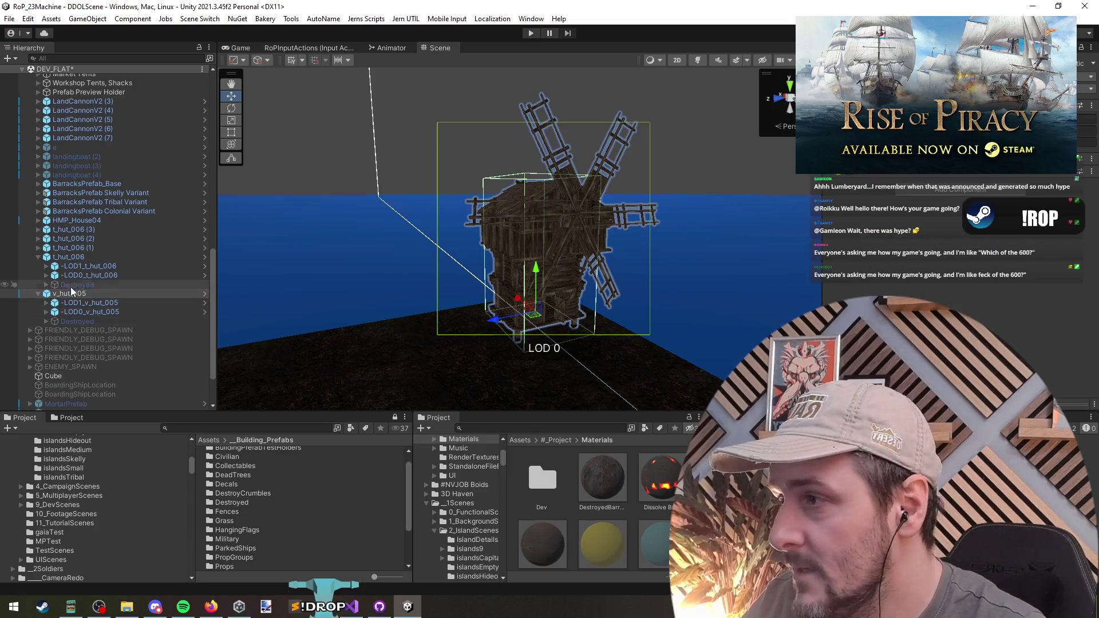
Step: Apply all of v_hut_005's overrides to its prefab
click(82, 267)
key(Down)
key(Down)
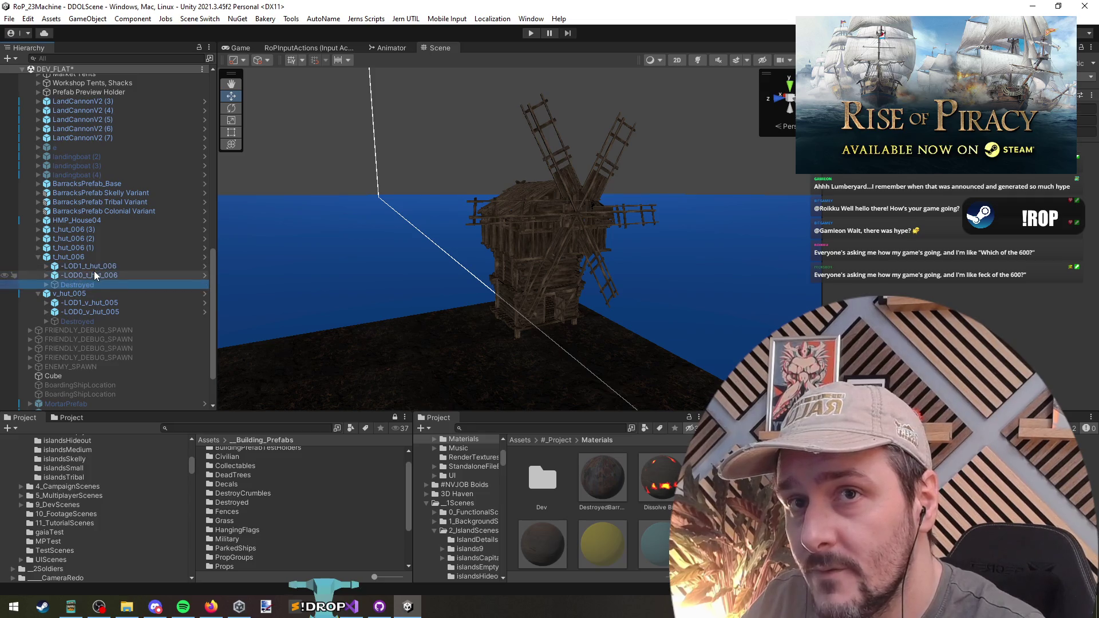
click(94, 303)
key(Down)
key(Up)
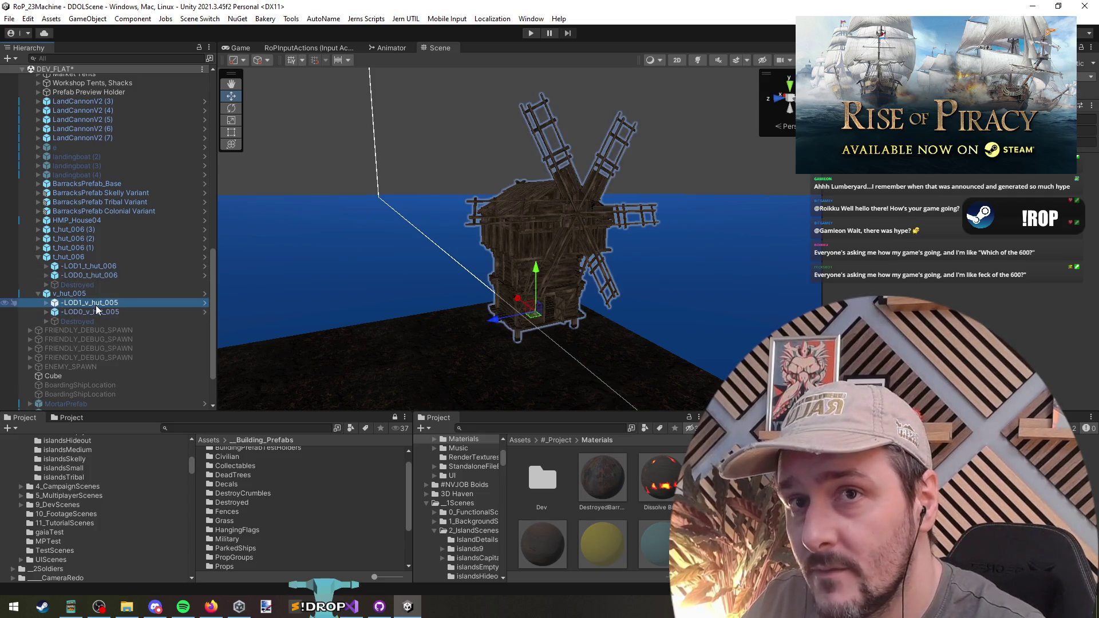
key(Up)
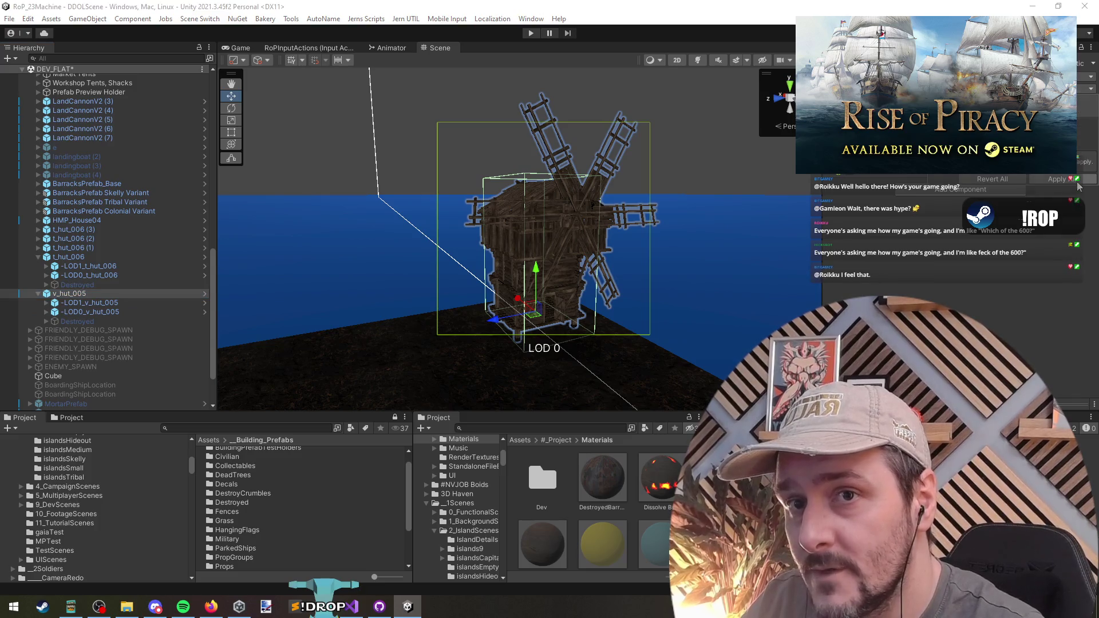
click(75, 293)
key(Left)
click(68, 257)
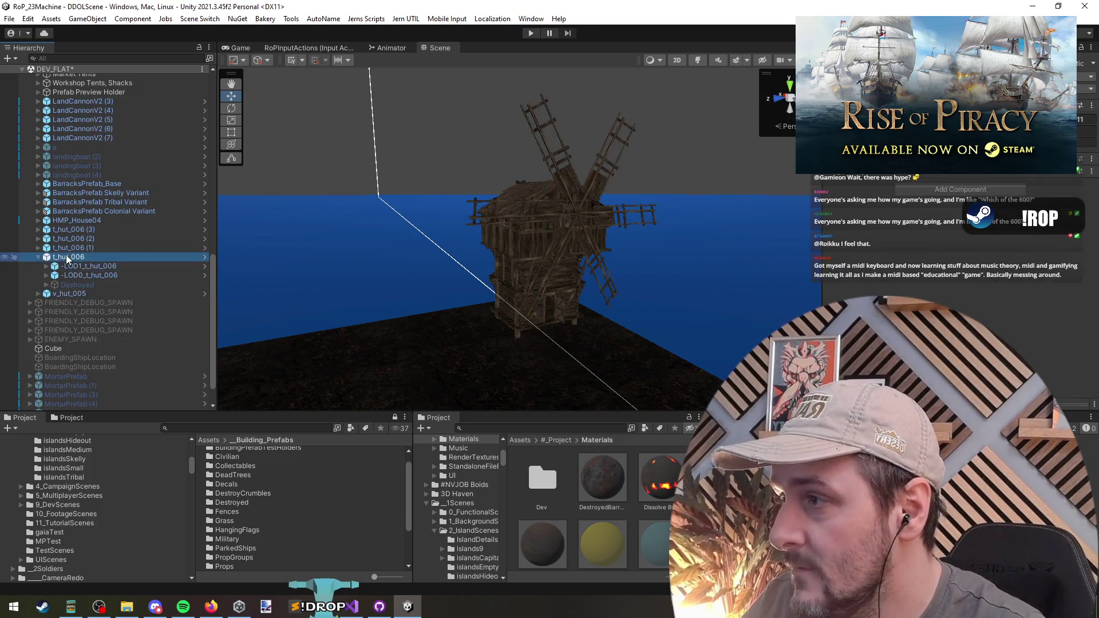
scroll(101, 228, up, 5)
right_click(51, 69)
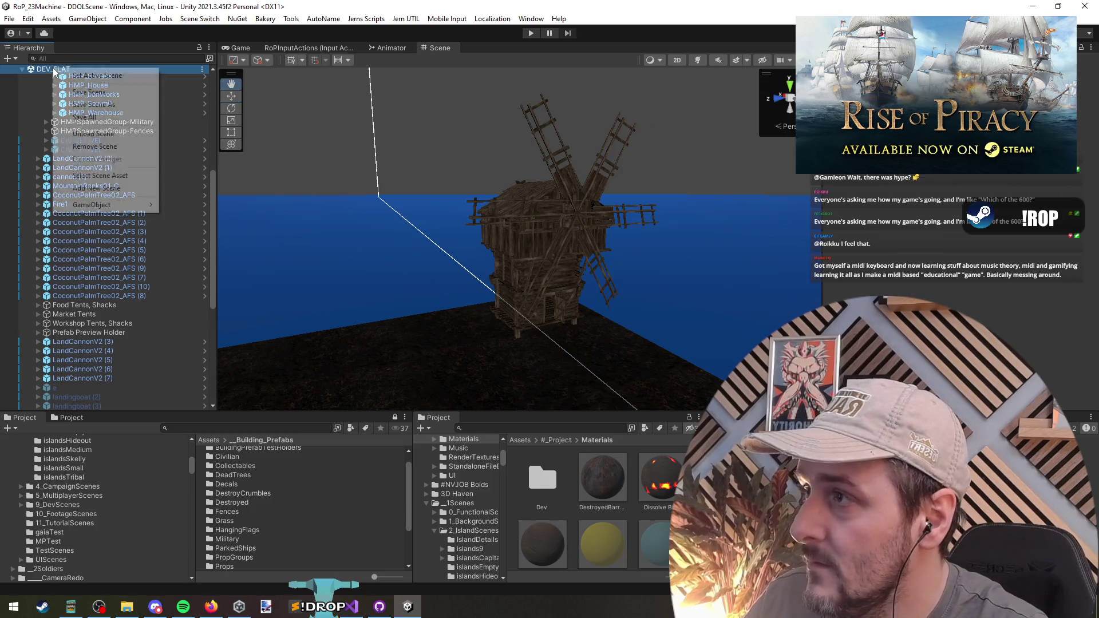
Step: Unload DEV_FLAT and check DEV_AUTO_FLOW's scene override settings
click(97, 129)
click(62, 70)
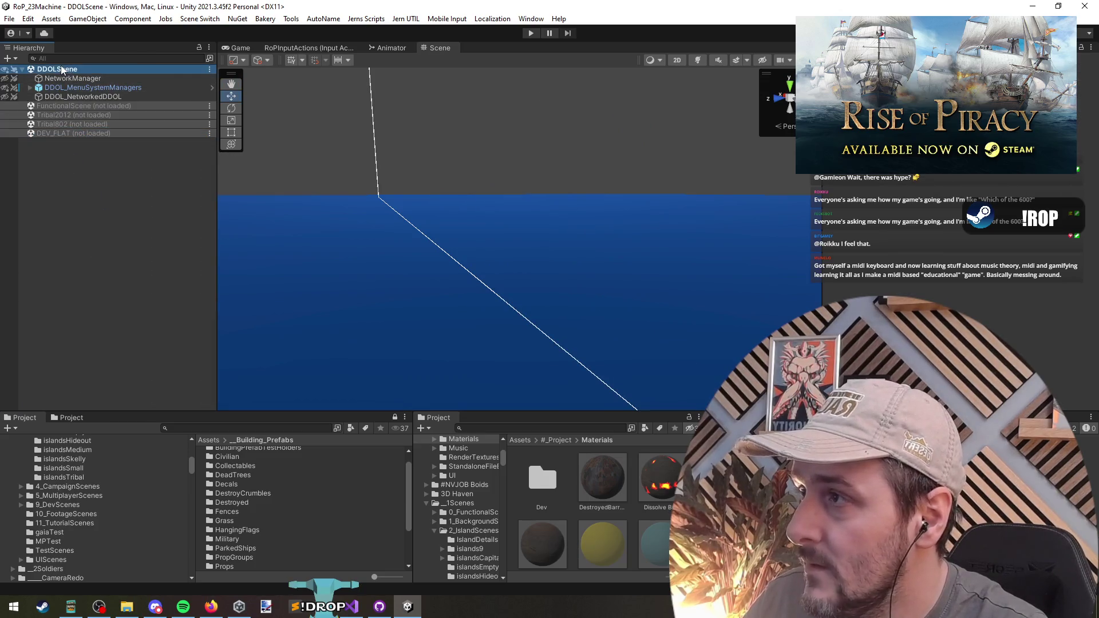
click(92, 88)
click(30, 87)
click(82, 188)
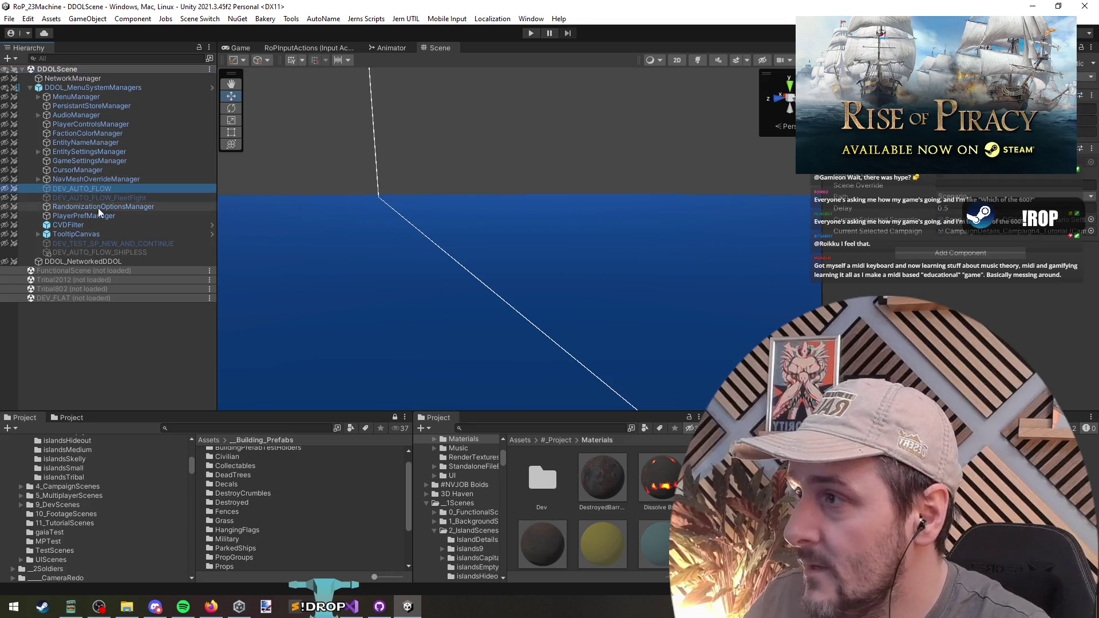
Step: Play the game, use the debug menu's 'des' Destroy Next Clicked Object on the windmill, then stop
click(531, 33)
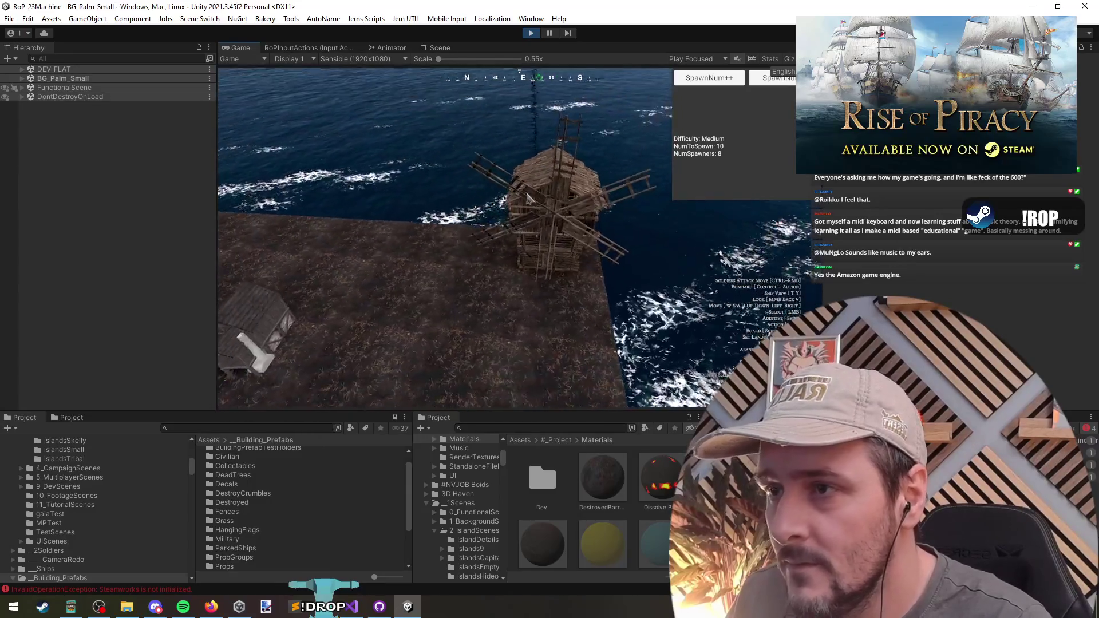
key(grave)
text(des)
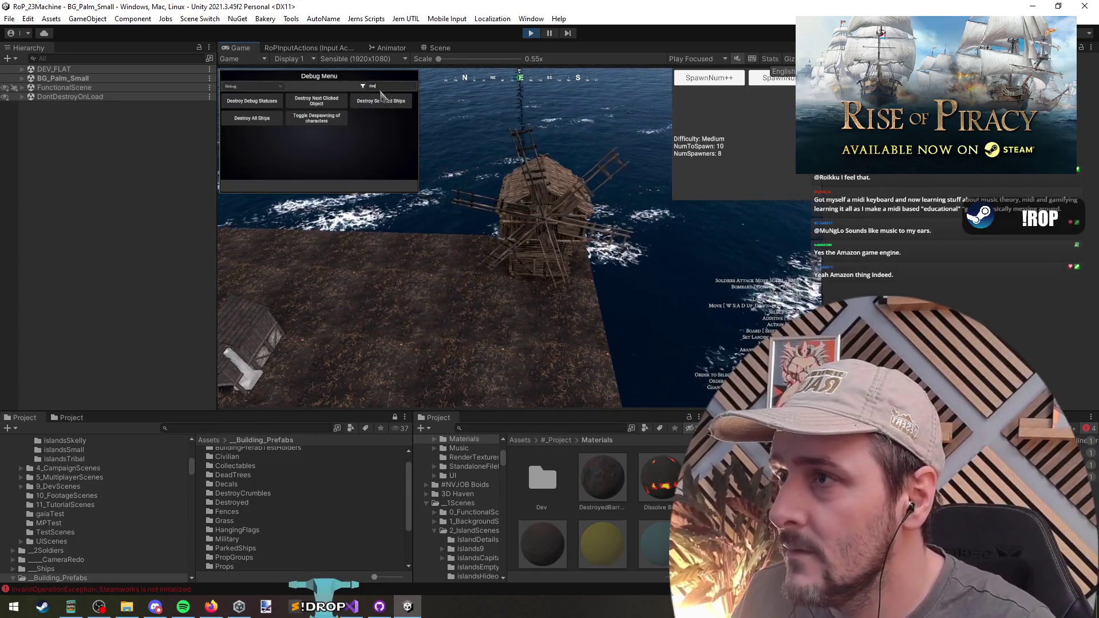
click(317, 100)
click(529, 328)
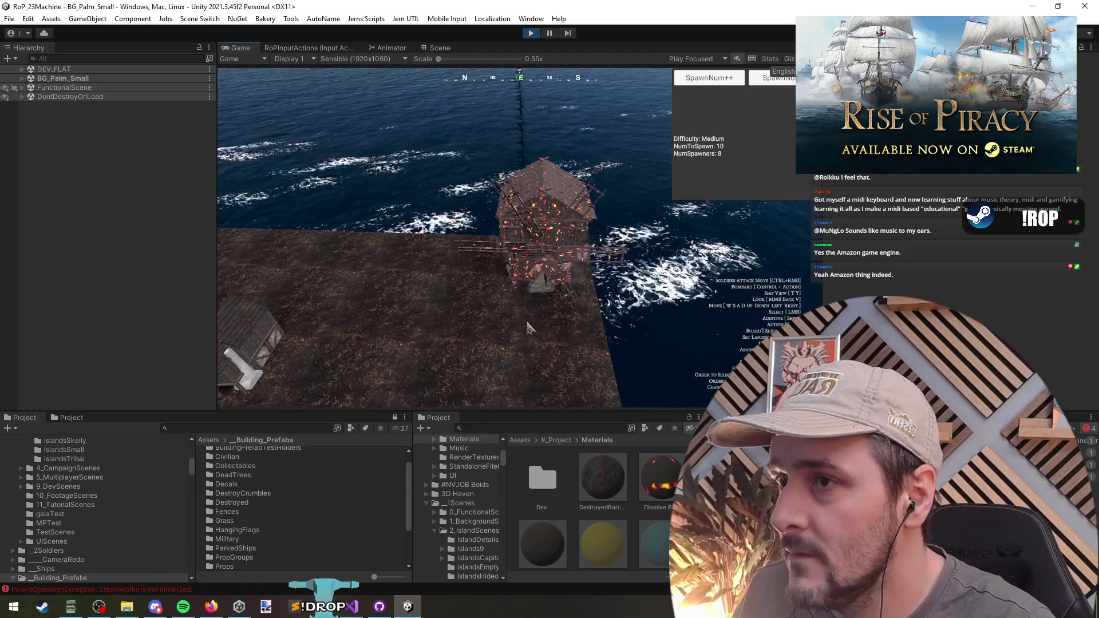
key(ctrl+p)
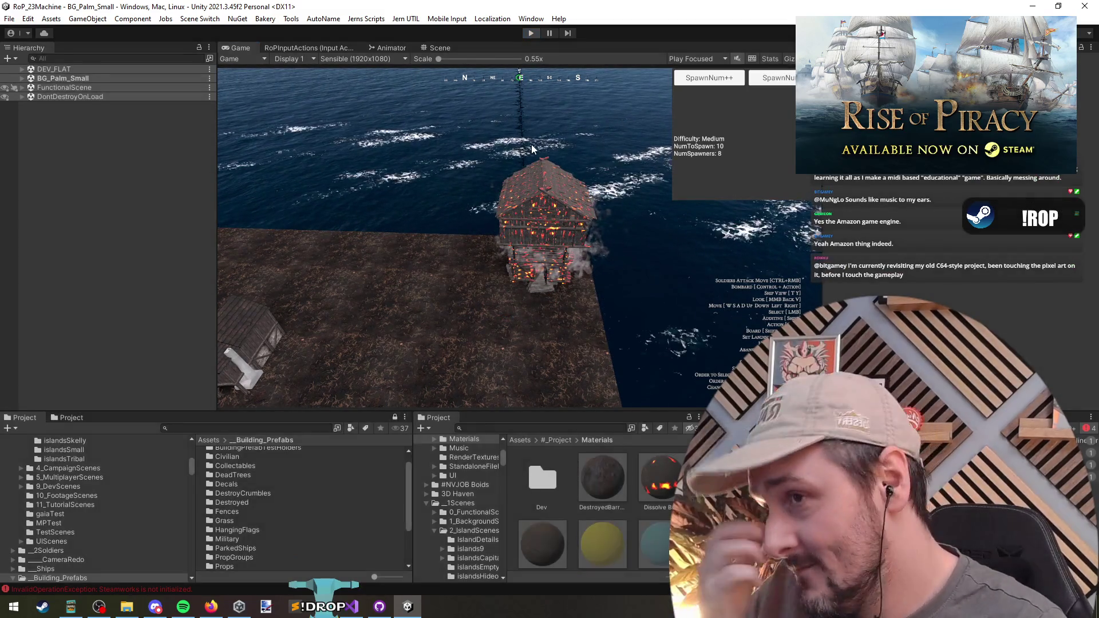
right_click(87, 297)
click(72, 304)
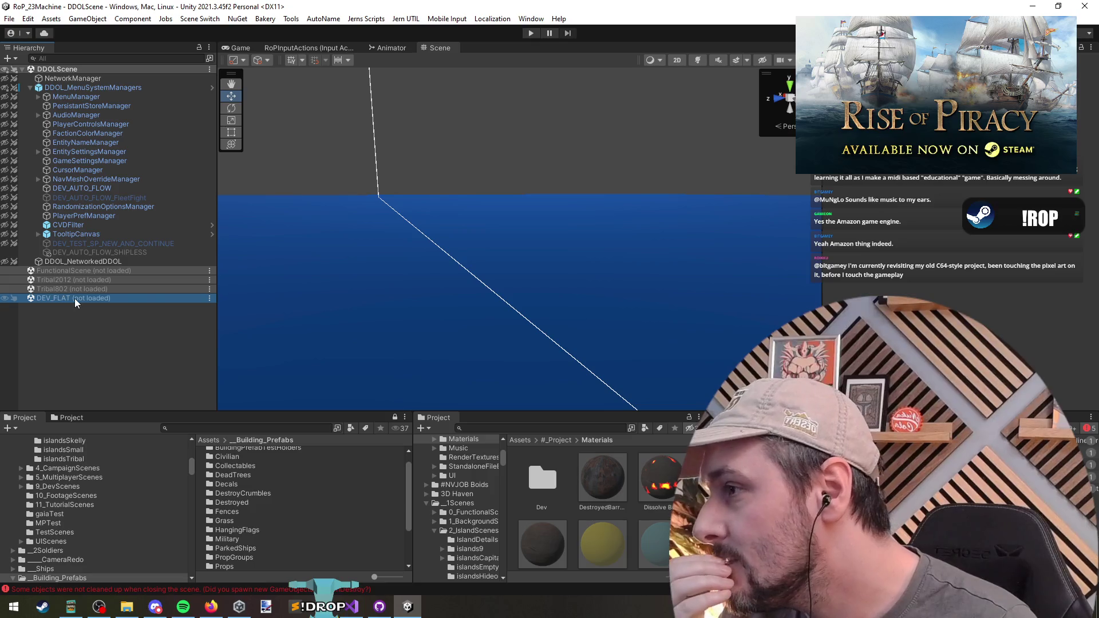
Step: Reload DEV_FLAT and undo a Box Collider mistakenly added to the windmill's main Wheel
right_click(71, 299)
click(88, 308)
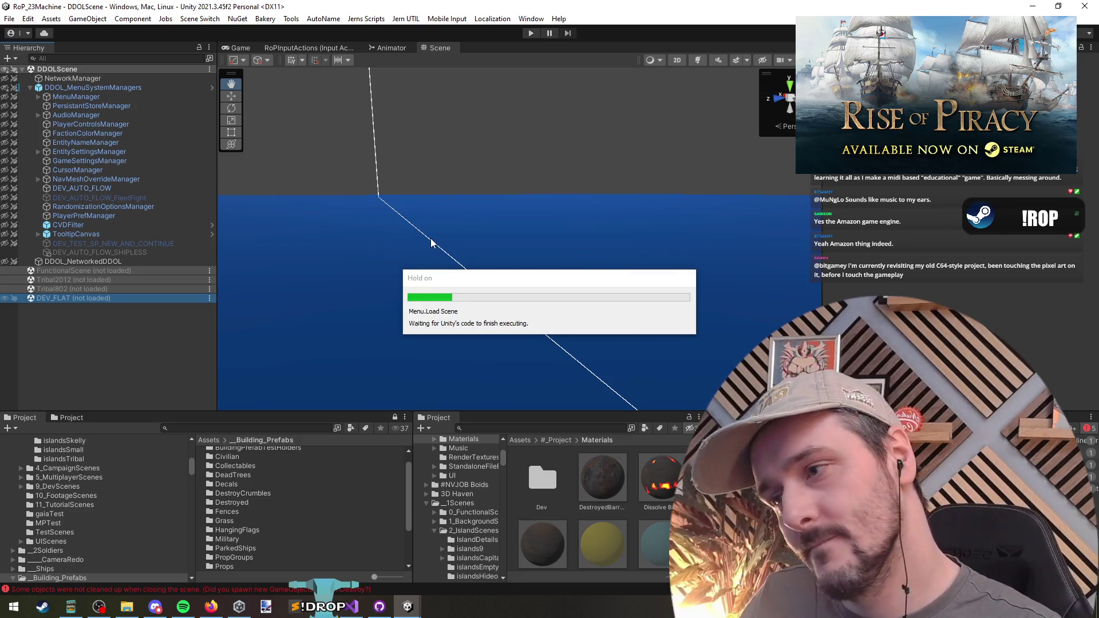
click(563, 234)
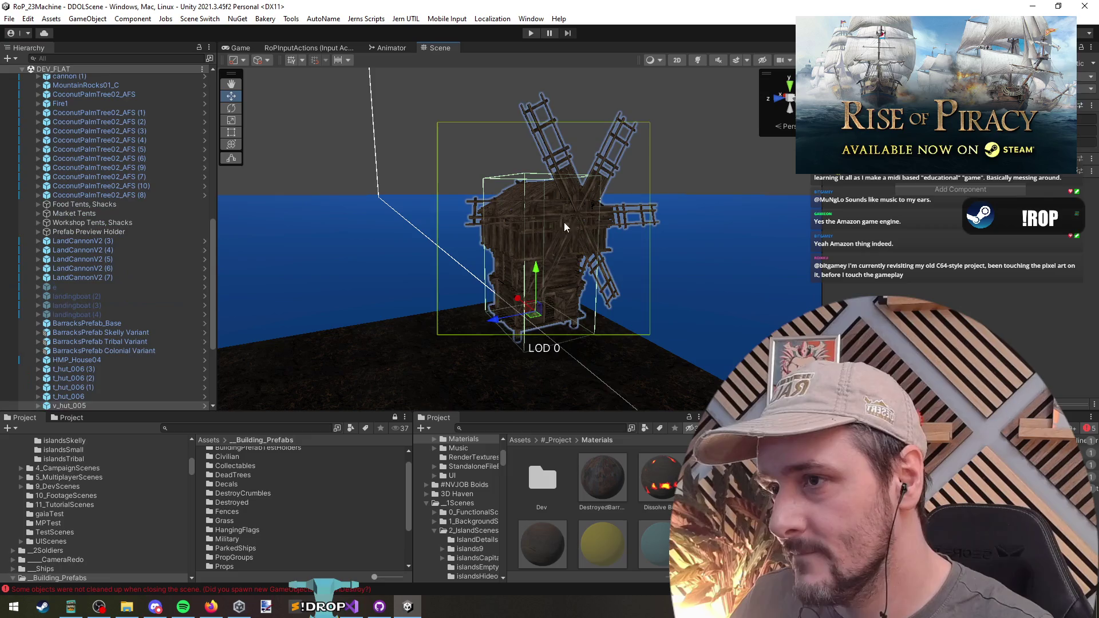
click(563, 233)
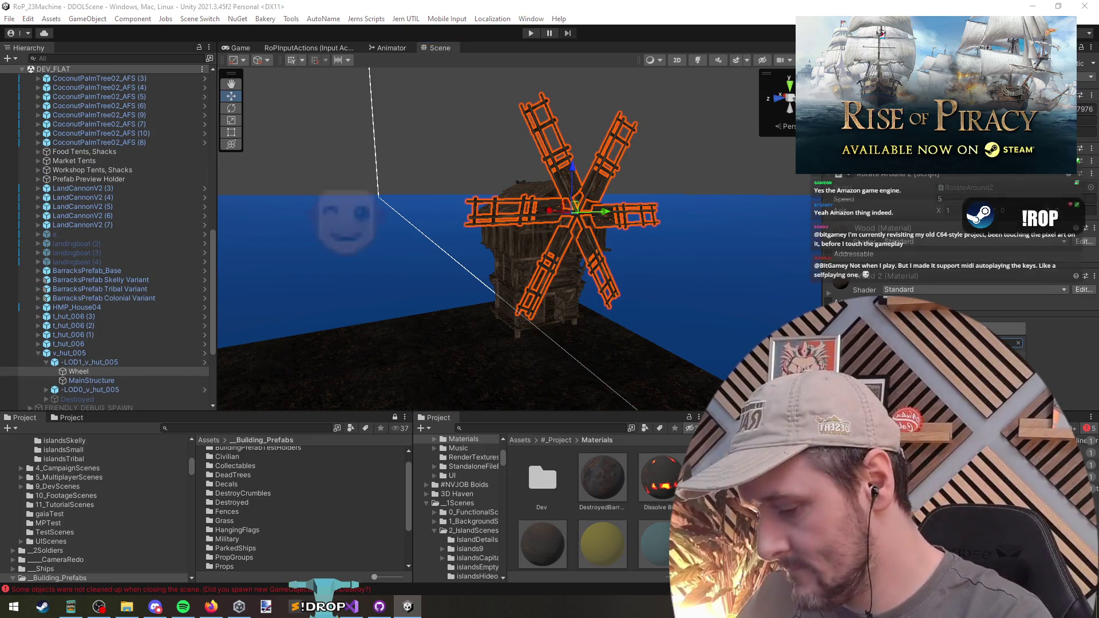
key(Return)
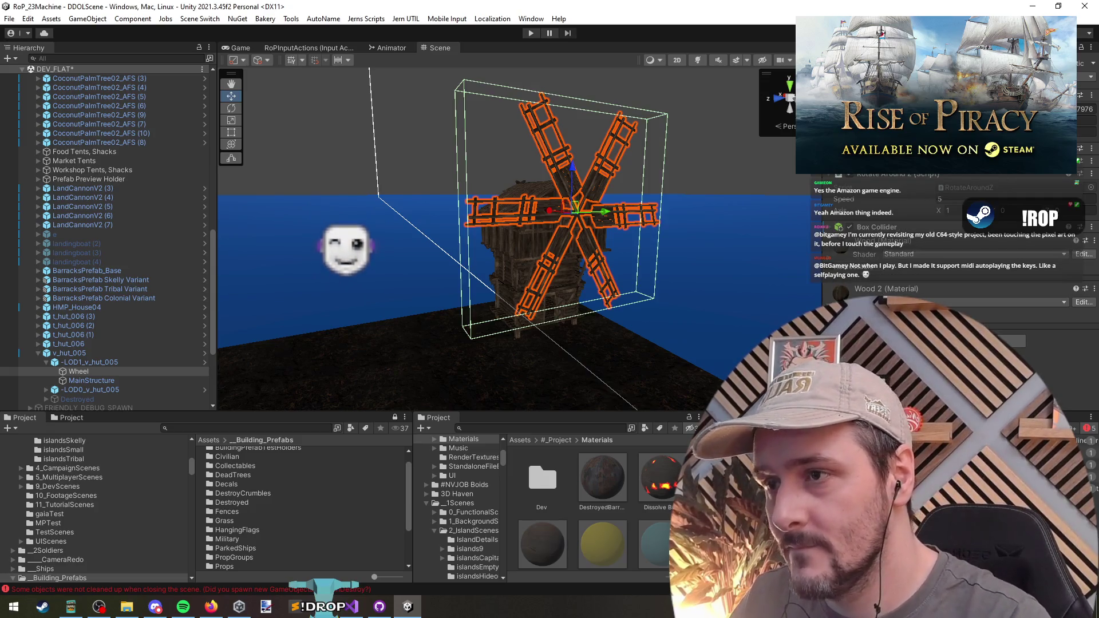
click(117, 373)
key(ctrl+z)
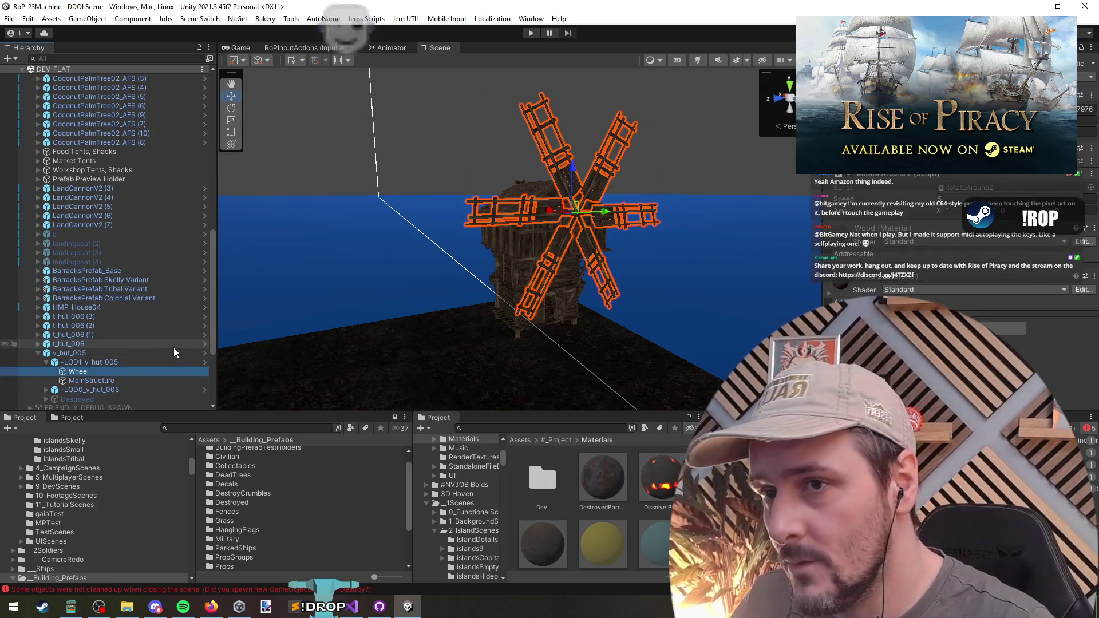
Step: Add a Box Collider to Wheel (1) under the Destroyed child
click(63, 397)
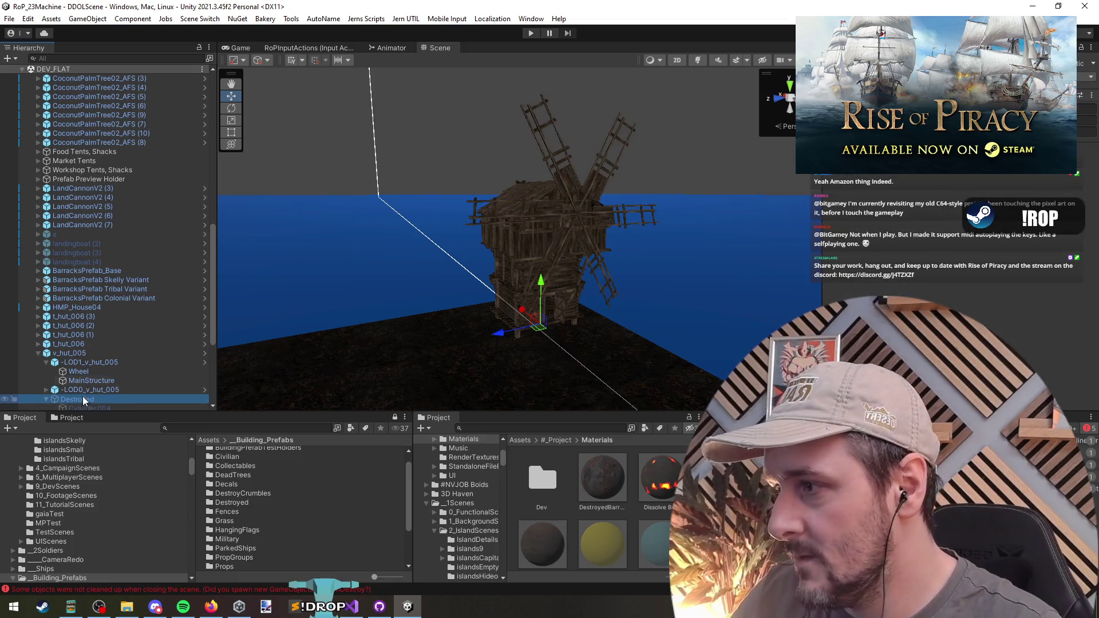
key(Right)
key(Down)
click(97, 346)
scroll(98, 320, down, 3)
click(984, 240)
text(box)
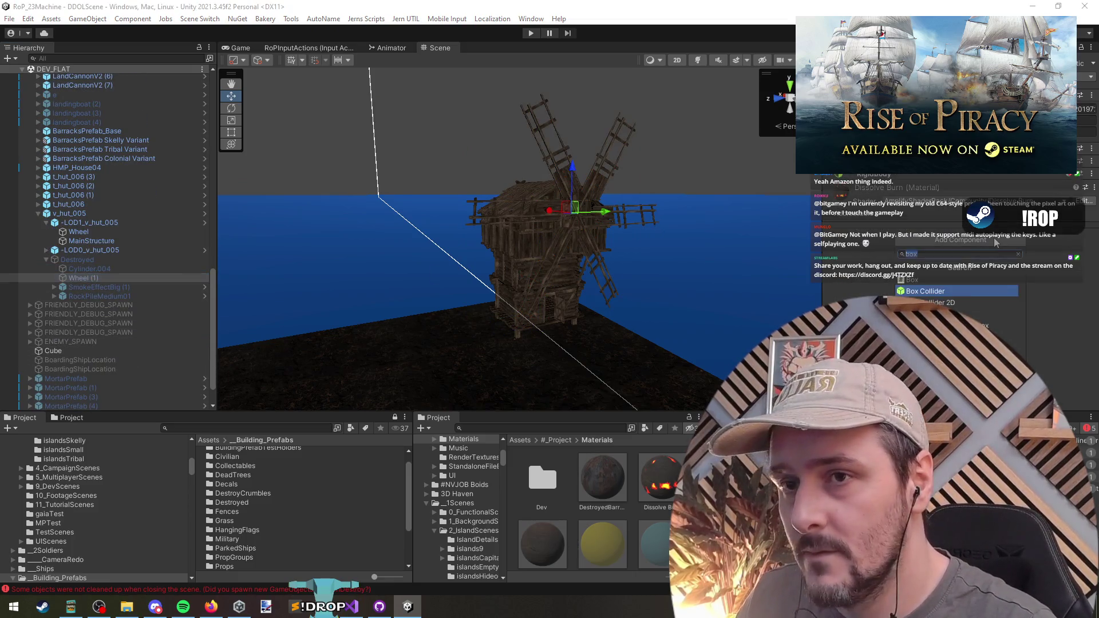
key(Return)
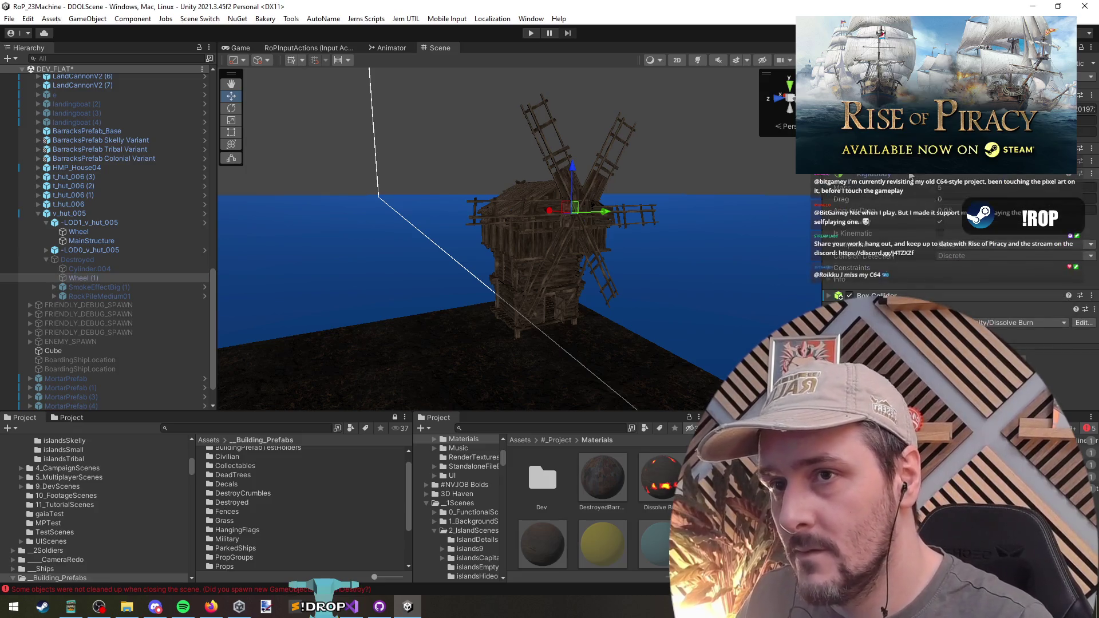
click(921, 187)
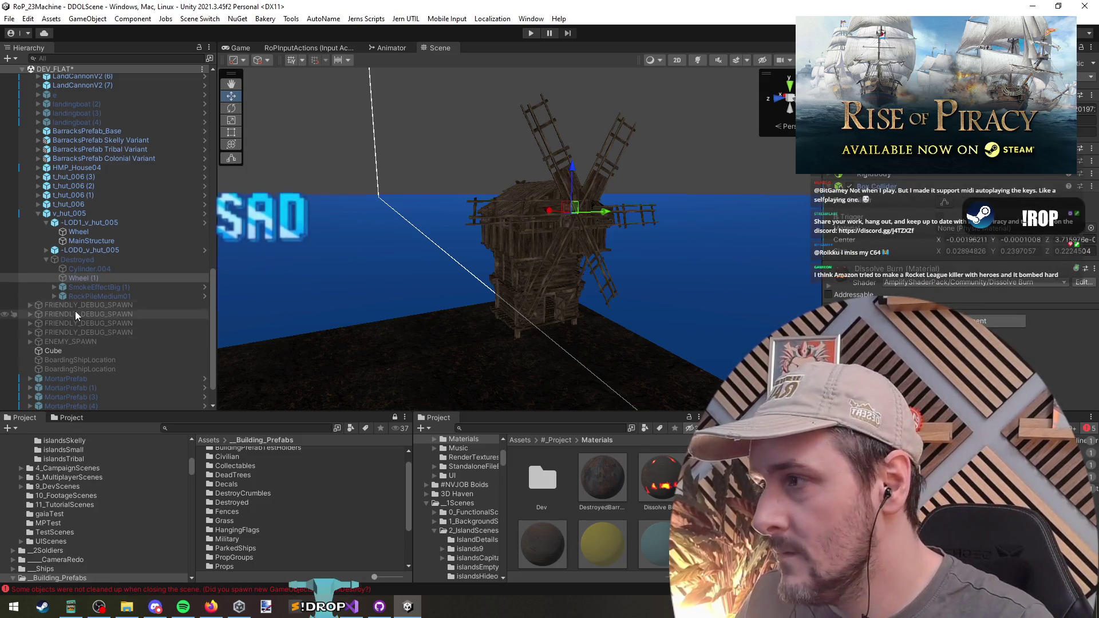
Step: Reselect Wheel (1), switch to the rotate tool, and undo the last edit
click(91, 277)
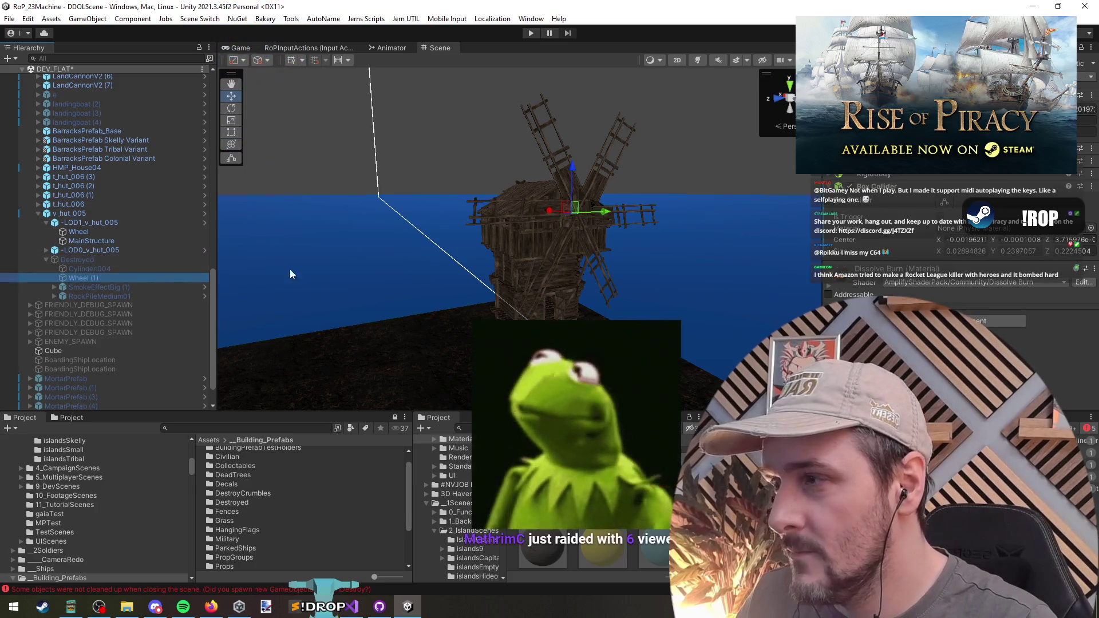
key(e)
click(603, 198)
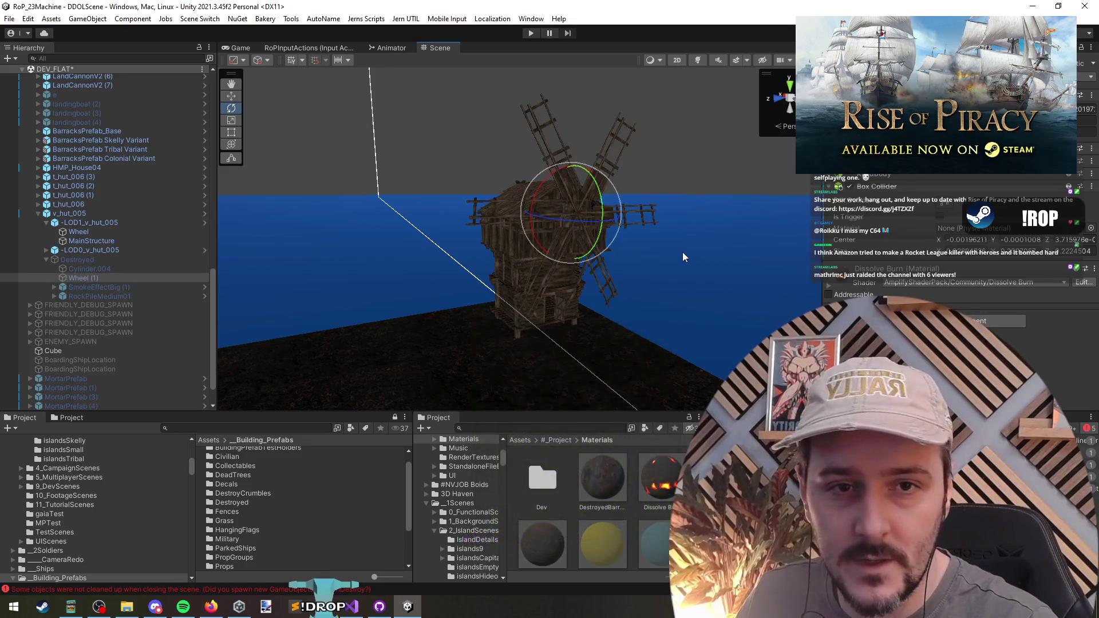
key(ctrl+z)
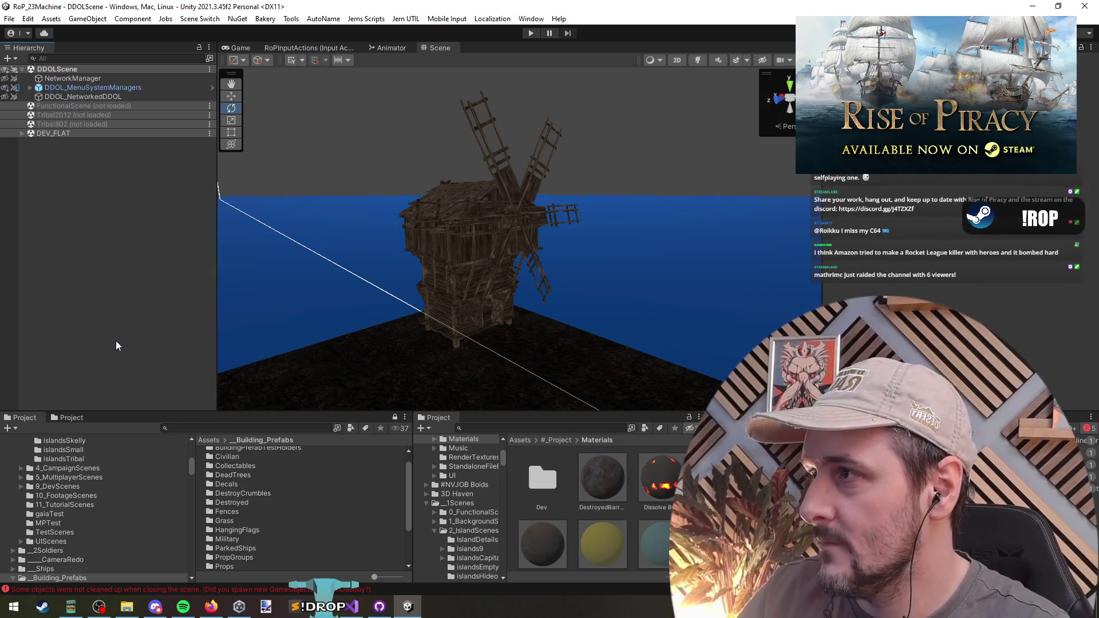
Step: Resolve the windmill's prefab overrides and unload DEV_FLAT, saving its changes
right_click(68, 138)
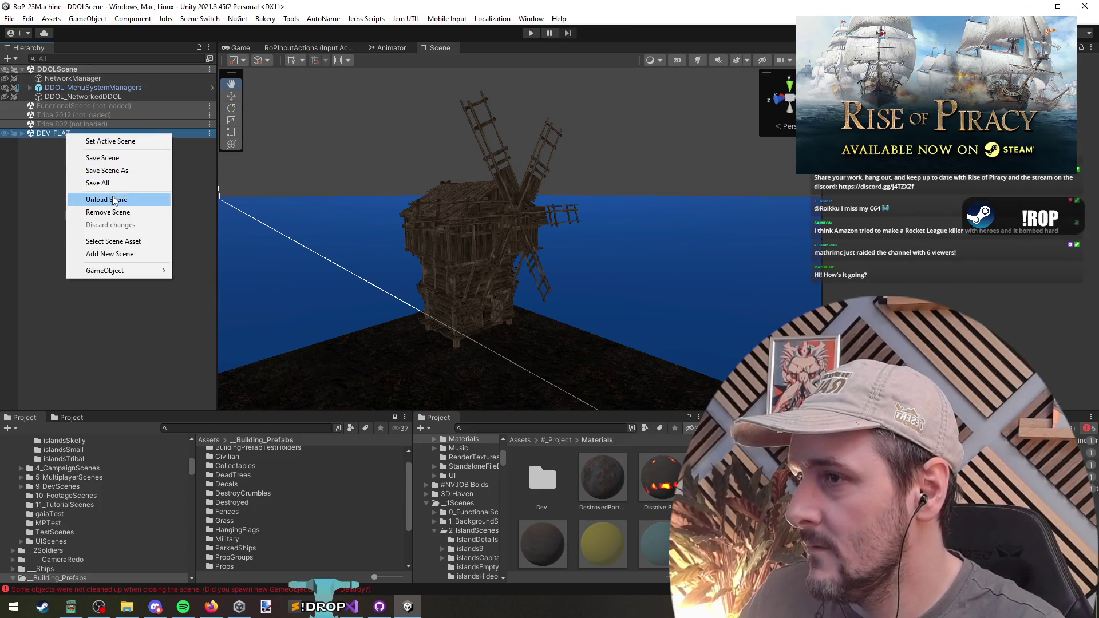
click(113, 199)
click(465, 228)
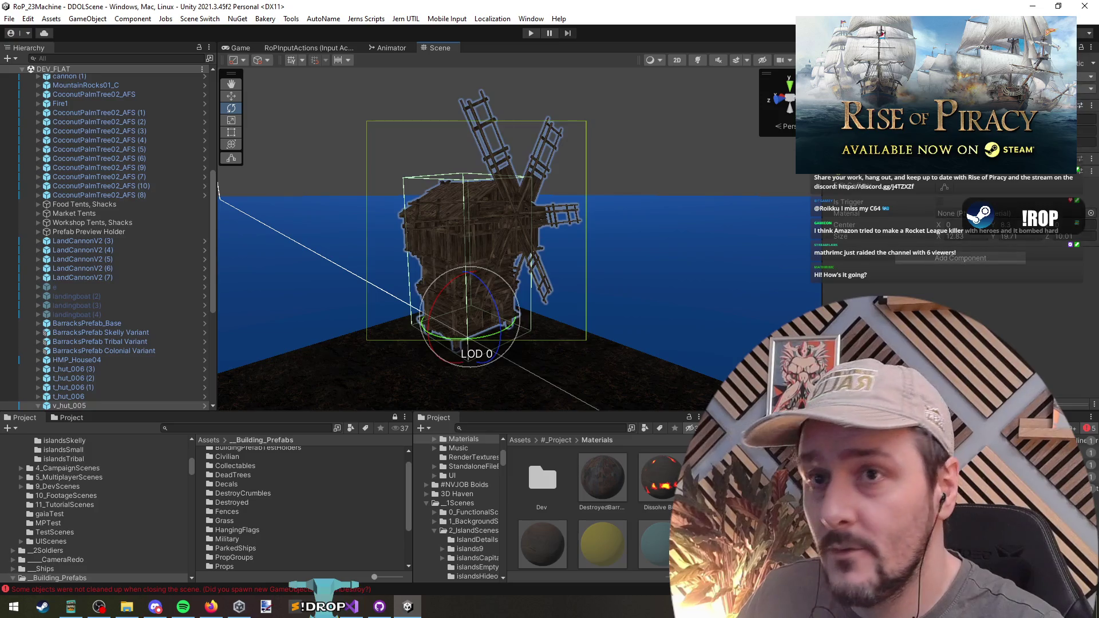
click(1065, 178)
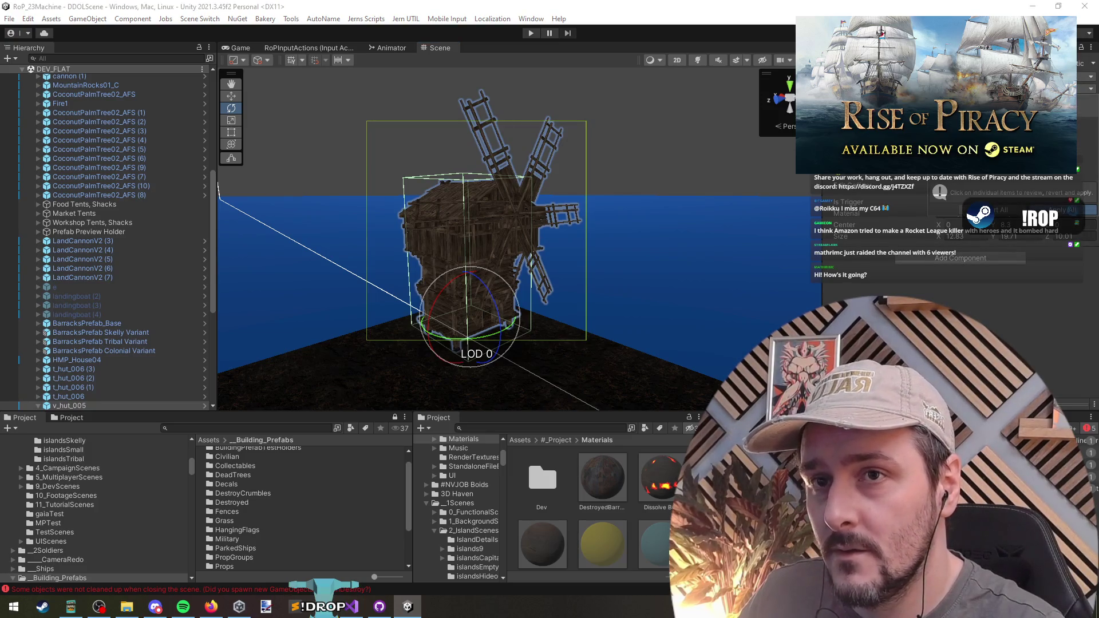
click(1002, 210)
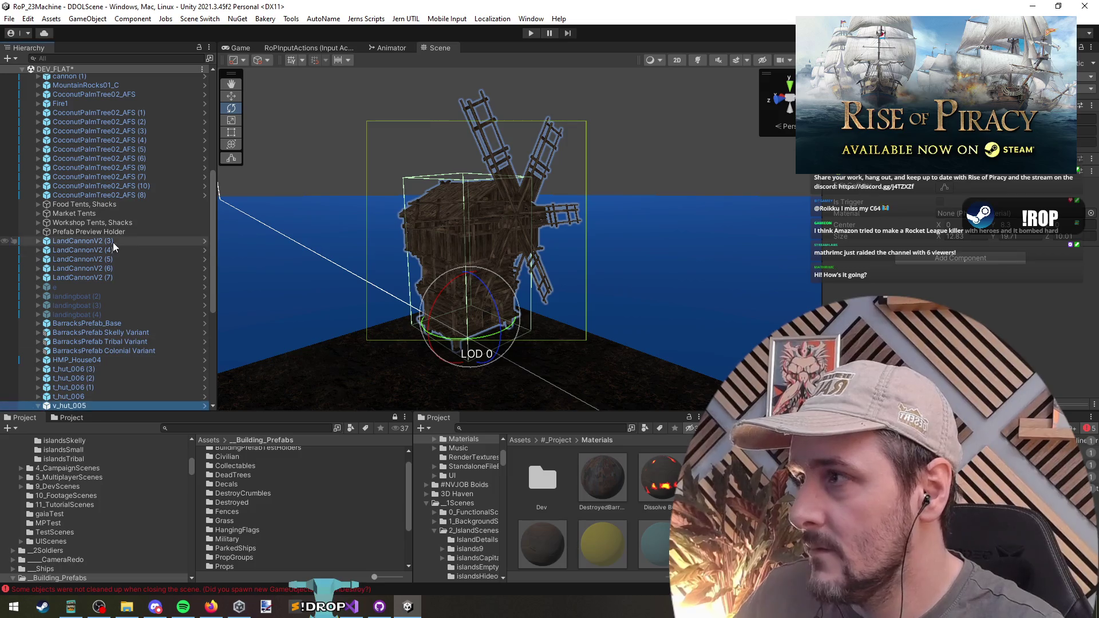
key(Left)
key(Left)
key(Left)
right_click(70, 132)
click(114, 198)
click(522, 327)
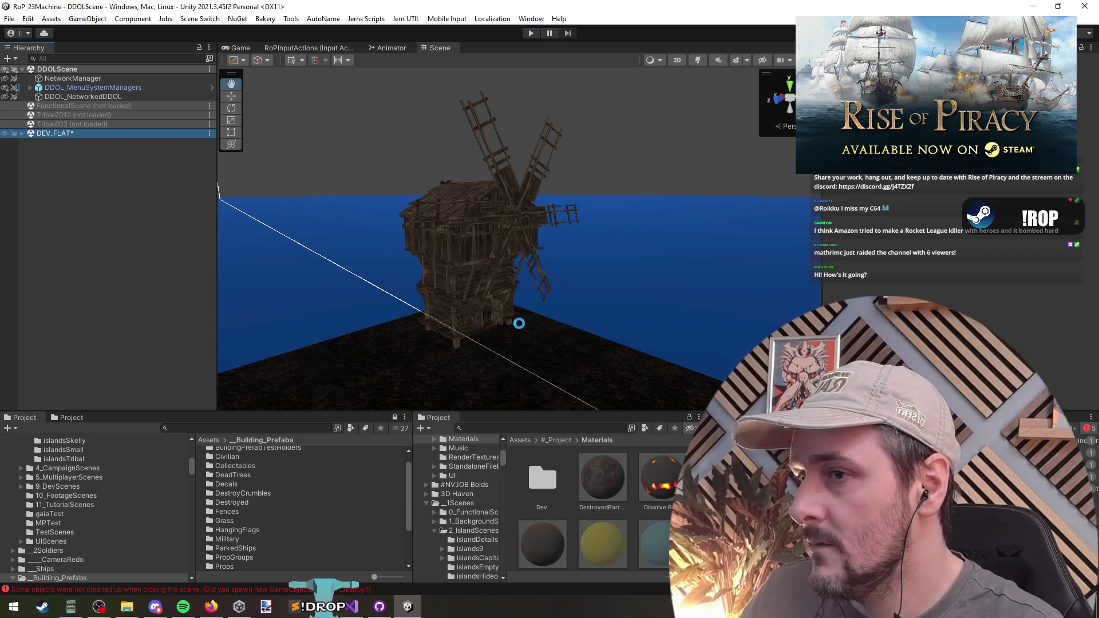
Step: Start Play mode and destroy the windmill via the debug menu's 'estroy' command
click(530, 33)
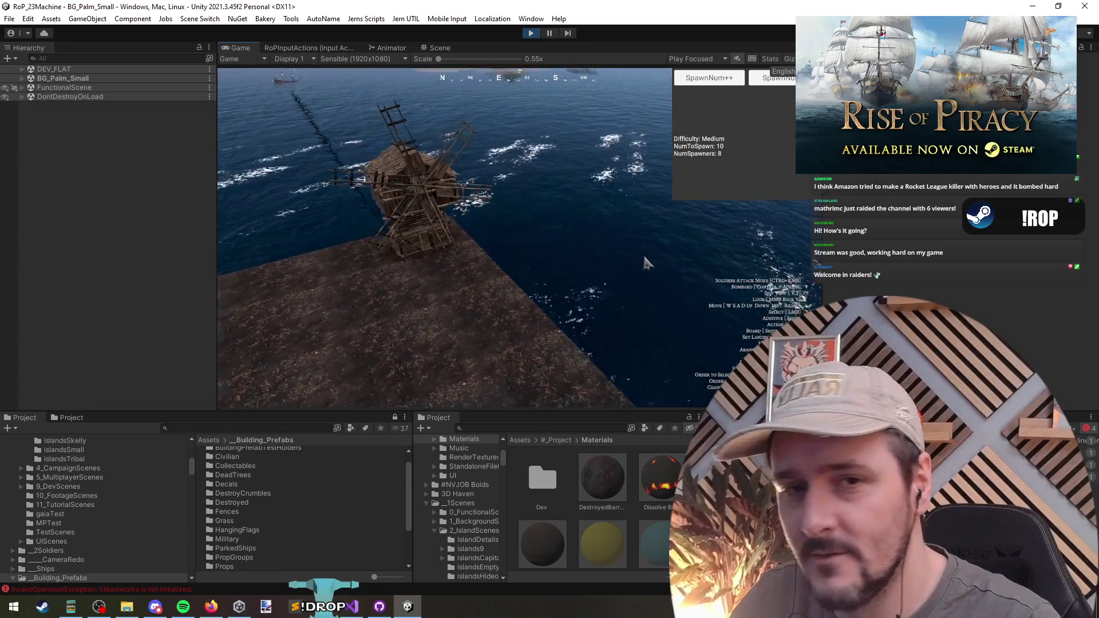
key(grave)
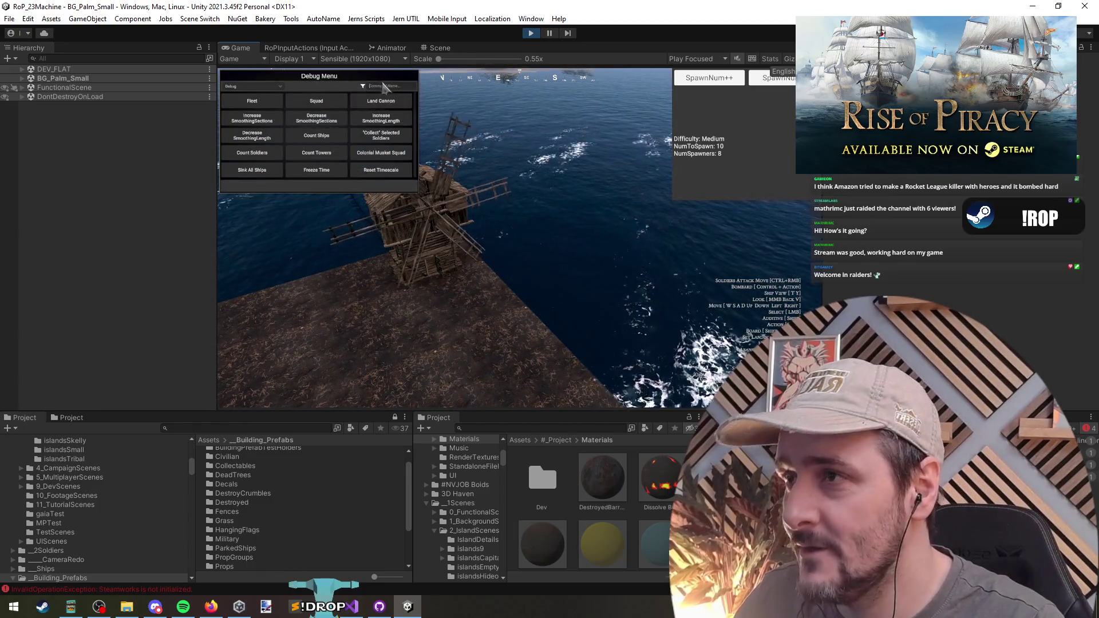
text(estroy)
click(317, 101)
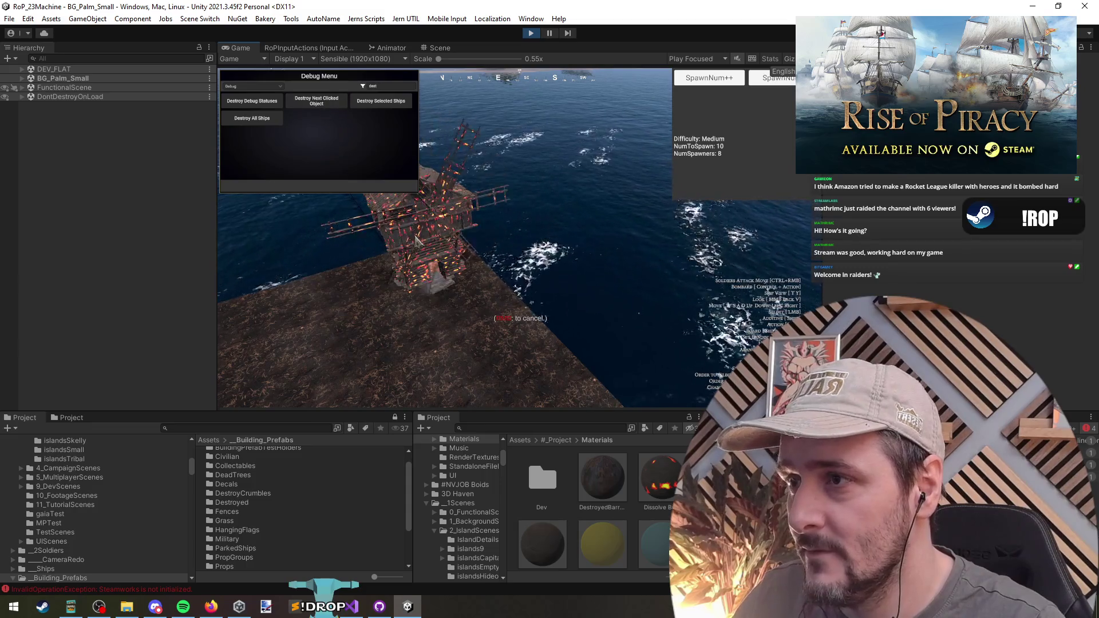
key(grave)
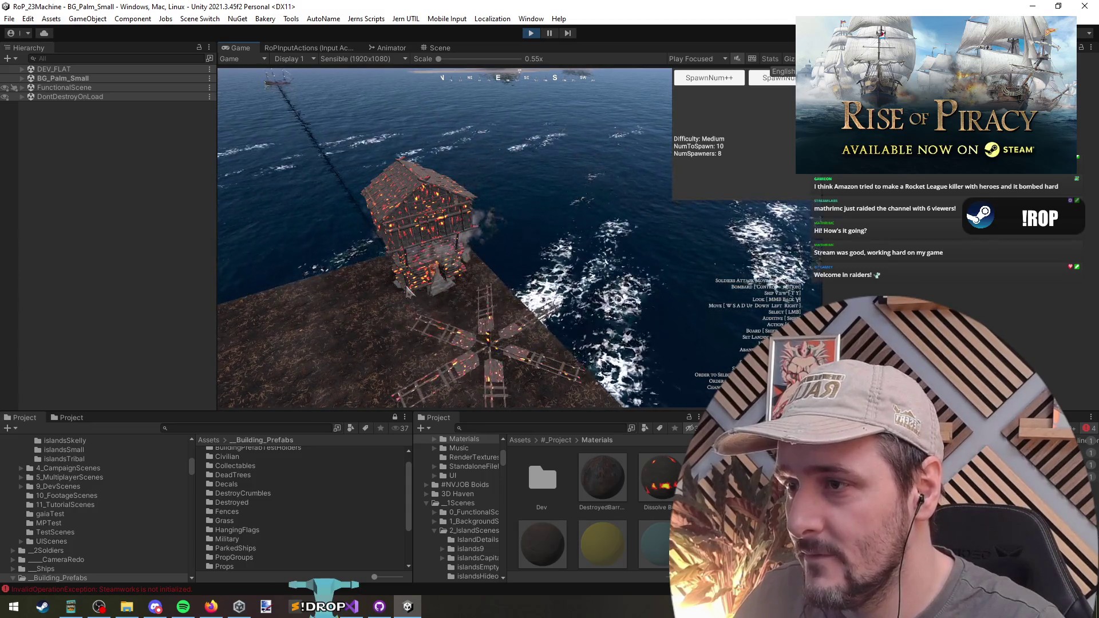
Step: Orbit and zoom around the burning windmill, then stop Play mode
scroll(405, 291, up, 5)
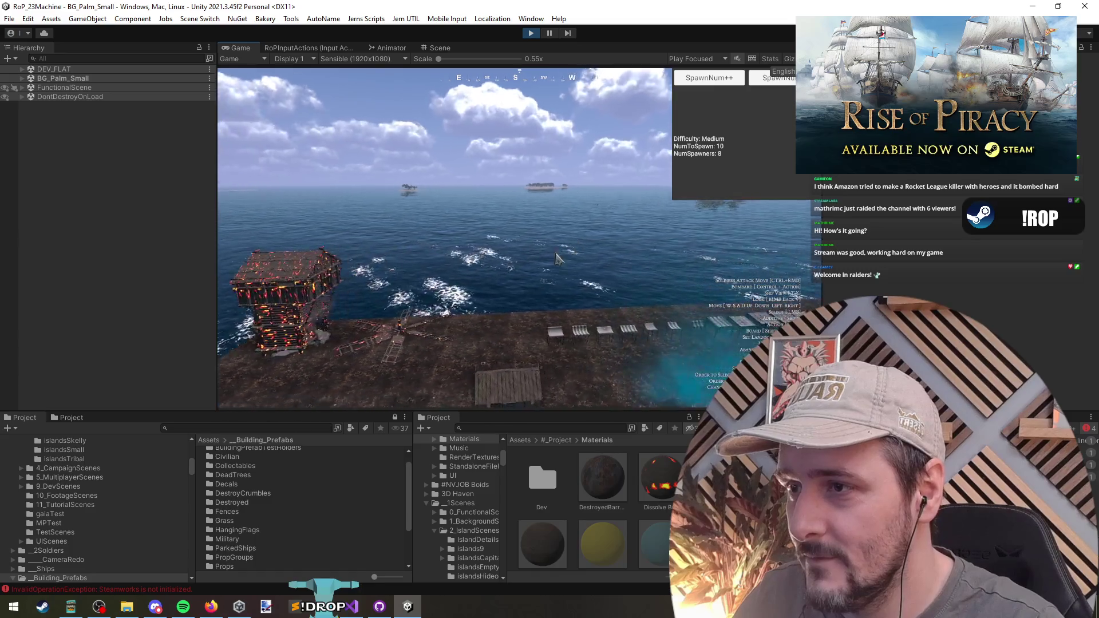
scroll(497, 274, up, 5)
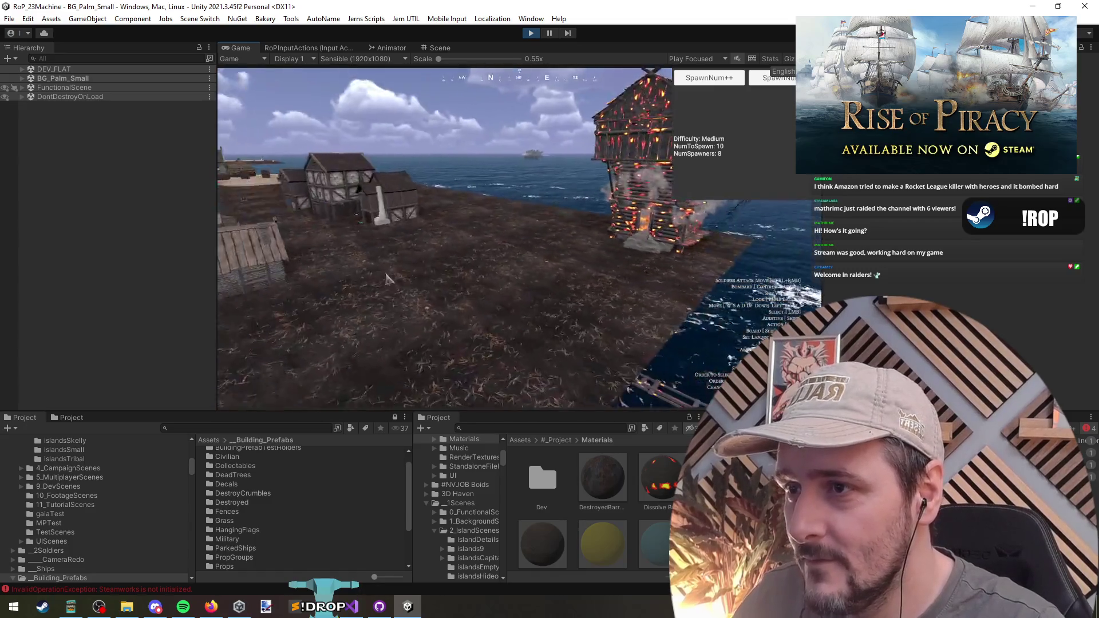
drag(429, 282, 540, 265)
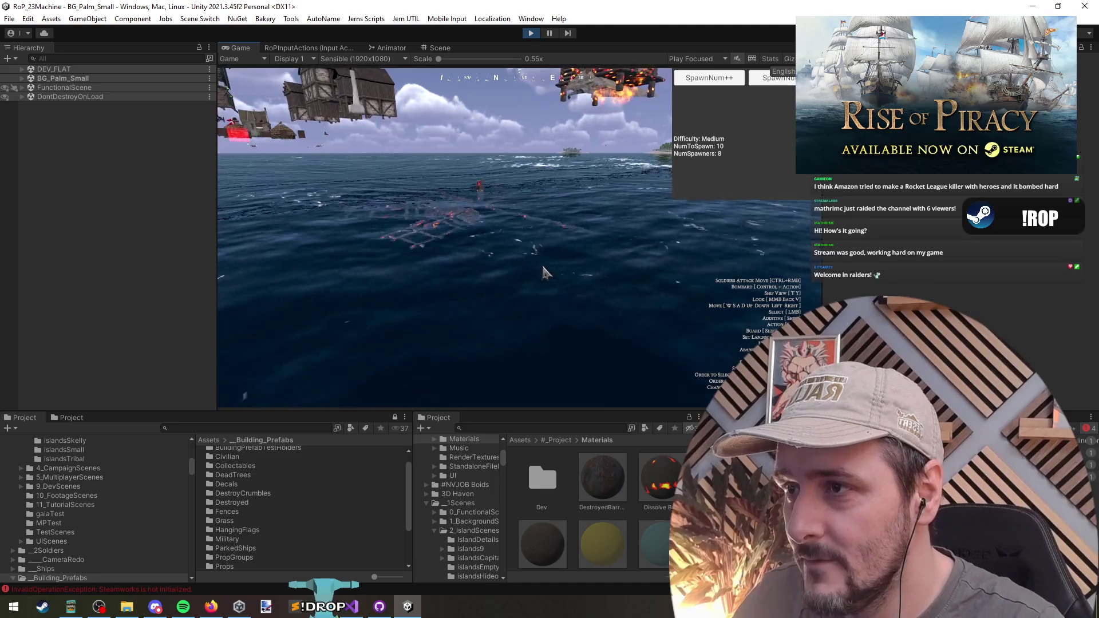
scroll(486, 276, down, 5)
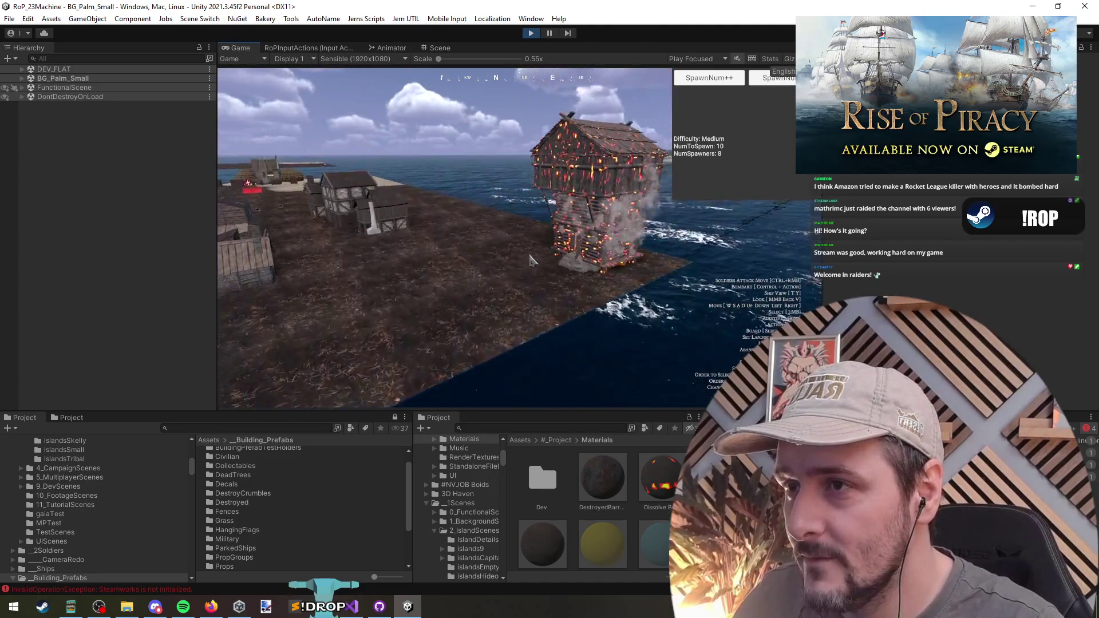
scroll(442, 275, up, 5)
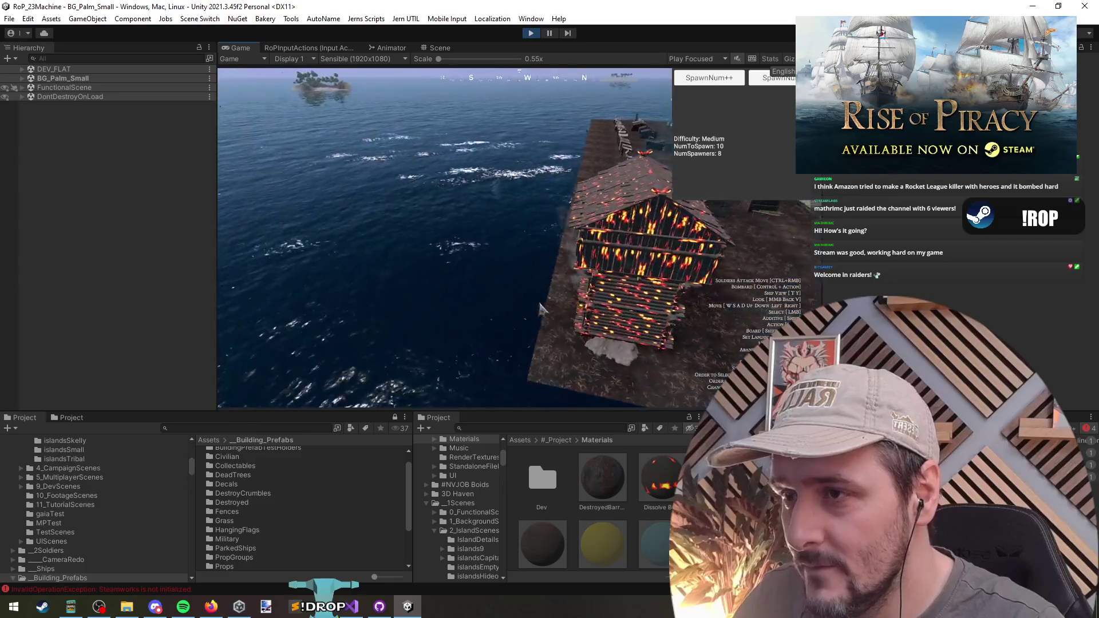
mouse_move(611, 312)
mouse_down()
mouse_move(410, 304)
mouse_move(421, 304)
mouse_up()
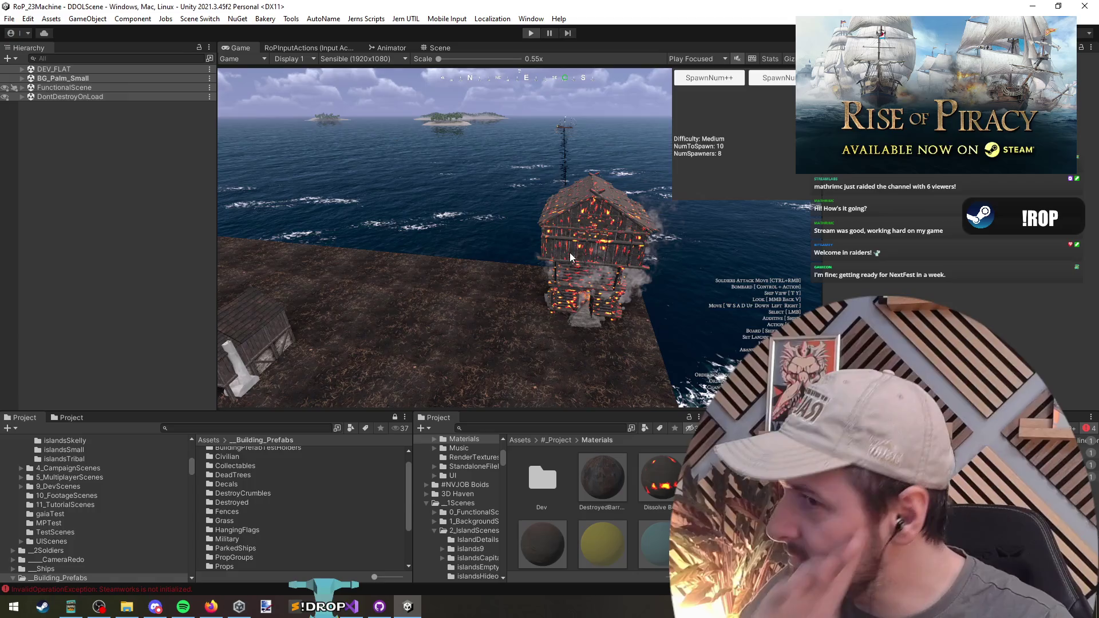
key(ctrl+p)
Step: Load the DEV_FLAT scene and expand the windmill v_hut_005 in the Hierarchy
click(74, 131)
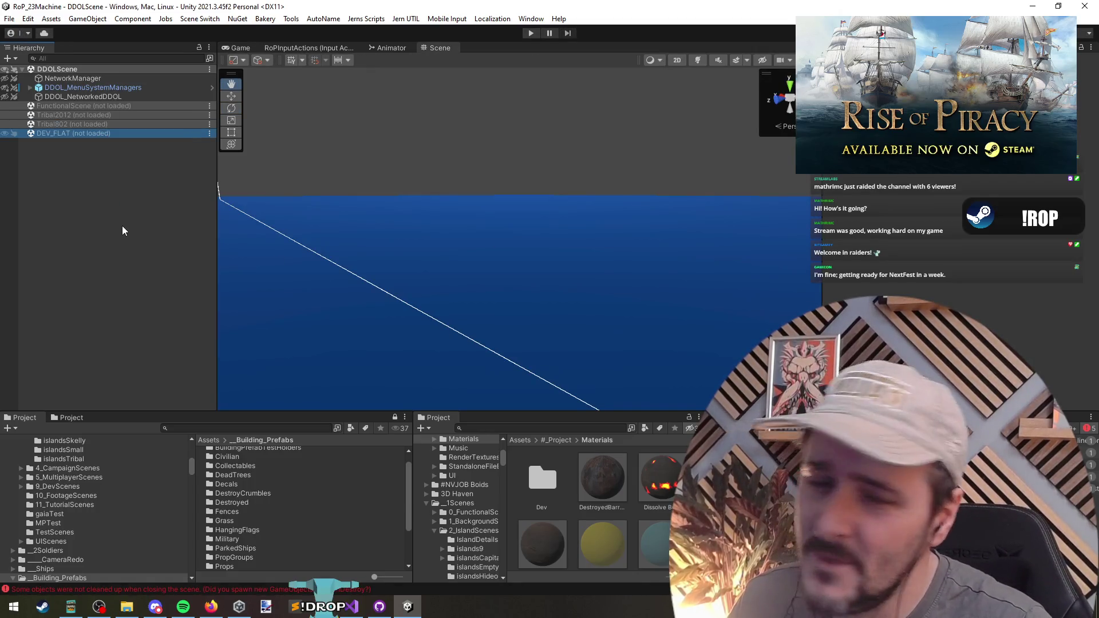
double_click(85, 132)
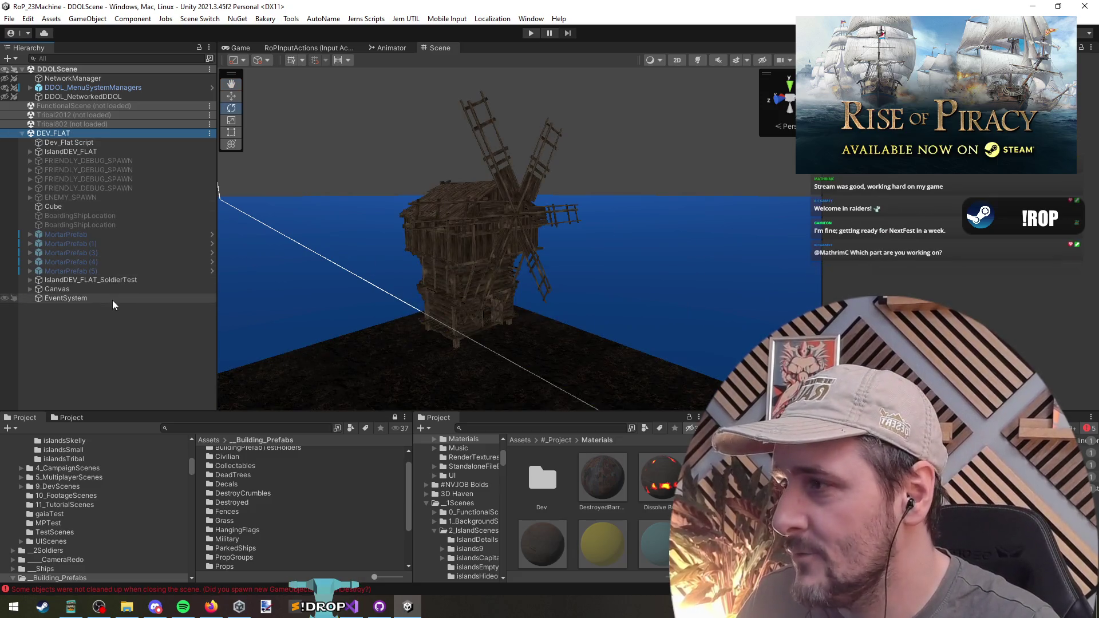
click(438, 282)
scroll(101, 387, down, 3)
click(81, 339)
click(109, 343)
Step: Browse the Destroyed group's children down to SmokeEffectBig (1), then switch the Destroyed group on
key(Down)
key(Down)
key(Right)
key(Down)
key(Down)
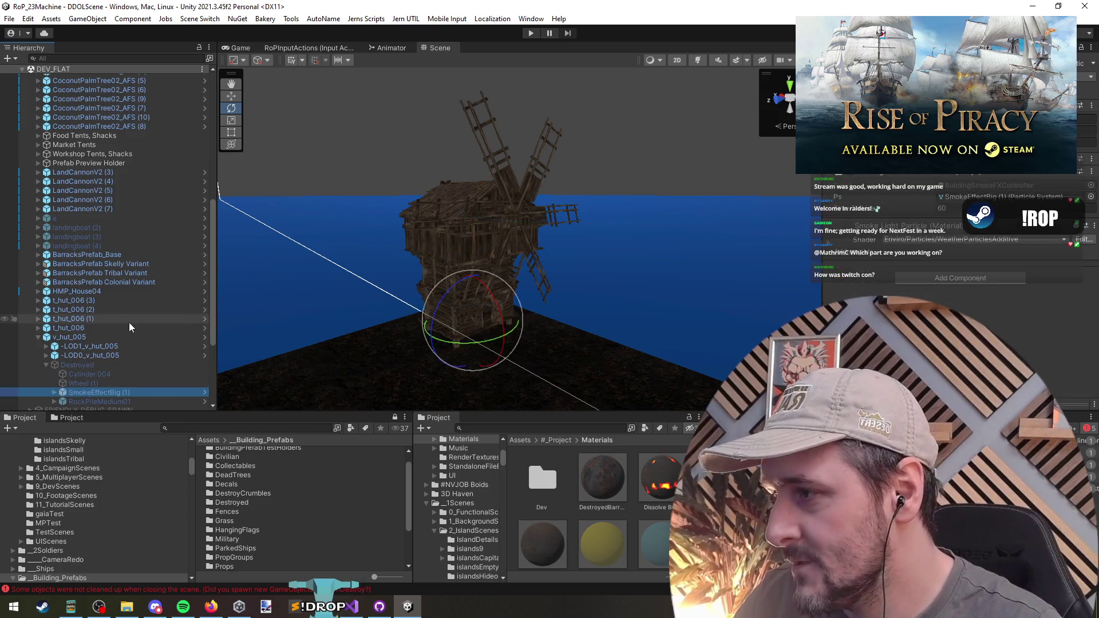
scroll(120, 332, down, 3)
key(Down)
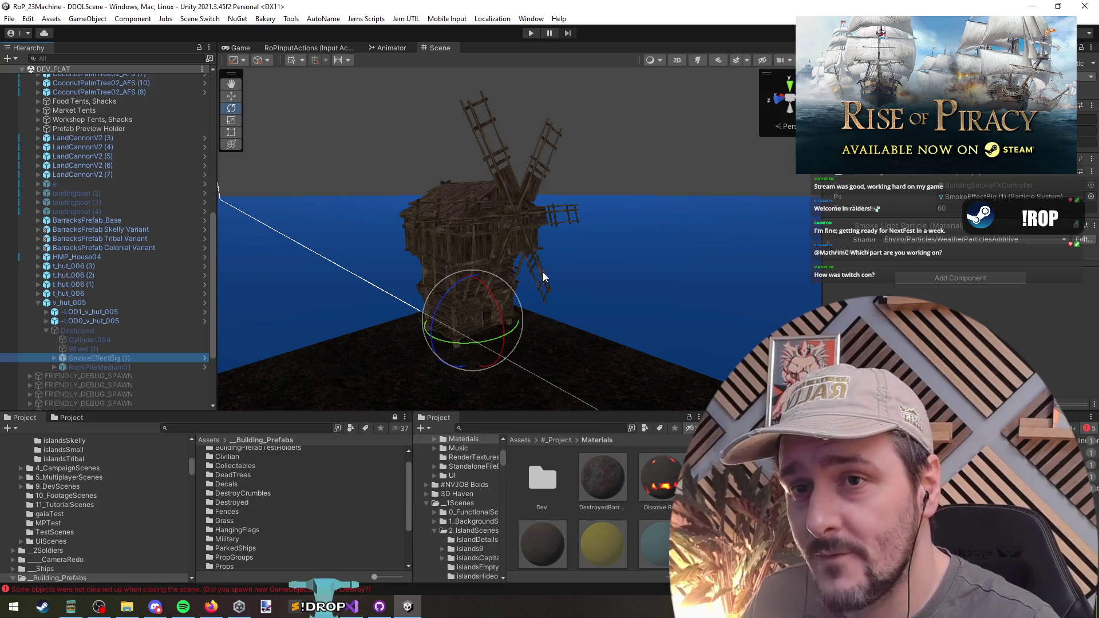
click(879, 177)
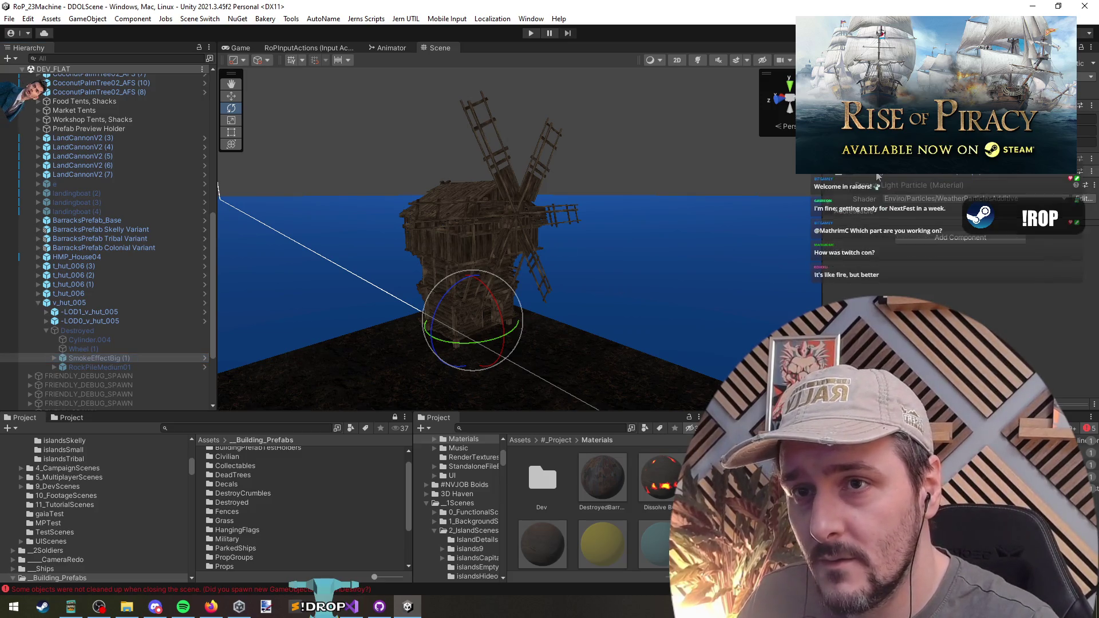
scroll(879, 197, up, 10)
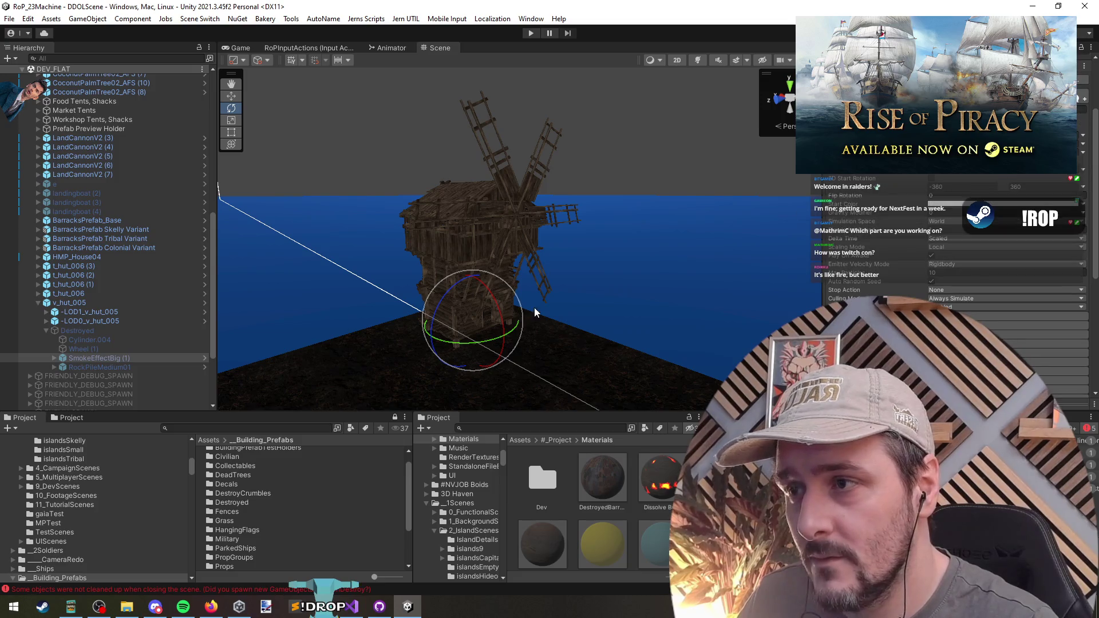
click(88, 330)
key(alt+shift+a)
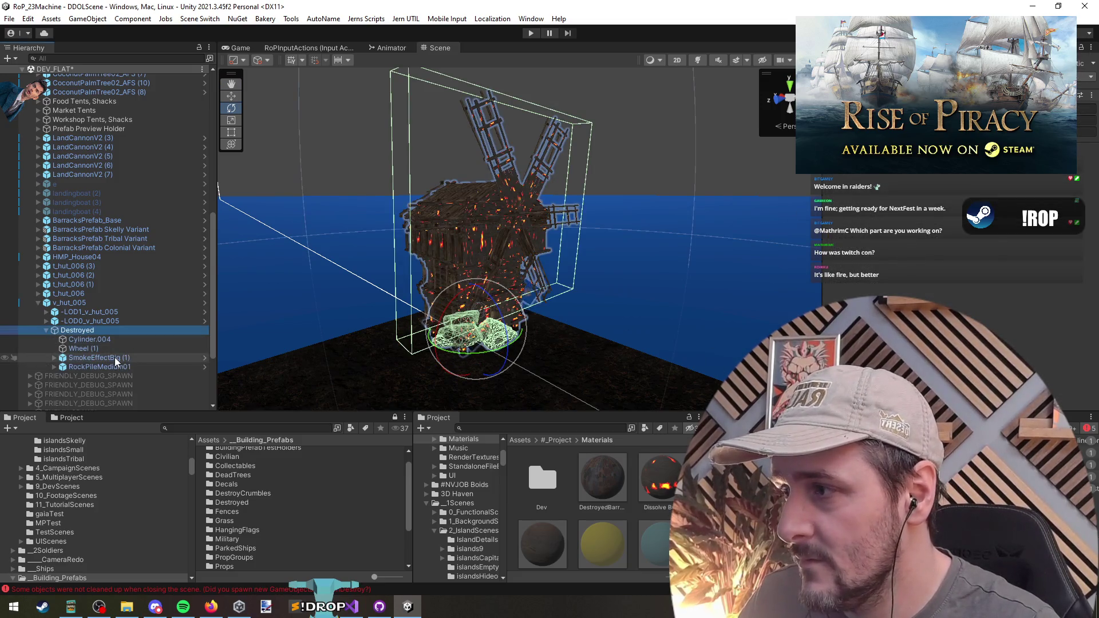
Step: Give SmokeEffectBig (1) start lifetime 8–10 and start size 8–6, then restart the preview
click(115, 357)
key(w)
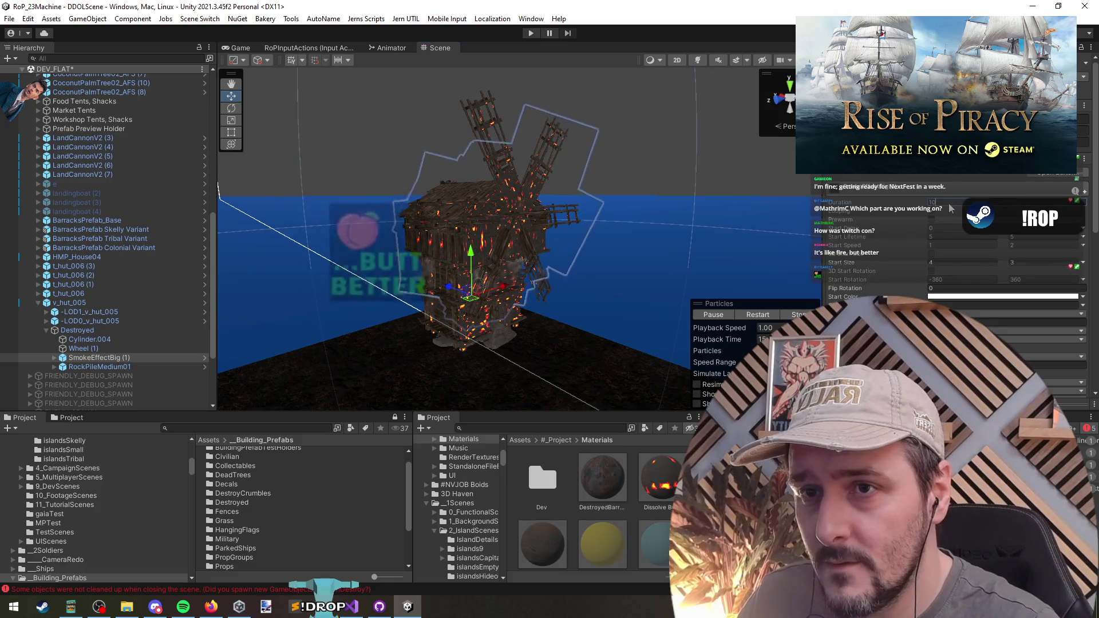
click(948, 237)
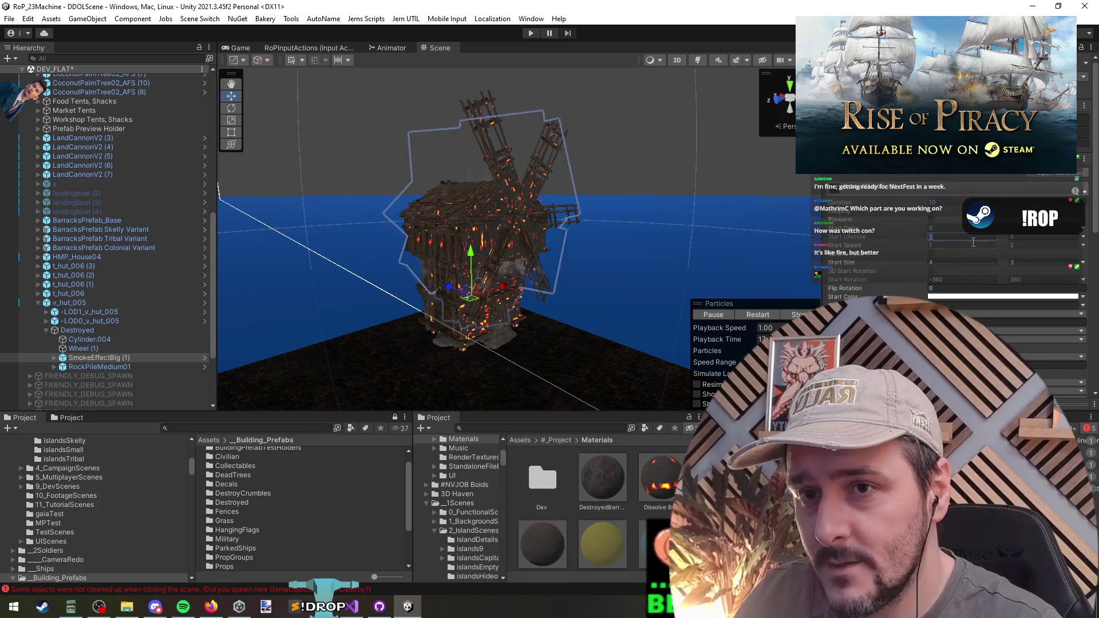
click(1034, 237)
text(10)
click(958, 235)
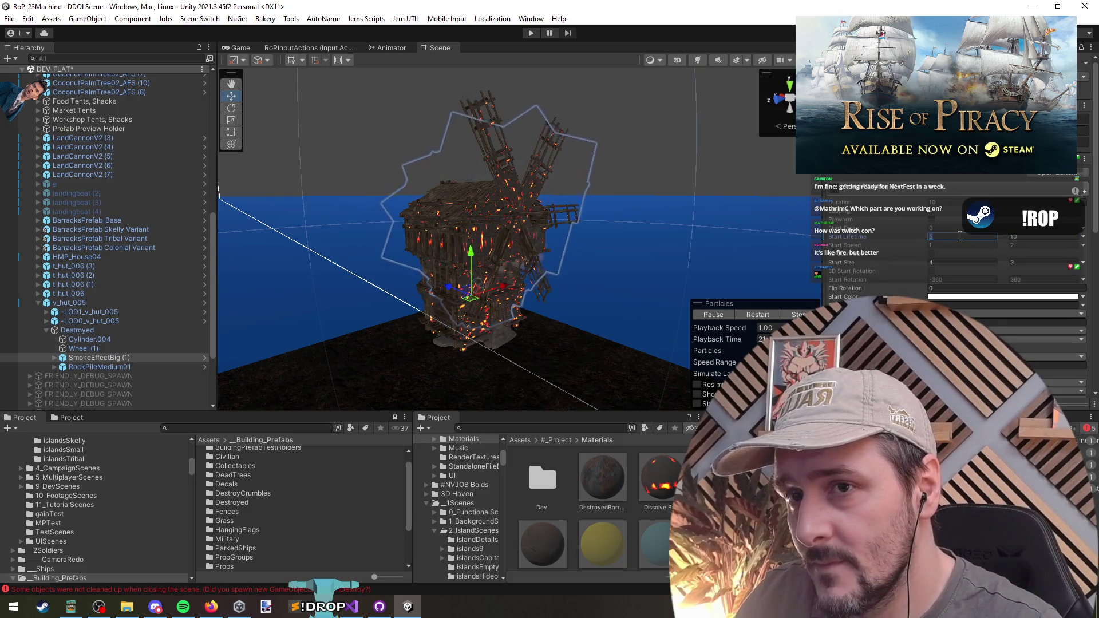
text(8)
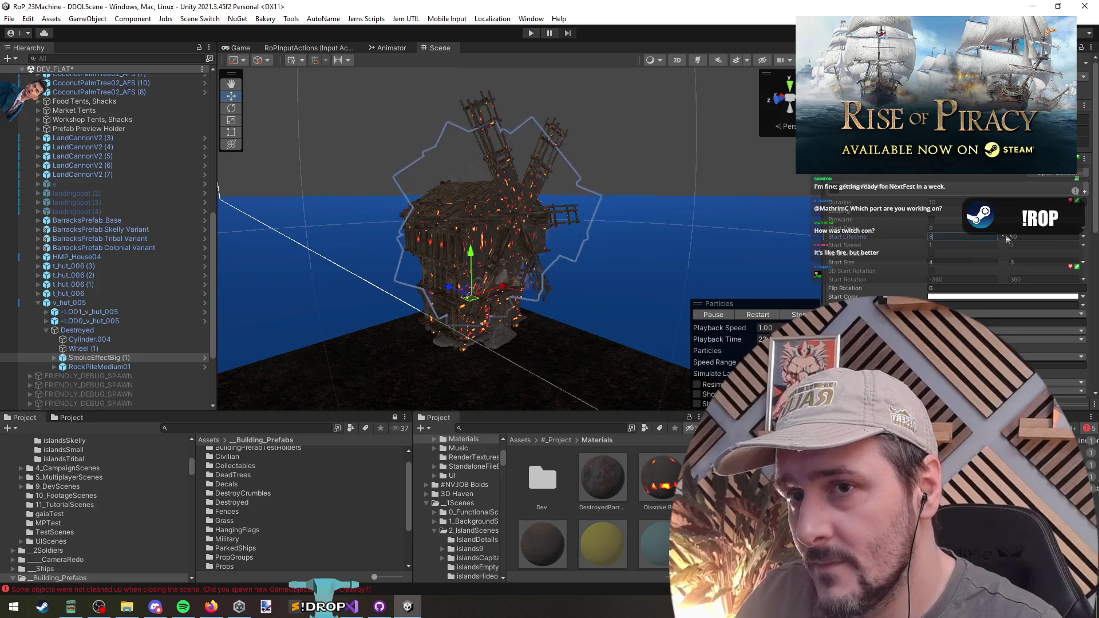
scroll(538, 218, up, 3)
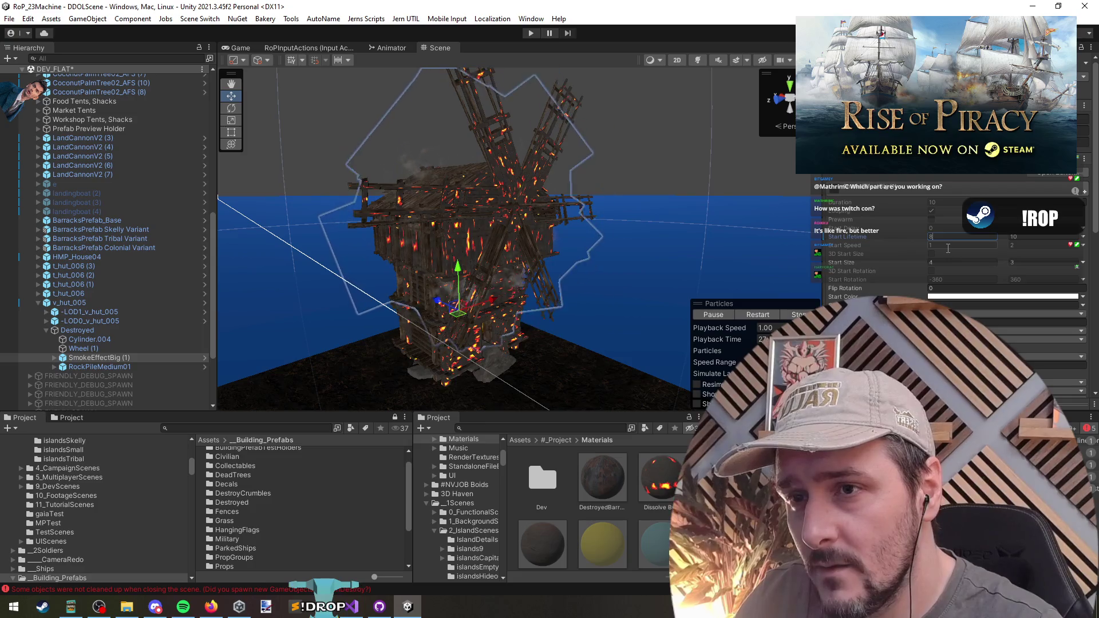
click(961, 263)
click(1021, 264)
text(6)
key(Return)
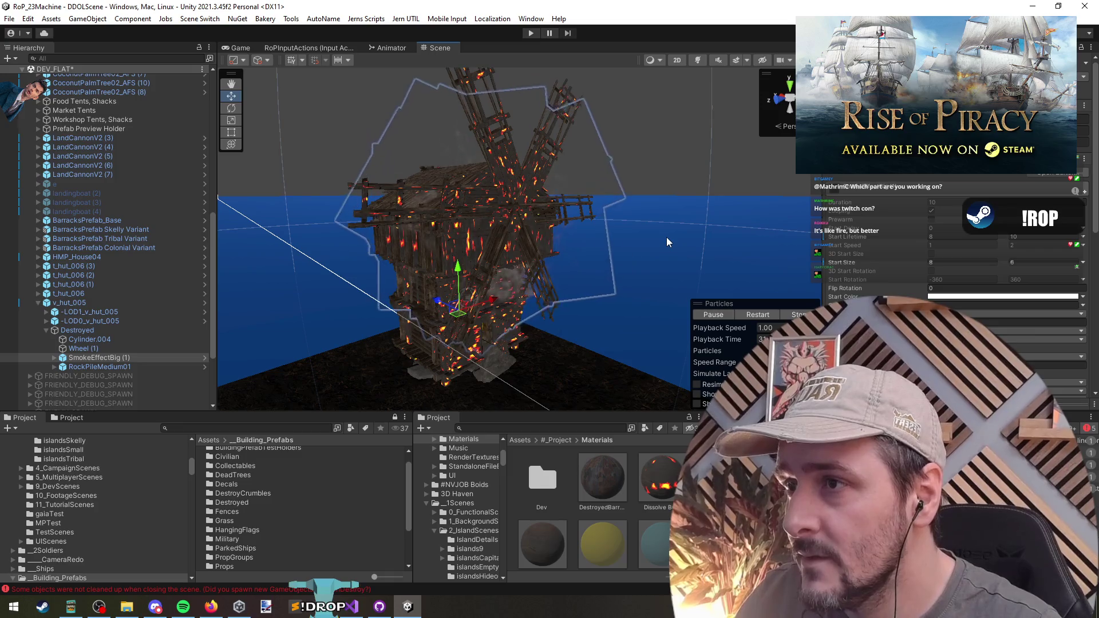
click(747, 312)
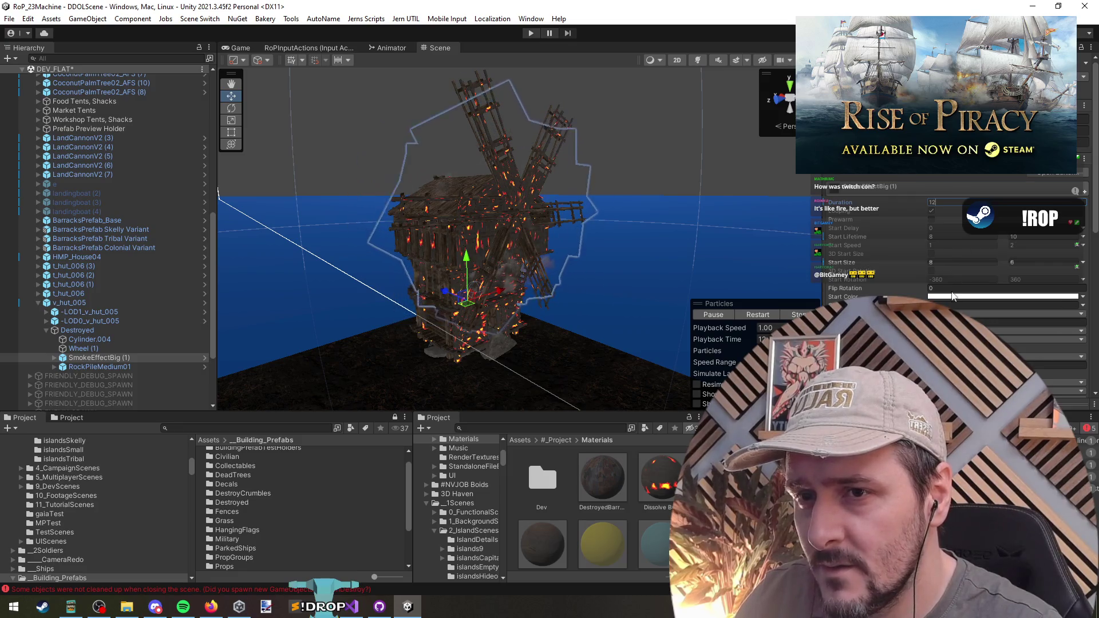
Step: Try start lifetime 20–40 with a restarted preview, then undo the lifetime changes
scroll(951, 283, down, 5)
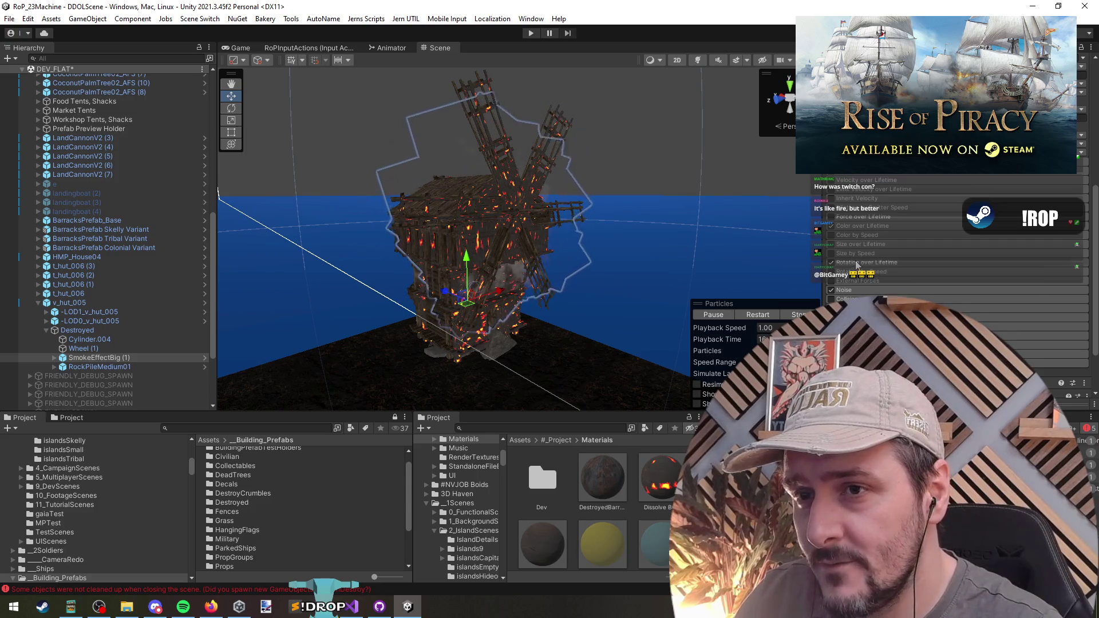
click(856, 226)
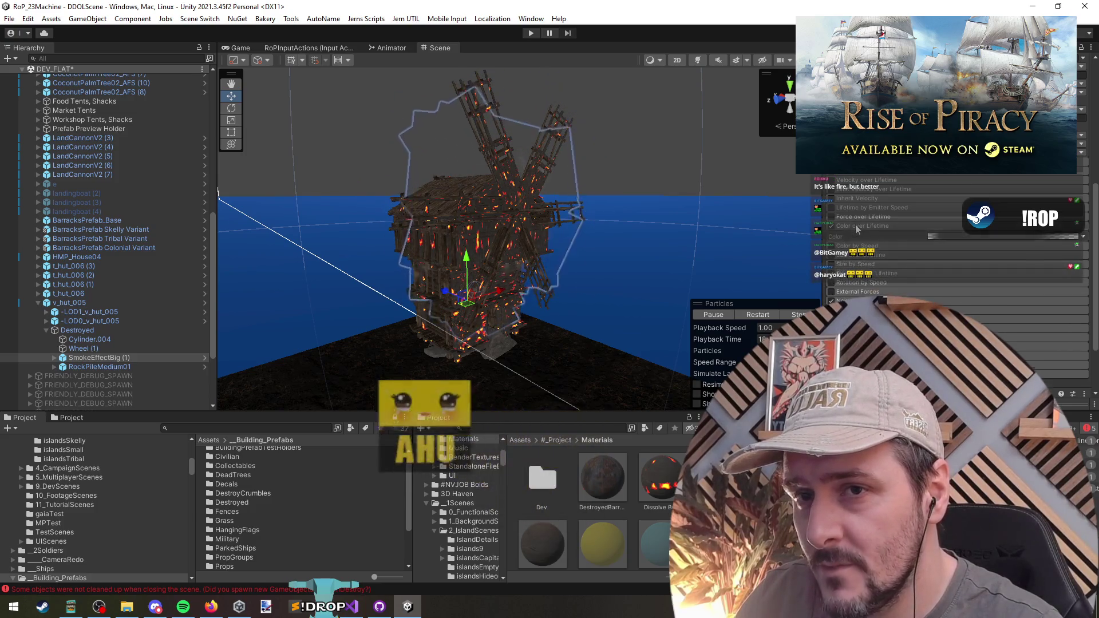
scroll(894, 281, up, 10)
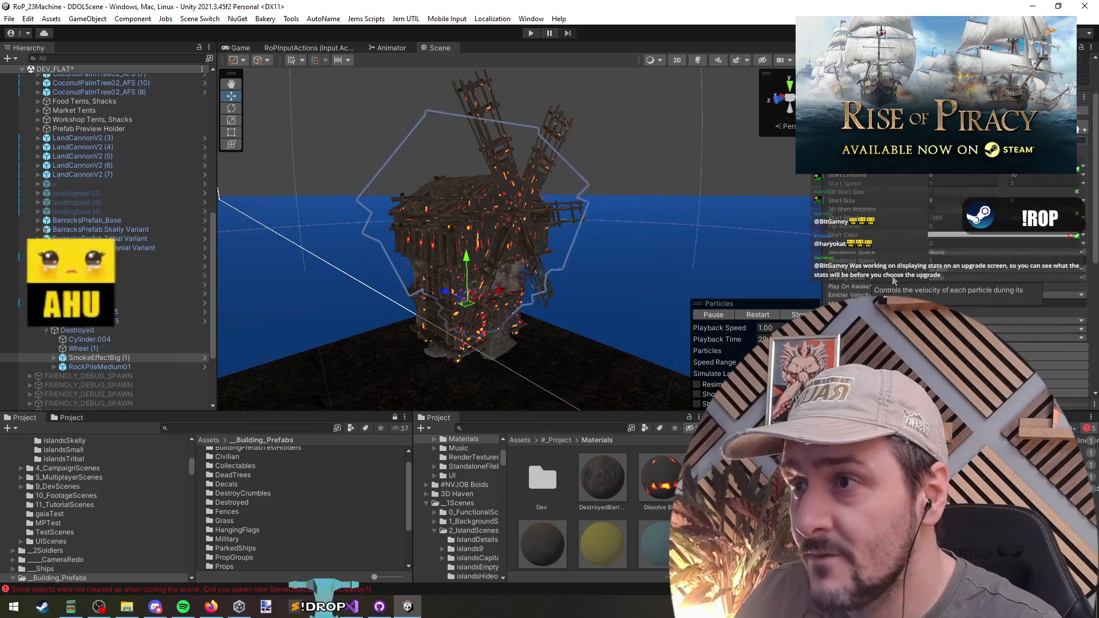
scroll(894, 281, up, 3)
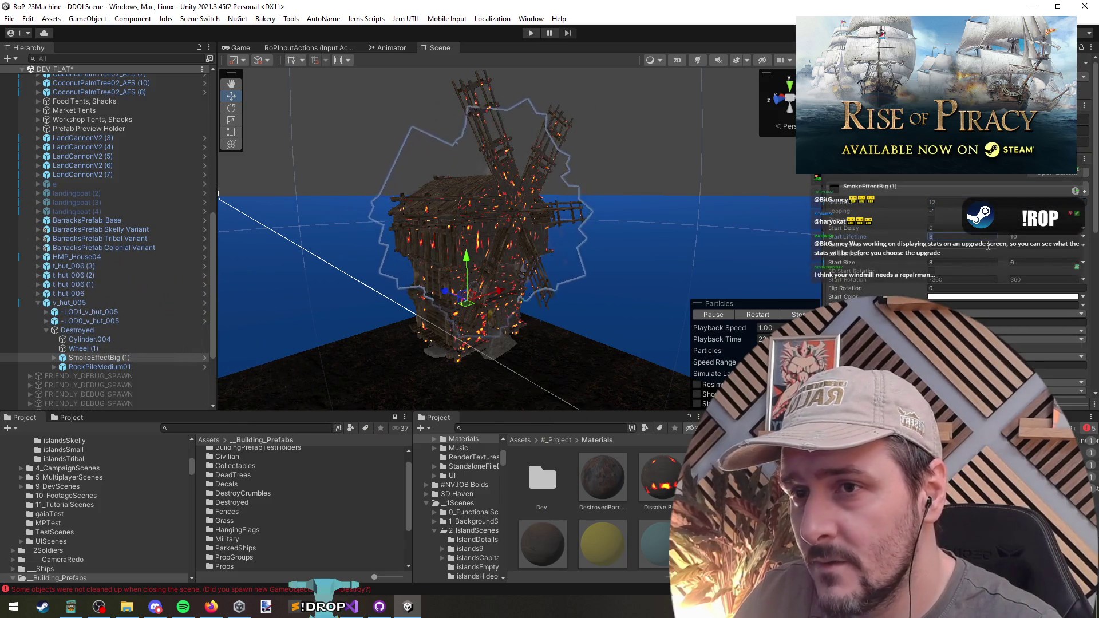
text(20)
key(Tab)
text(40)
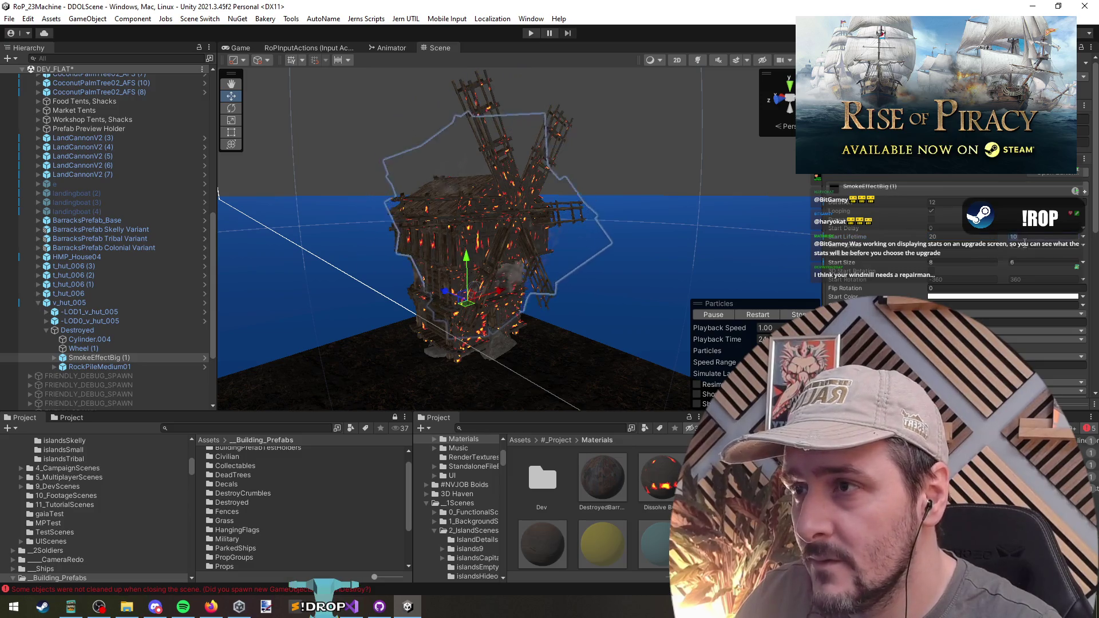
click(752, 315)
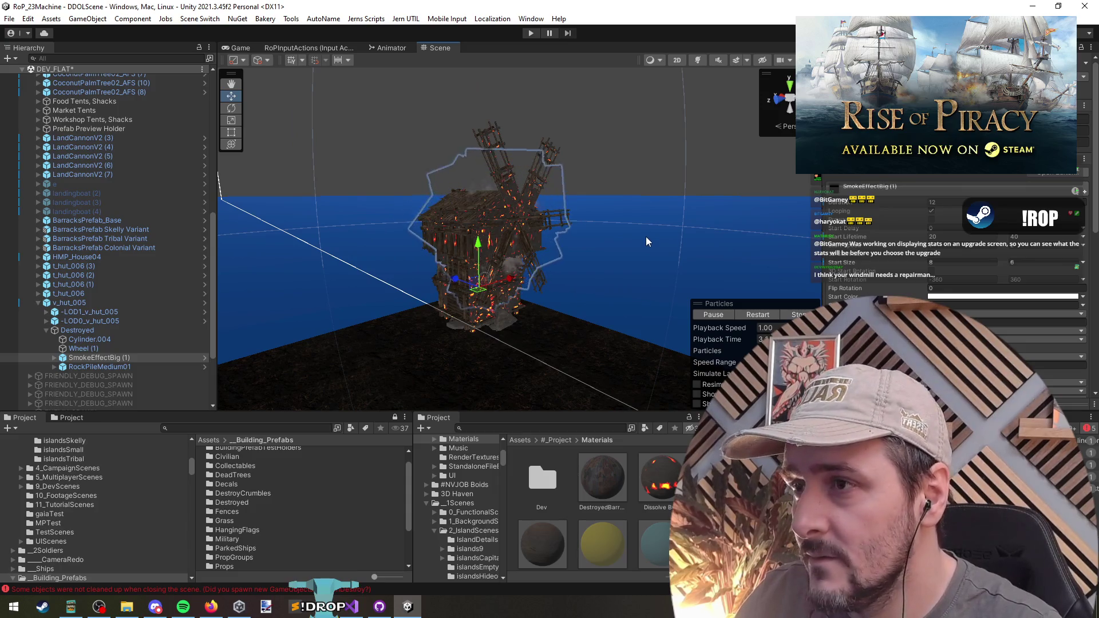
key(ctrl+z)
key(ctrl+z)
key(ctrl+z)
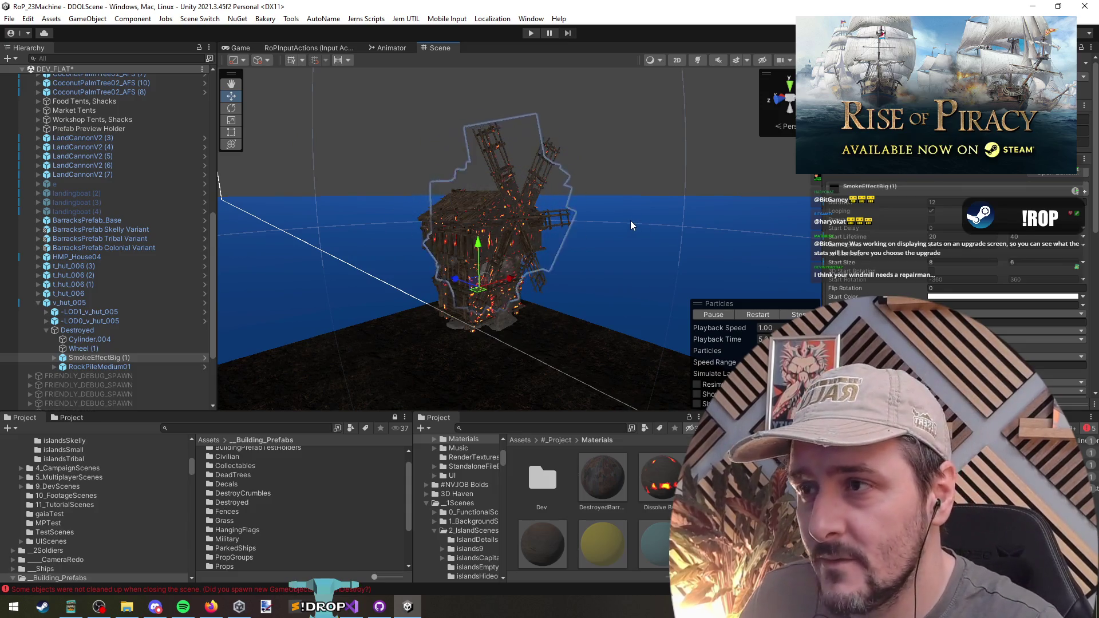
key(ctrl+z)
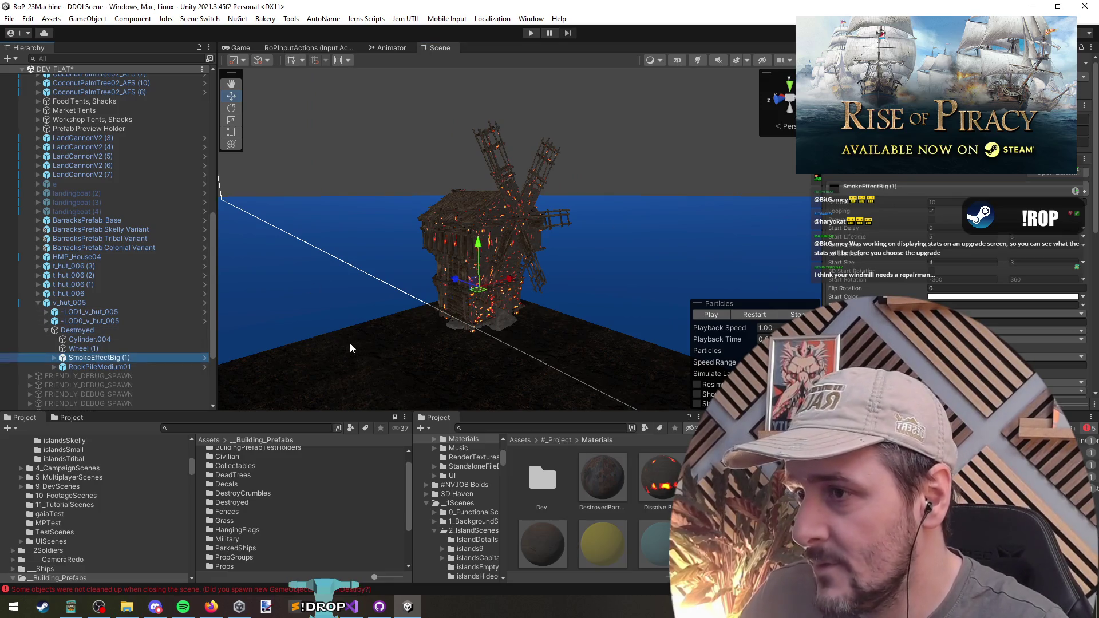
Step: Expand SmokeEffectBig (1), inspect the burning windmill, and select the Fire3 fire effect
click(55, 357)
drag(443, 301, 444, 302)
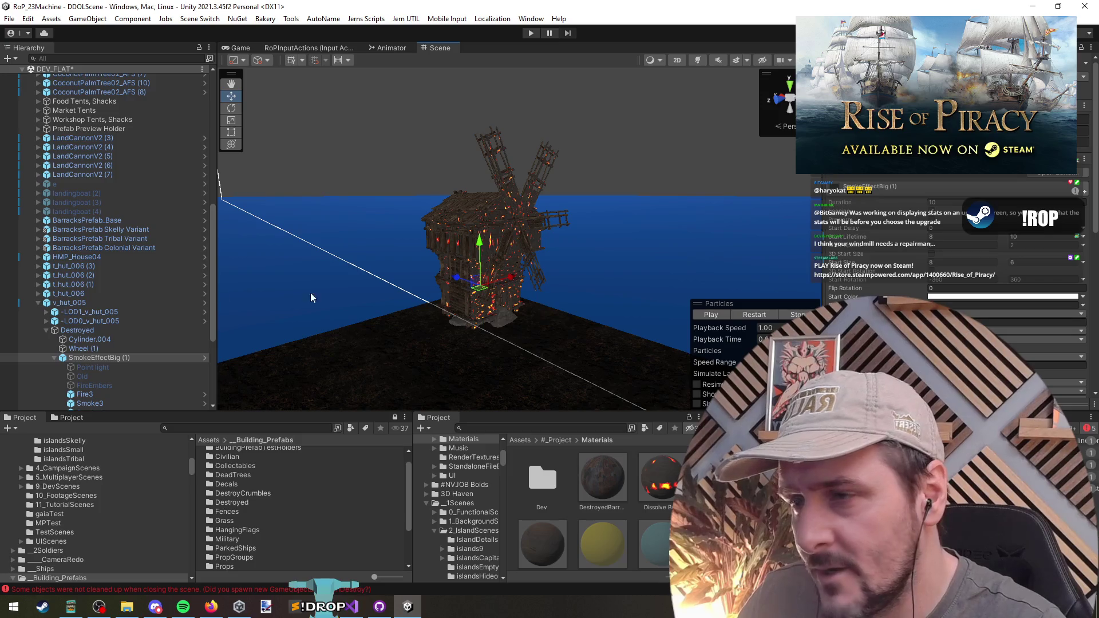
scroll(142, 317, down, 3)
click(126, 292)
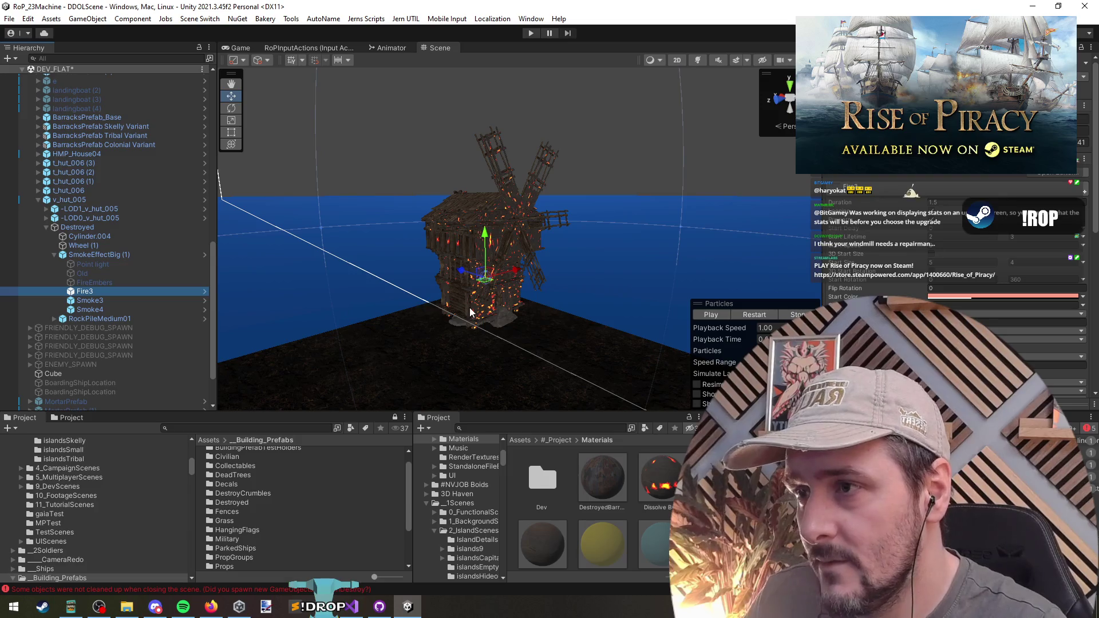
alt+drag(464, 308, 454, 304)
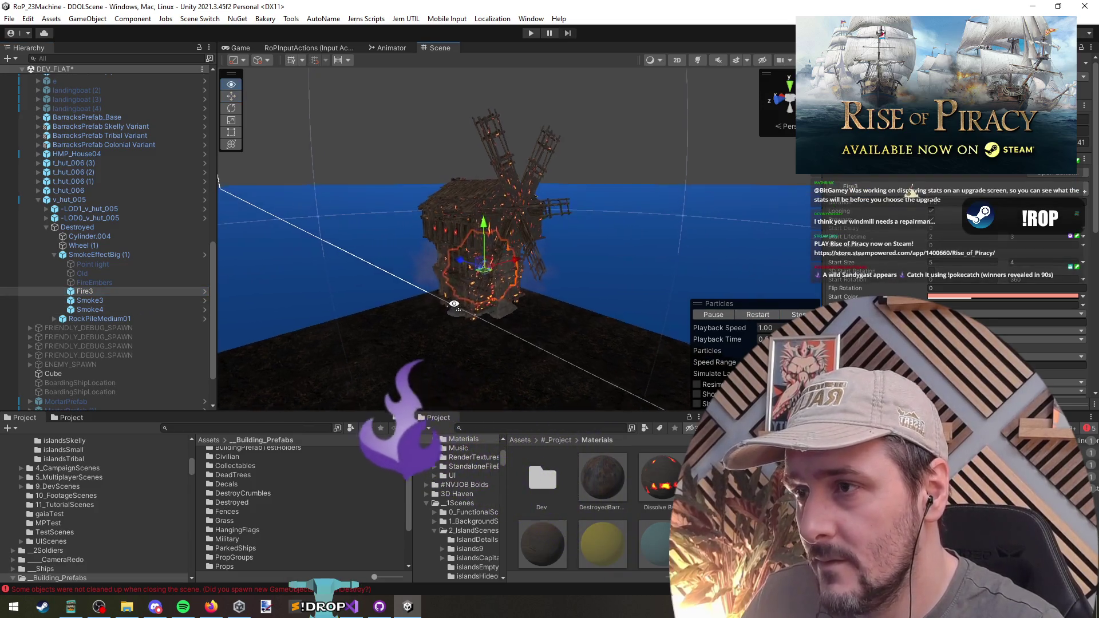
scroll(454, 304, up, 10)
scroll(413, 307, down, 10)
mouse_move(452, 312)
alt+mouse_down()
mouse_move(494, 317)
mouse_move(570, 279)
alt+mouse_up()
scroll(911, 192, down, 10)
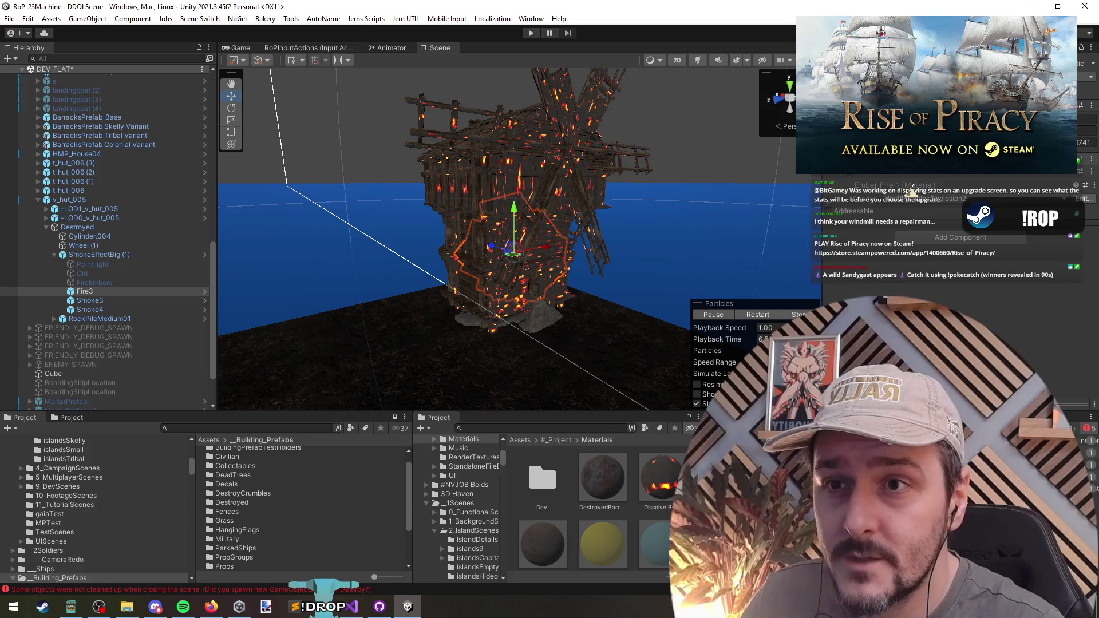
scroll(911, 192, up, 5)
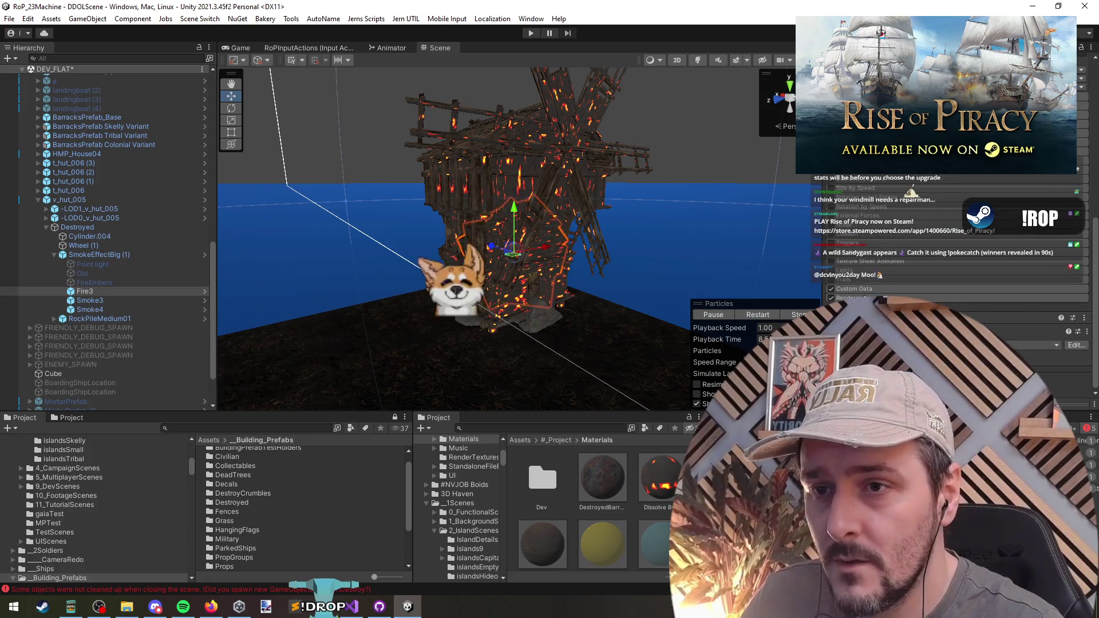
click(486, 183)
click(486, 183)
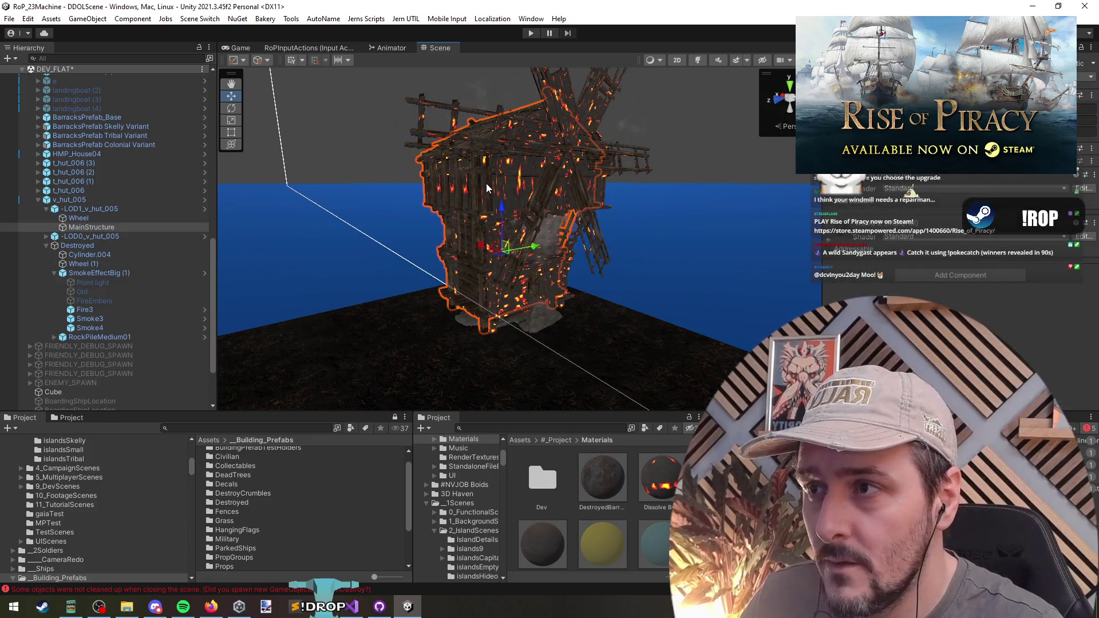
scroll(939, 208, up, 5)
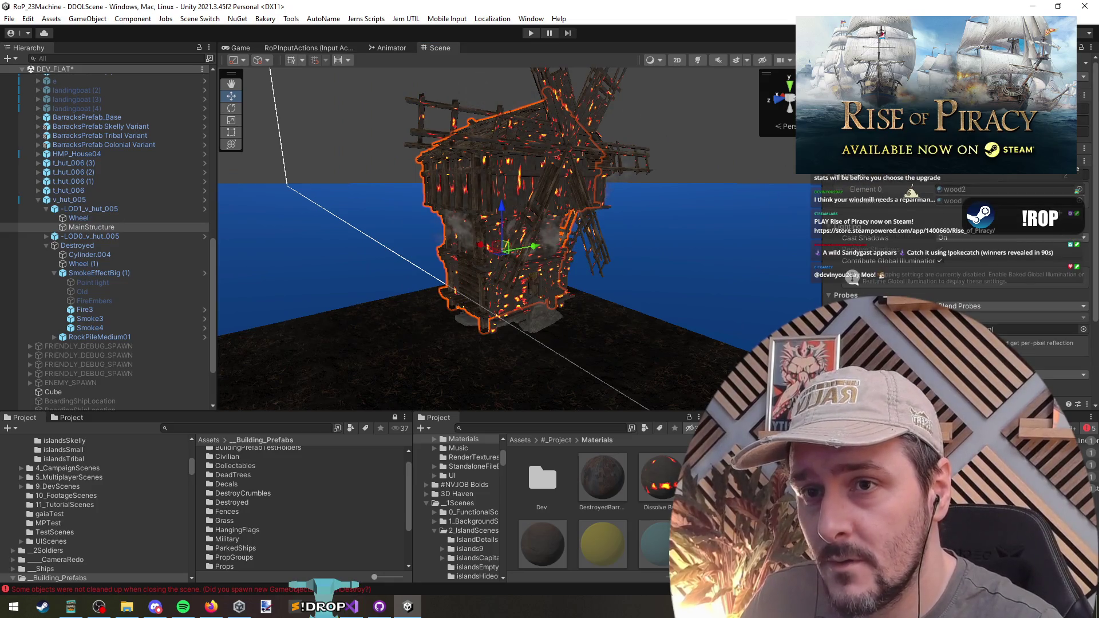
scroll(939, 229, up, 1)
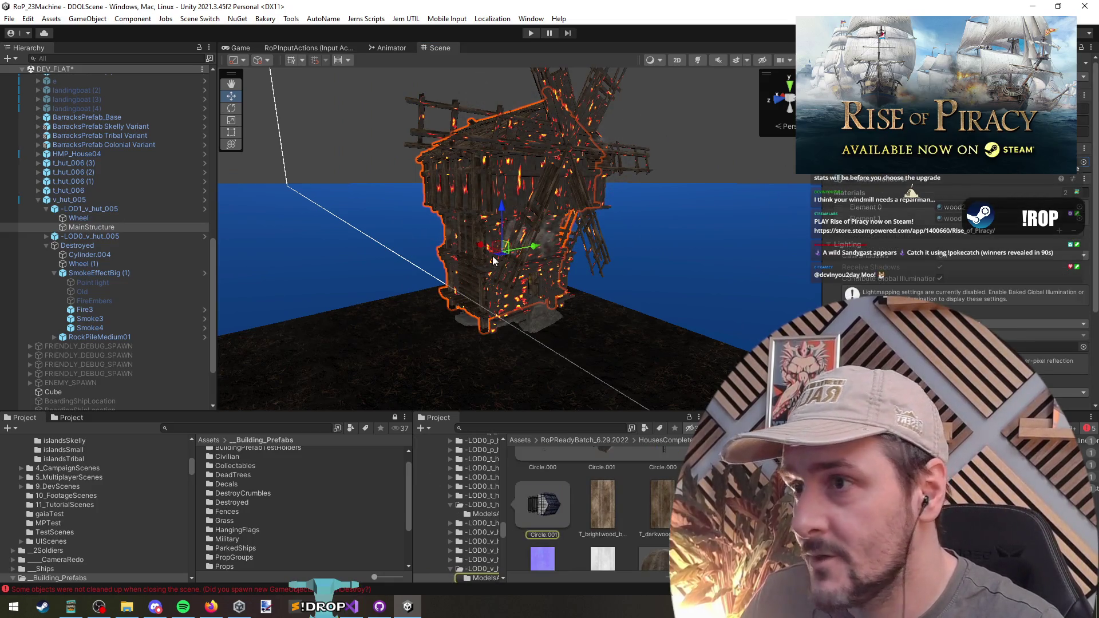
click(95, 310)
scroll(899, 263, up, 3)
Step: Change Fire3's Shape module from Sphere to Mesh, dismissing the mesh chooser without picking one
click(863, 206)
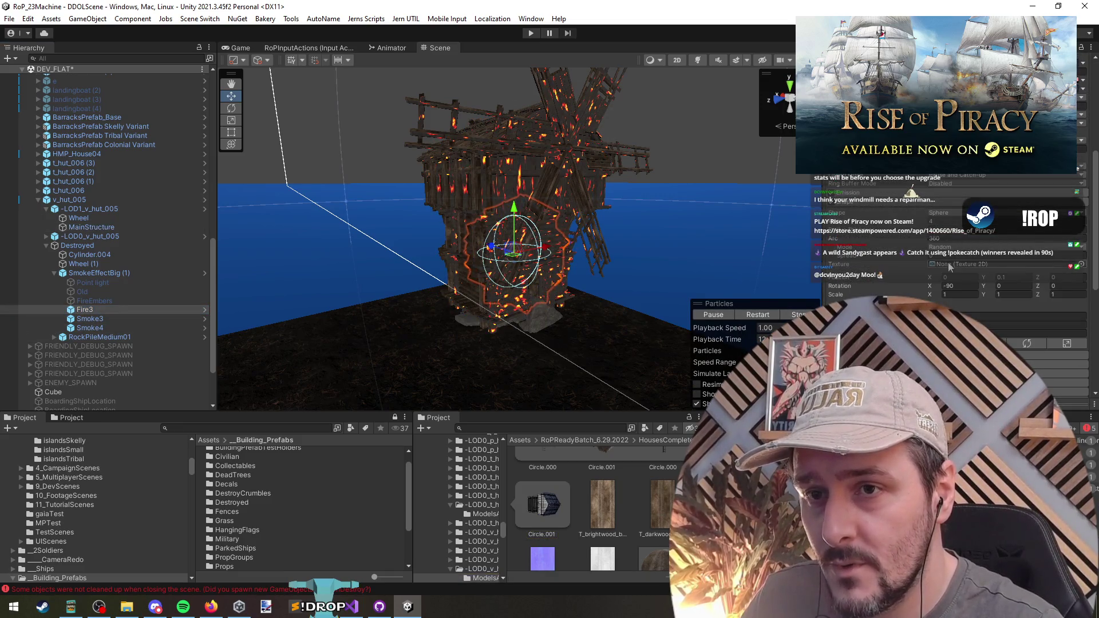
click(948, 214)
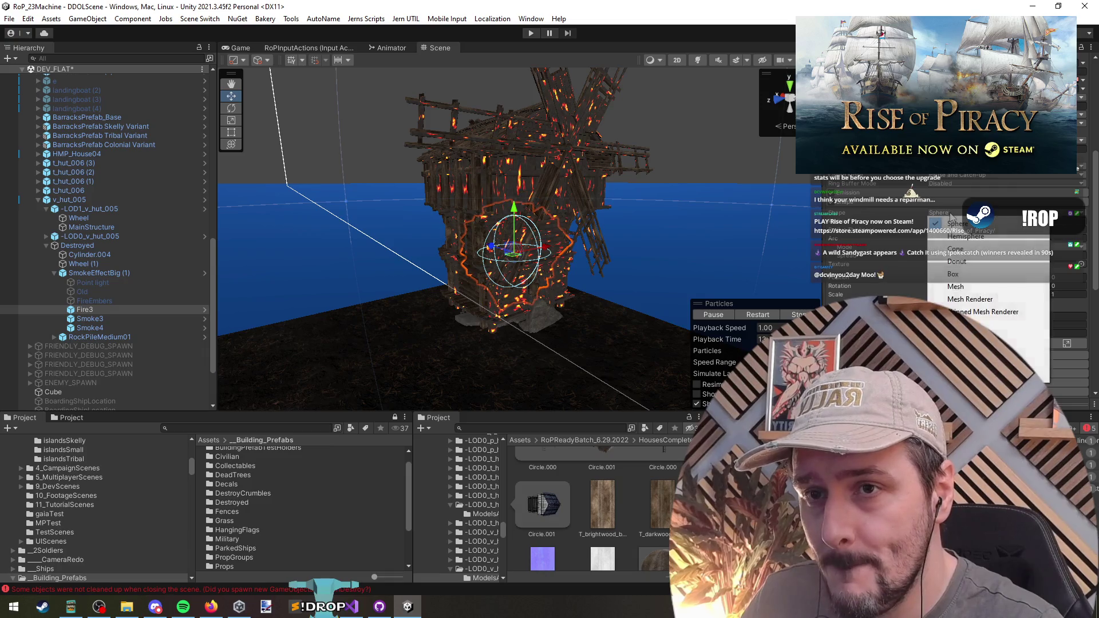
click(724, 241)
scroll(888, 292, down, 5)
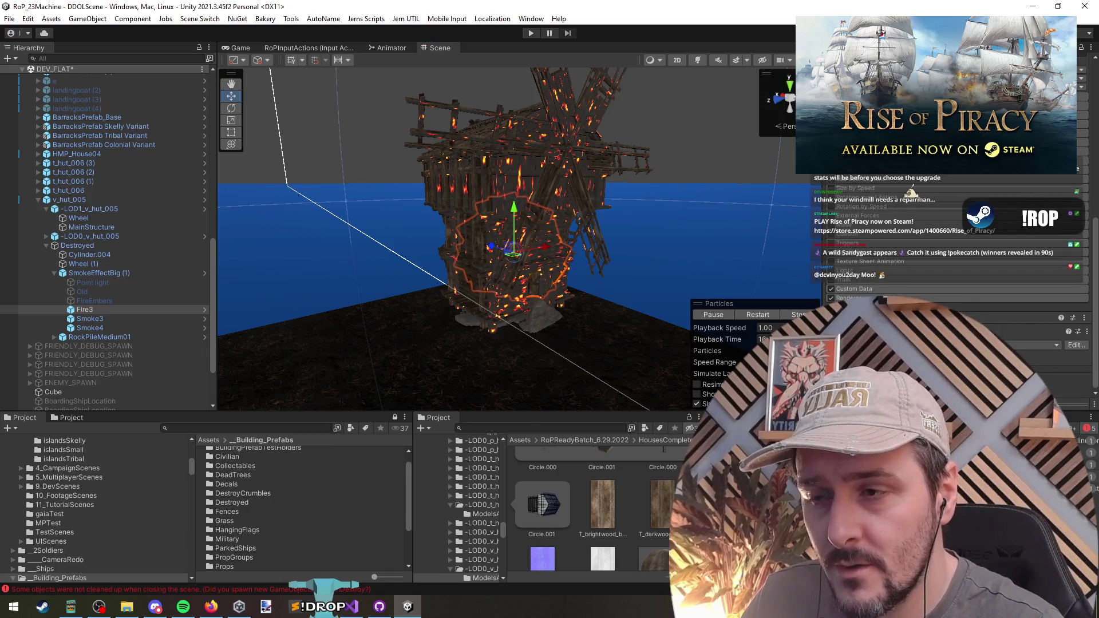
scroll(850, 290, up, 5)
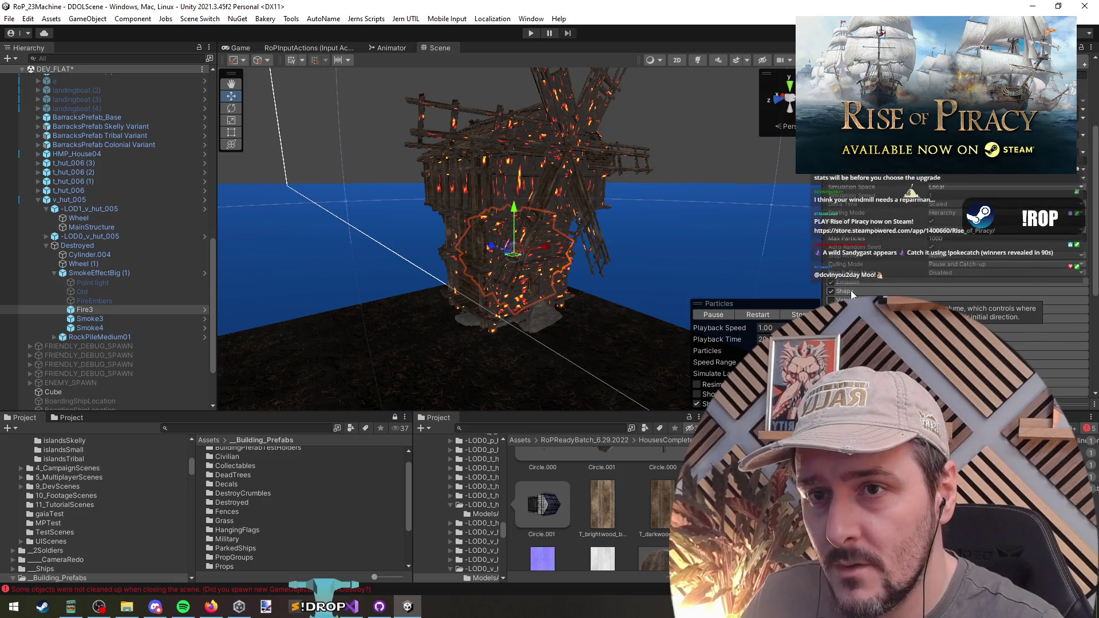
scroll(850, 290, up, 1)
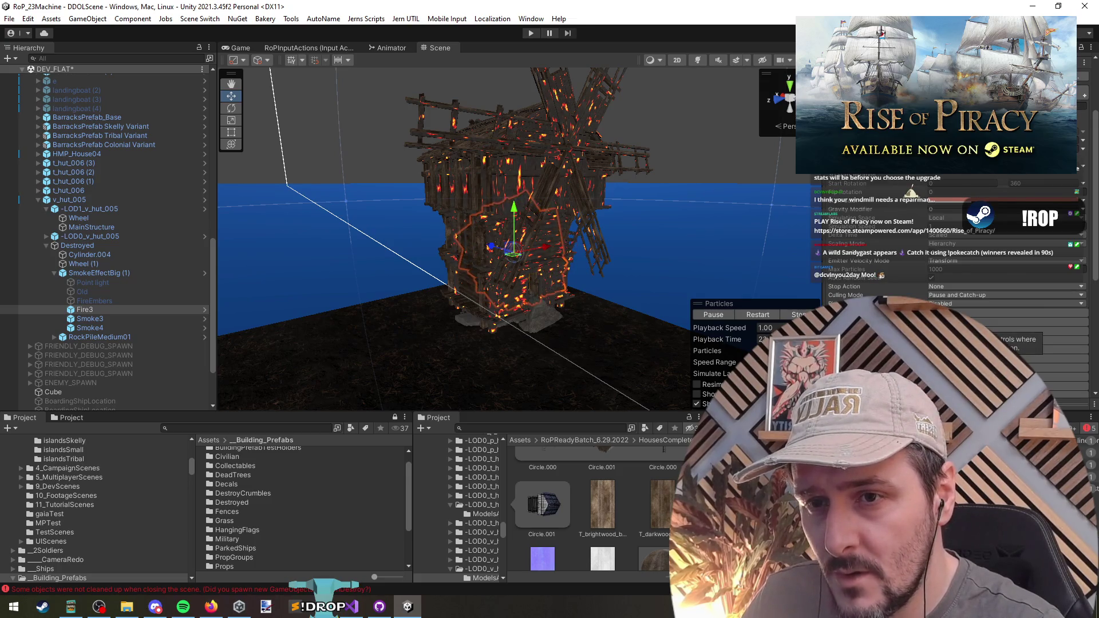
scroll(959, 252, down, 4)
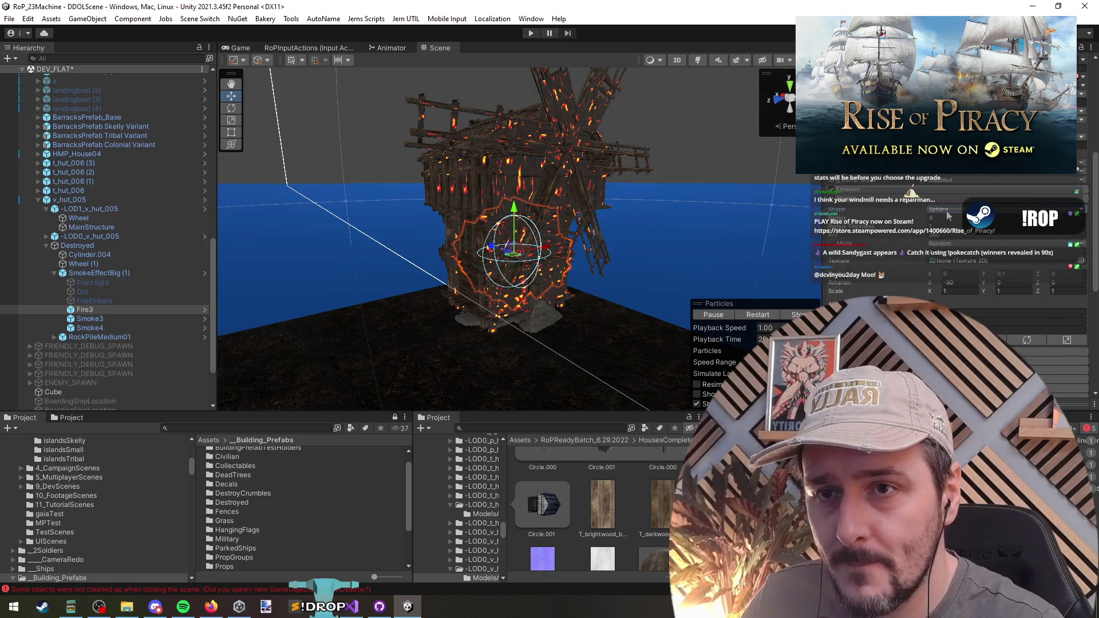
click(947, 212)
click(955, 283)
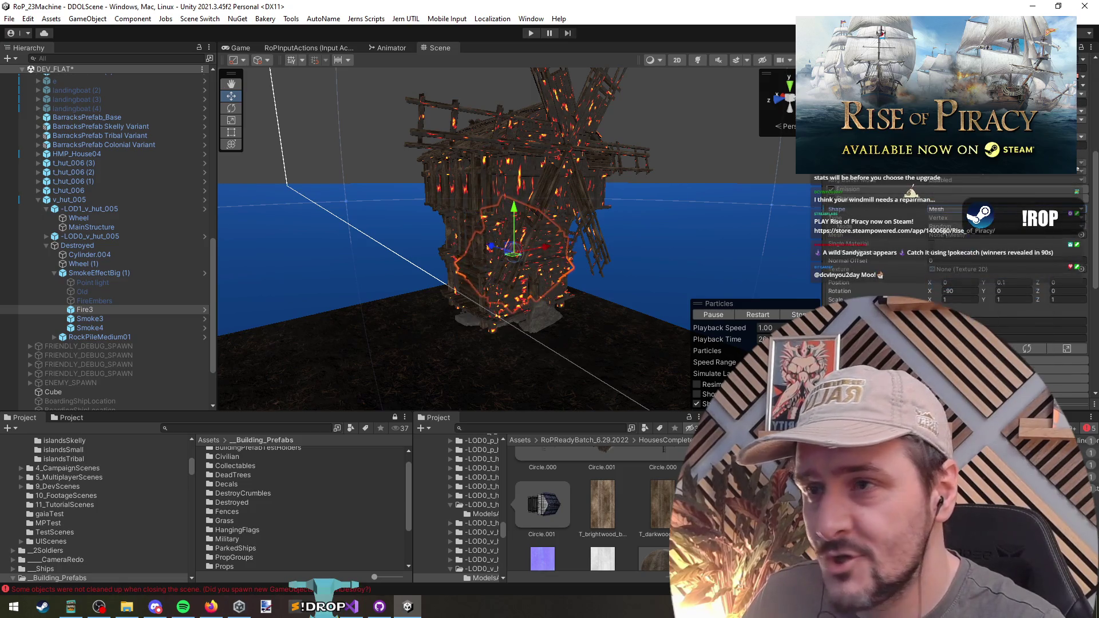
click(1080, 235)
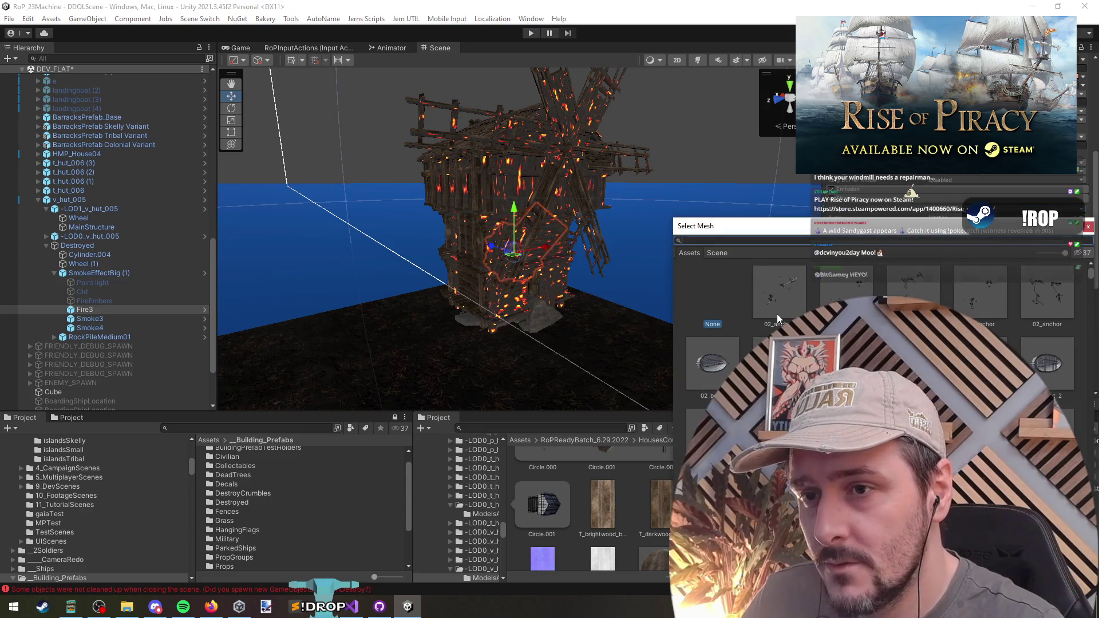
key(Escape)
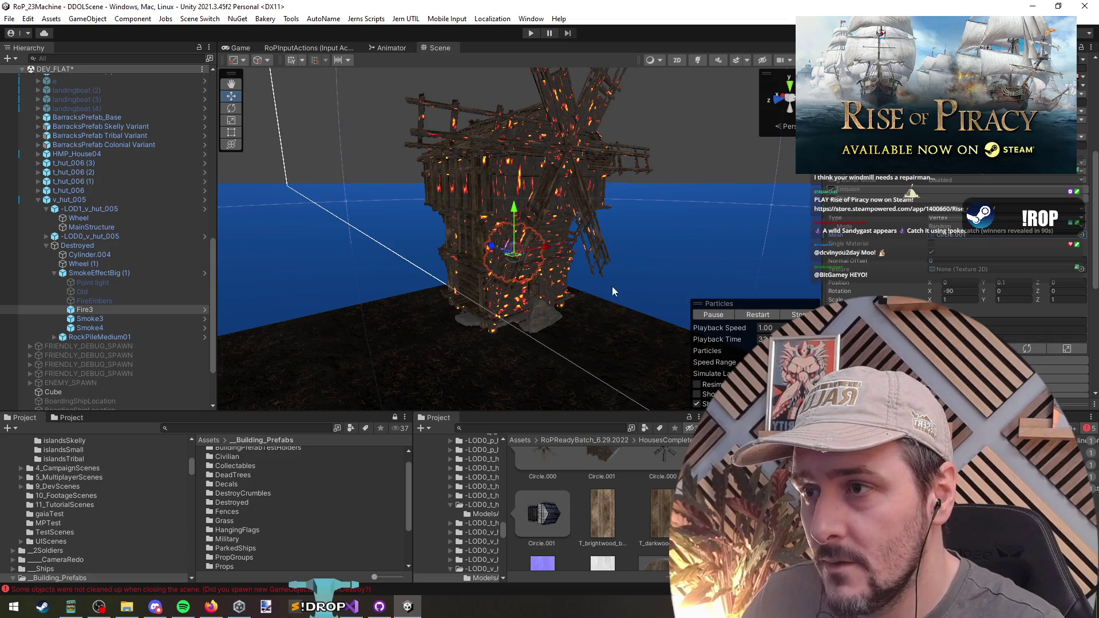
scroll(980, 250, up, 10)
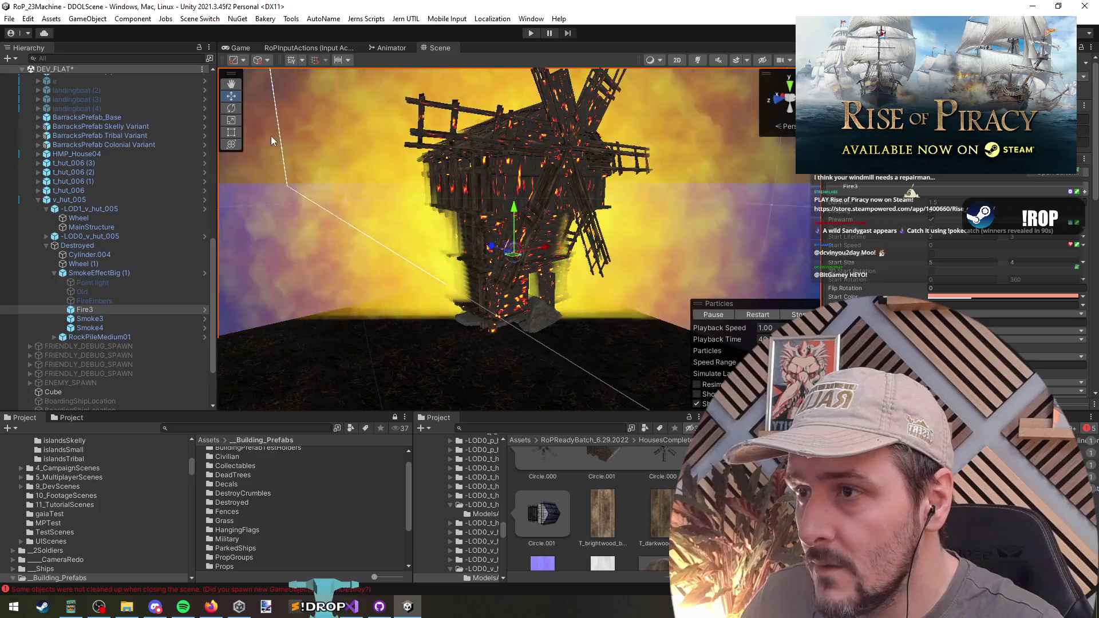
Step: Inspect Fire3's flames around the windmill, check its mesh emission Type options, and restart the preview
scroll(571, 140, down, 5)
mouse_move(571, 140)
mouse_down()
mouse_move(594, 165)
mouse_move(575, 182)
mouse_up()
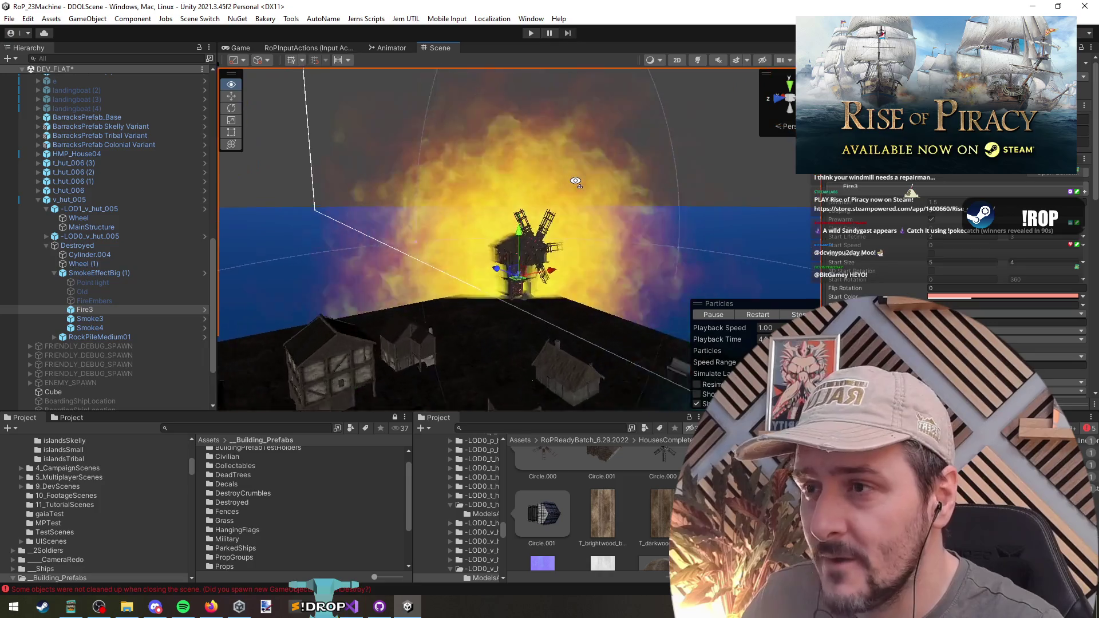
scroll(575, 182, up, 5)
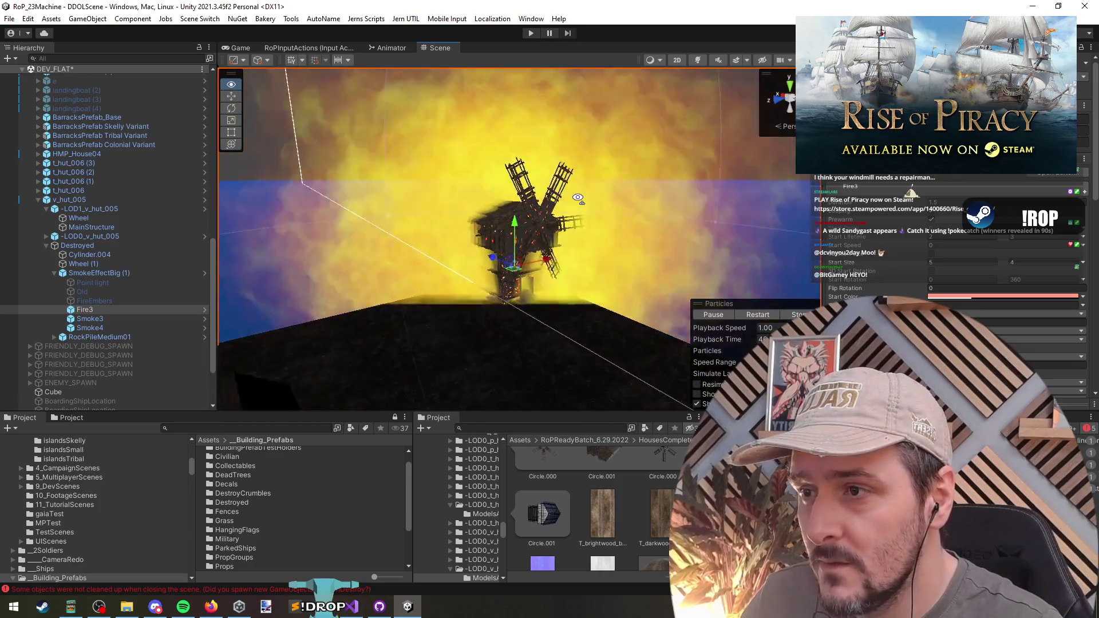
scroll(577, 198, down, 5)
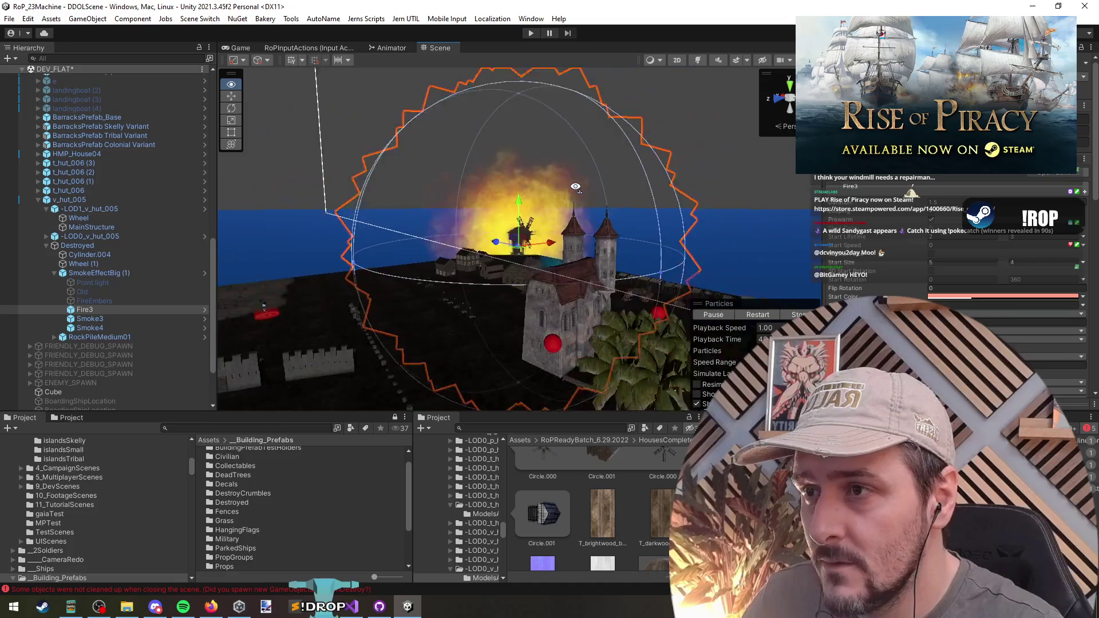
scroll(576, 186, up, 5)
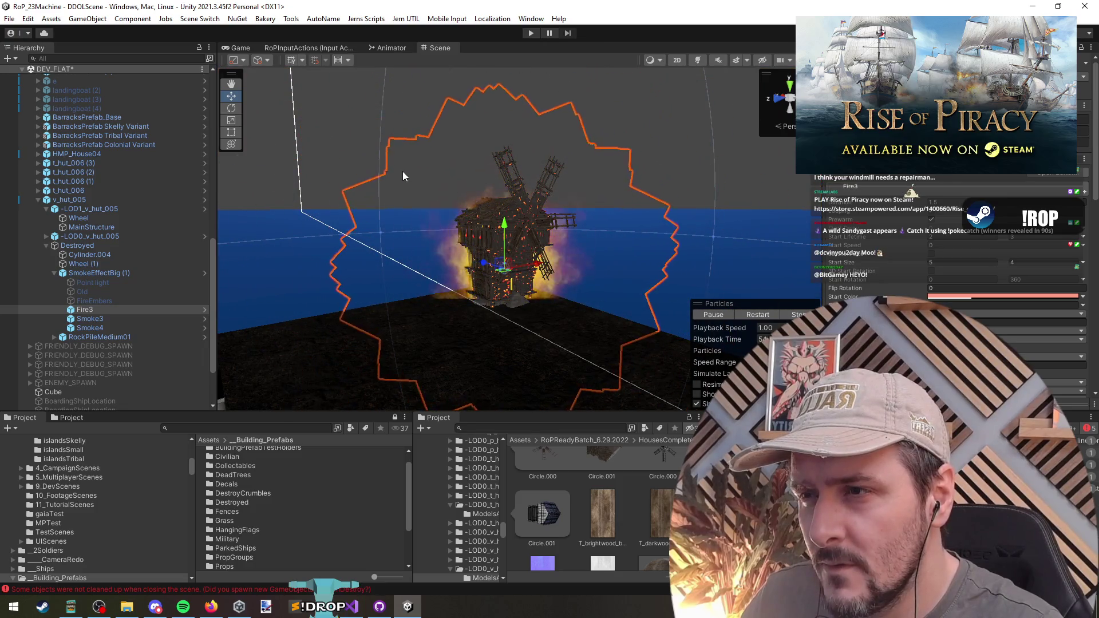
scroll(901, 246, down, 5)
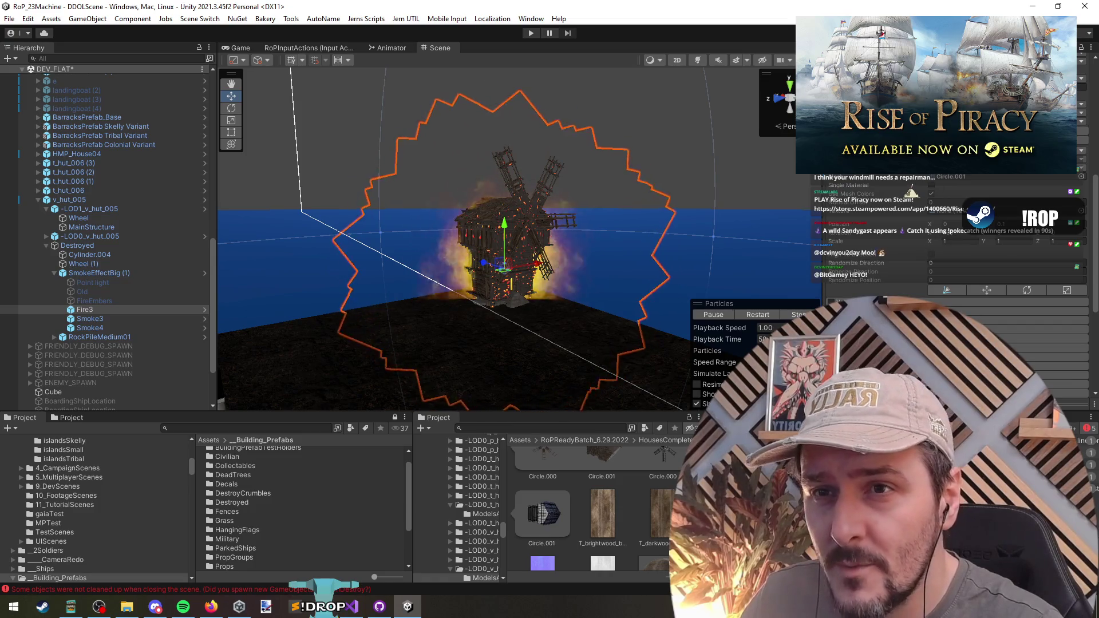
click(967, 166)
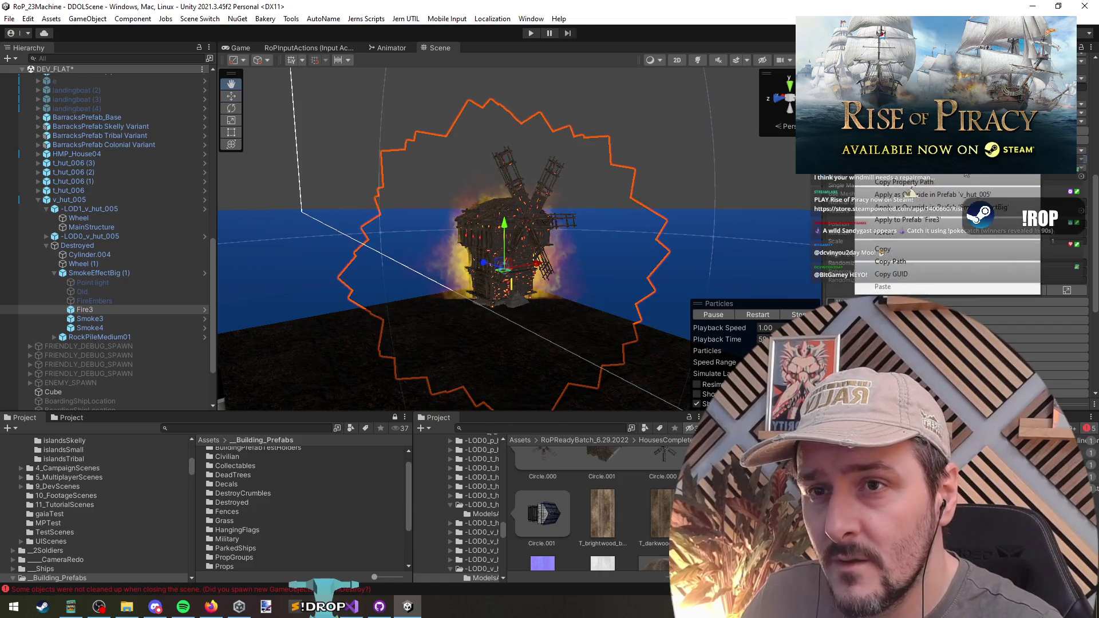
click(973, 184)
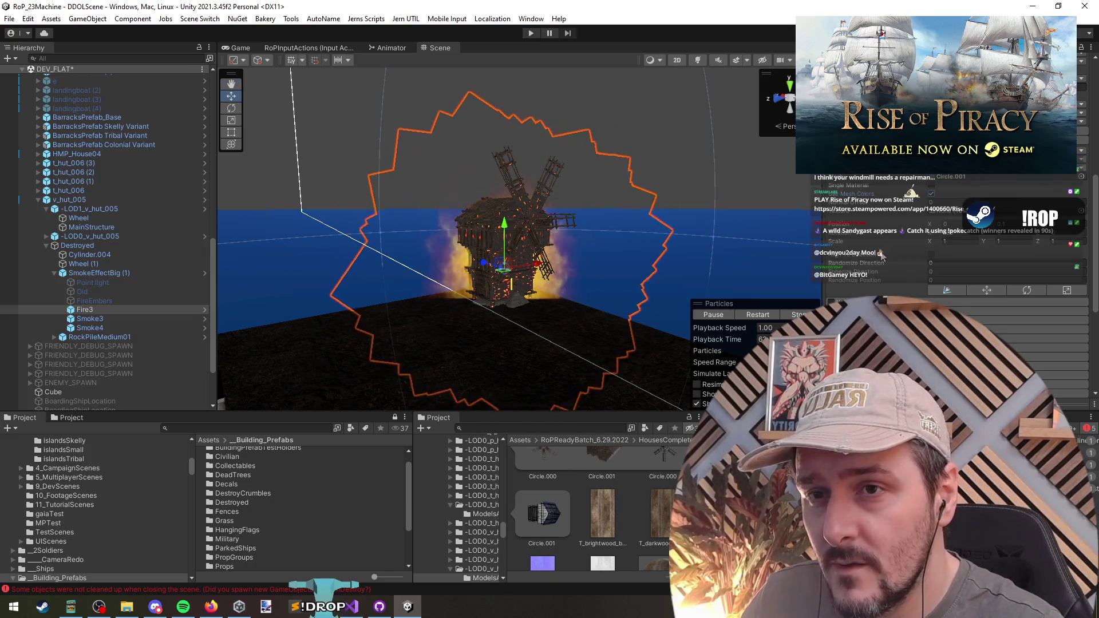
scroll(884, 246, up, 5)
scroll(884, 251, up, 3)
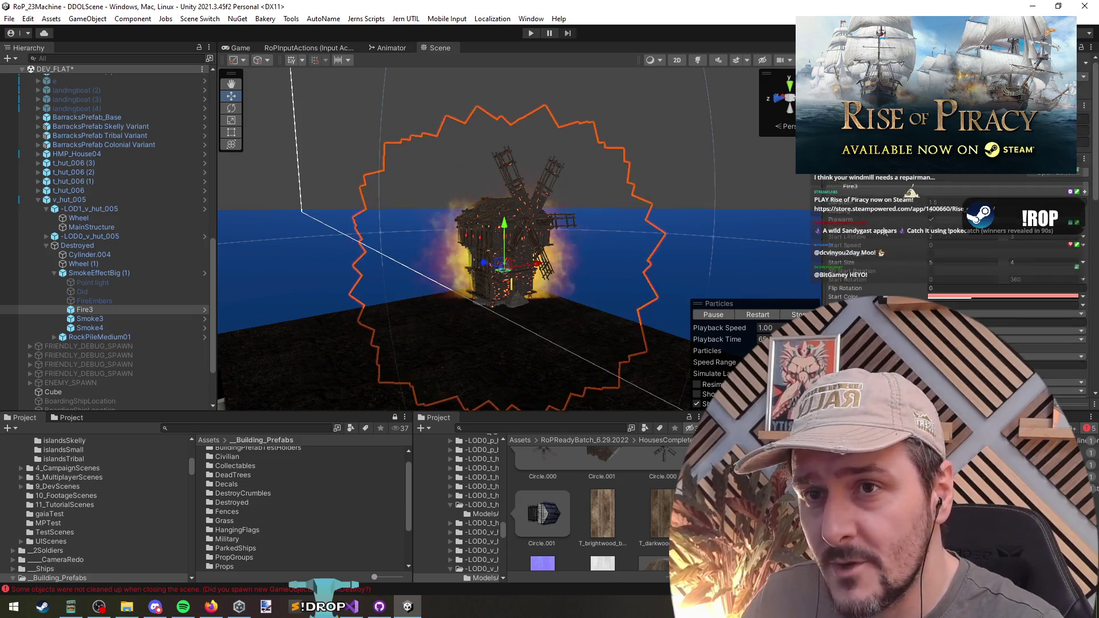
click(757, 314)
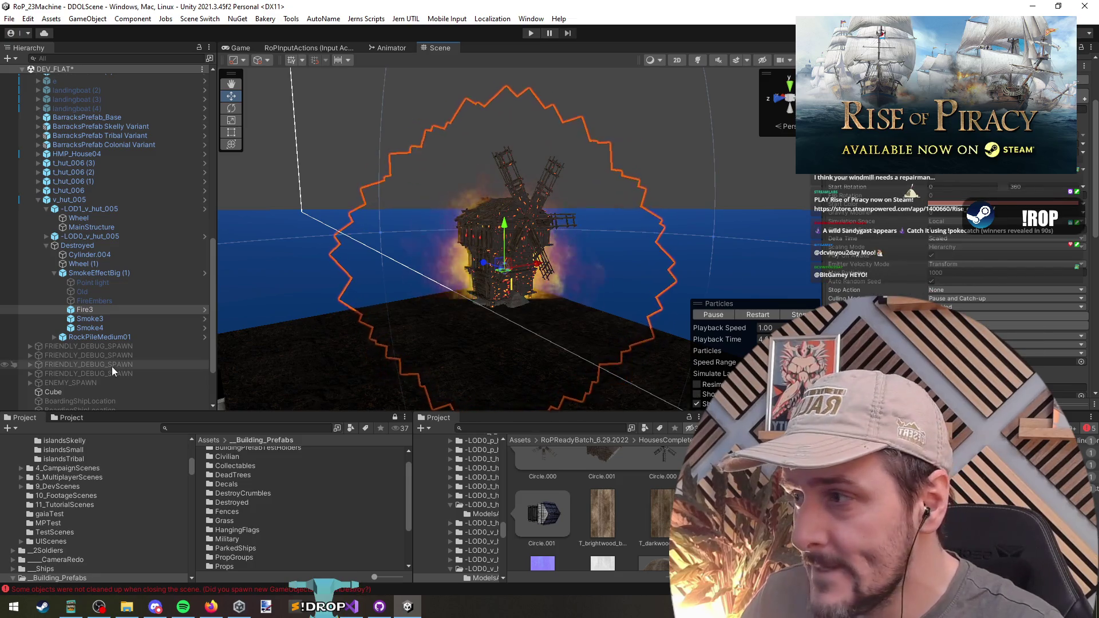
Step: Set the smoke emitter shape to Hemisphere, widen Scale X to about 11.7, and restart playback
click(91, 319)
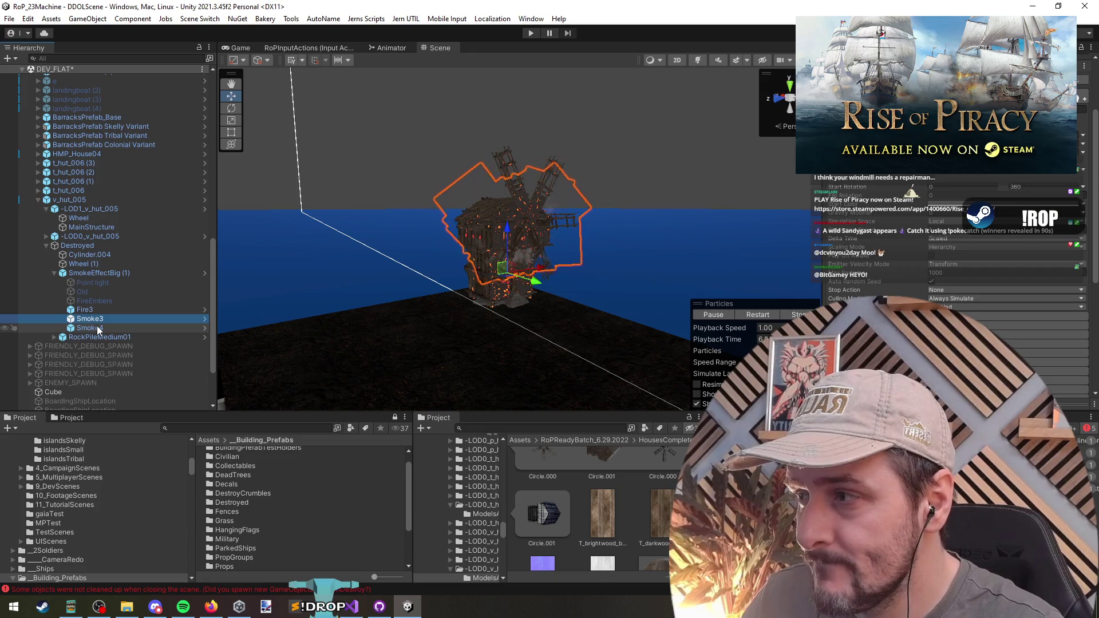
click(98, 328)
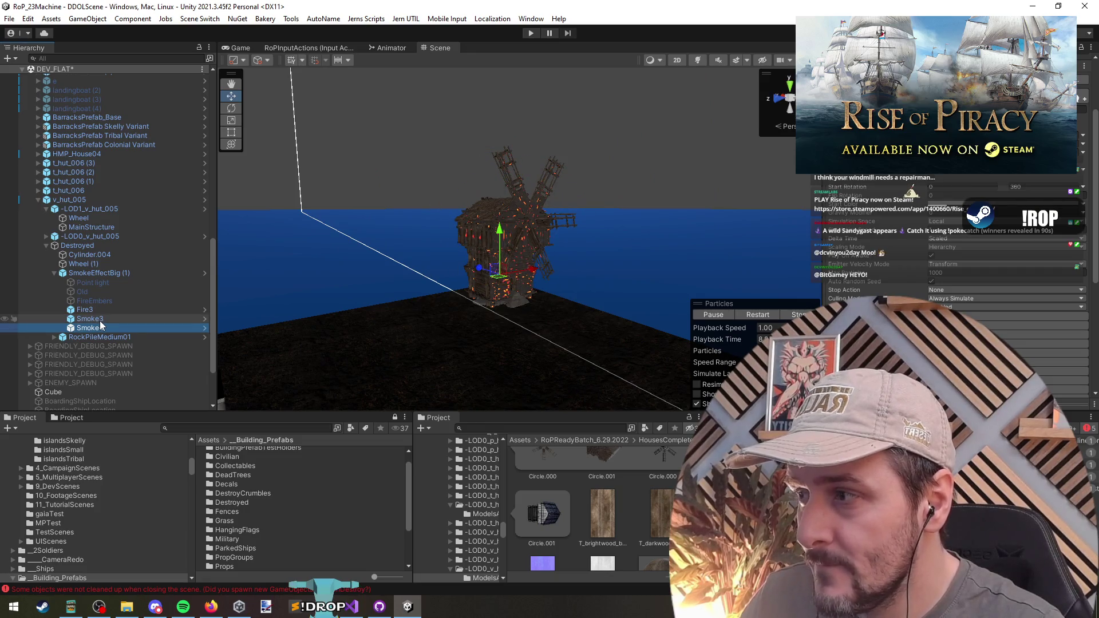
ctrl+click(89, 319)
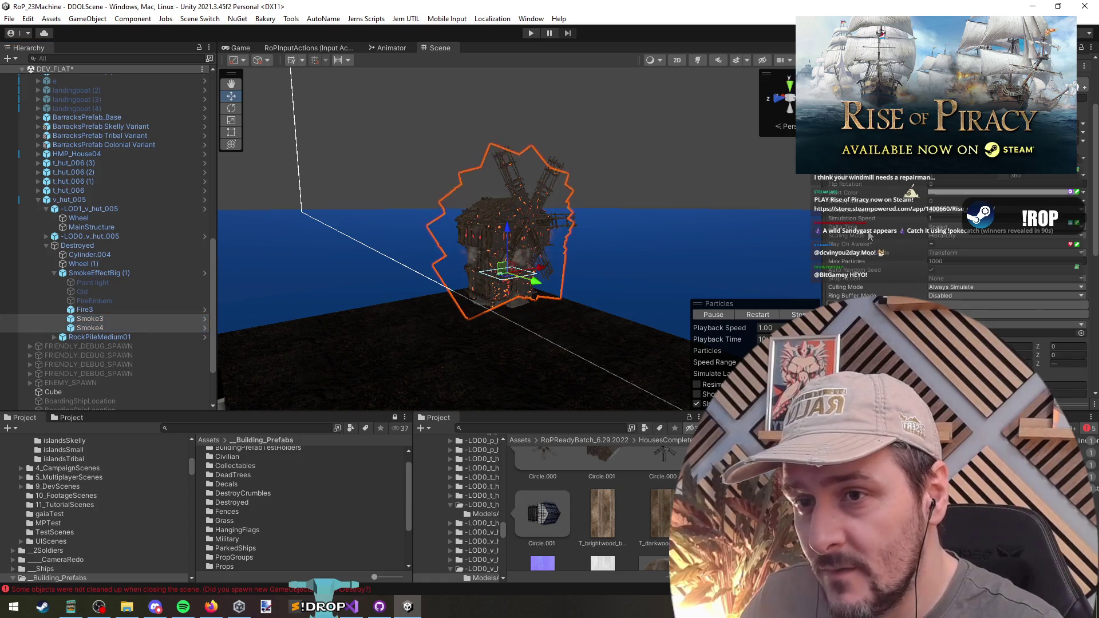
scroll(982, 267, down, 3)
click(983, 265)
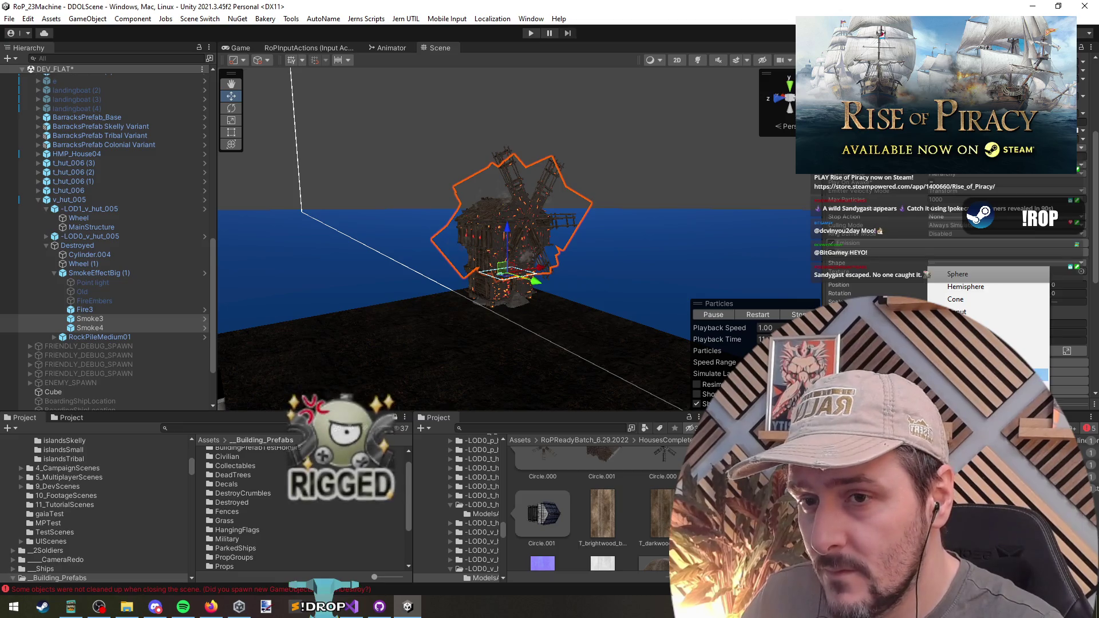
click(965, 286)
click(97, 329)
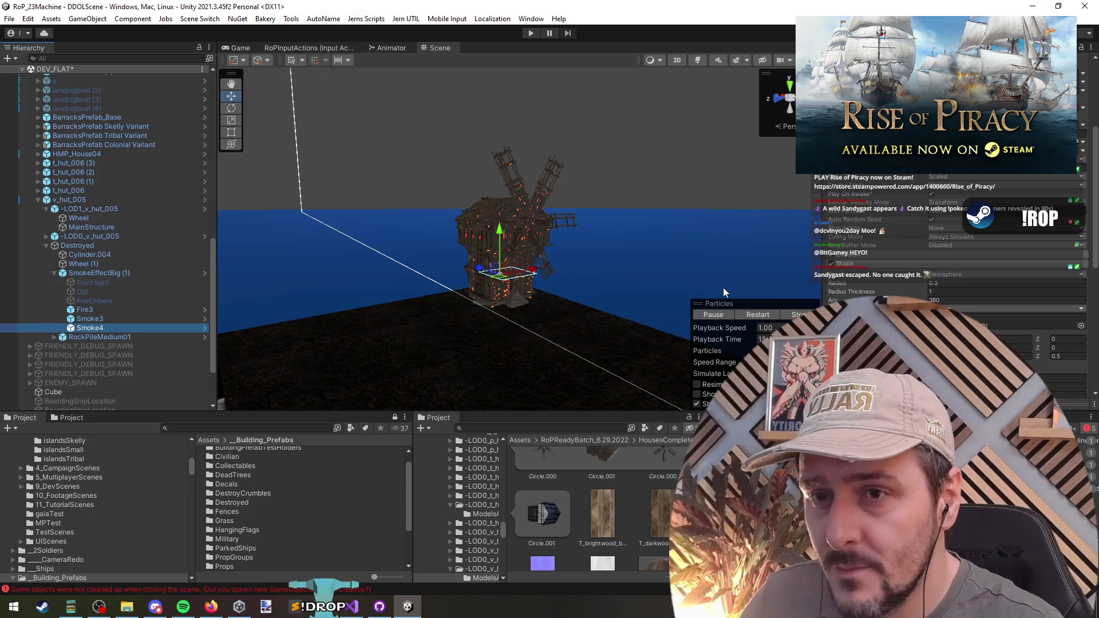
scroll(933, 275, down, 3)
click(932, 293)
drag(933, 293, 1038, 296)
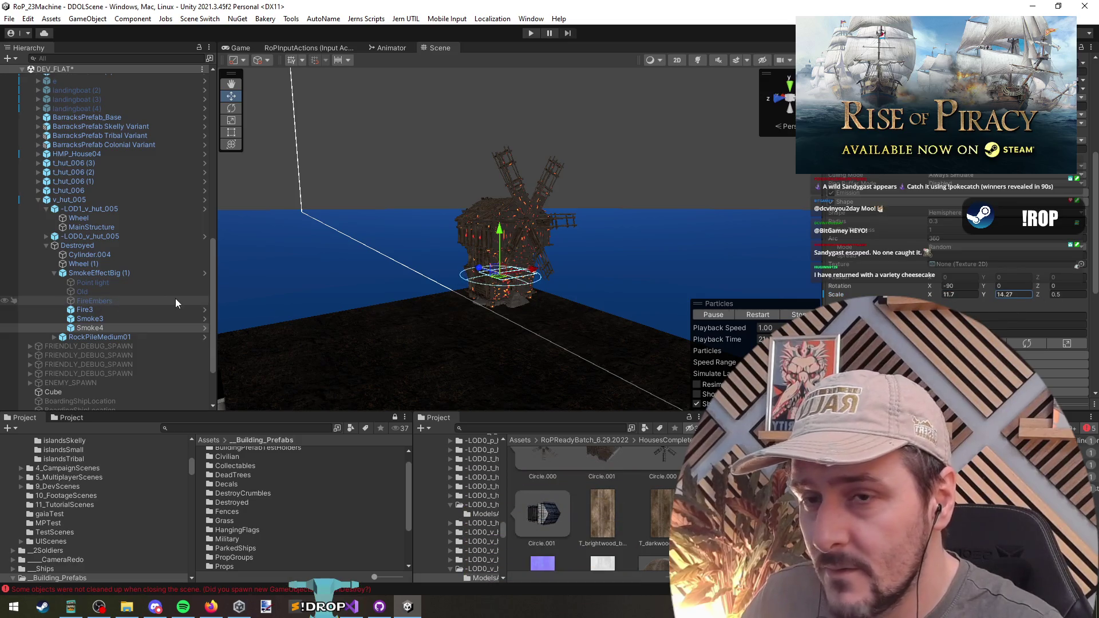
scroll(504, 268, up, 5)
scroll(506, 311, down, 3)
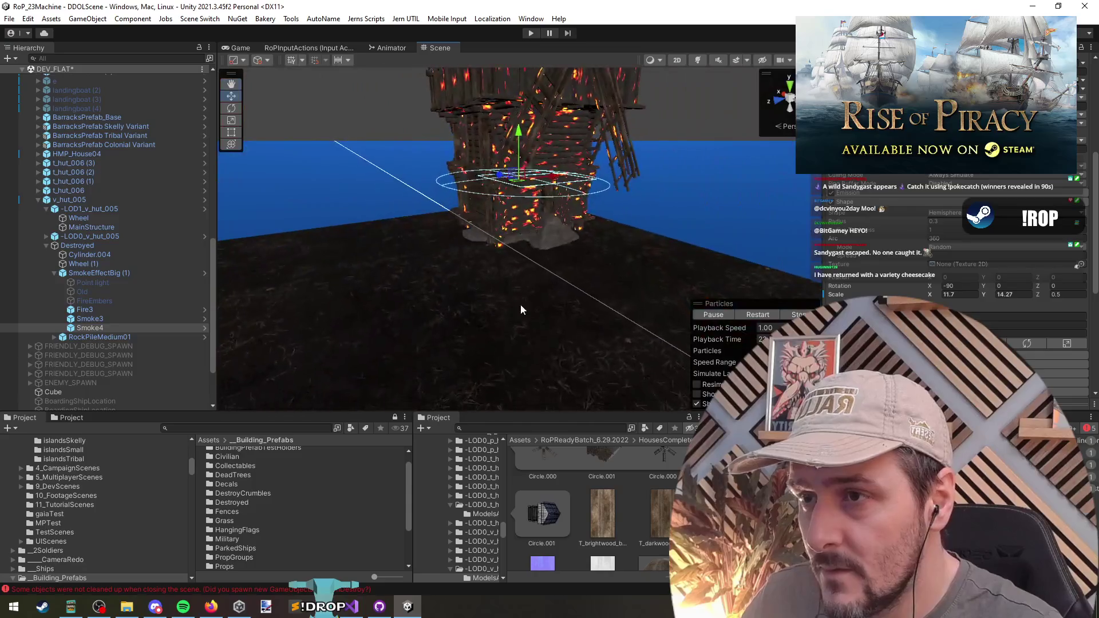
click(759, 317)
Step: Try a Cone emitter with Scale Y 1, then revert Smoke4 to Hemisphere and restart
drag(572, 240, 592, 222)
scroll(591, 221, down, 3)
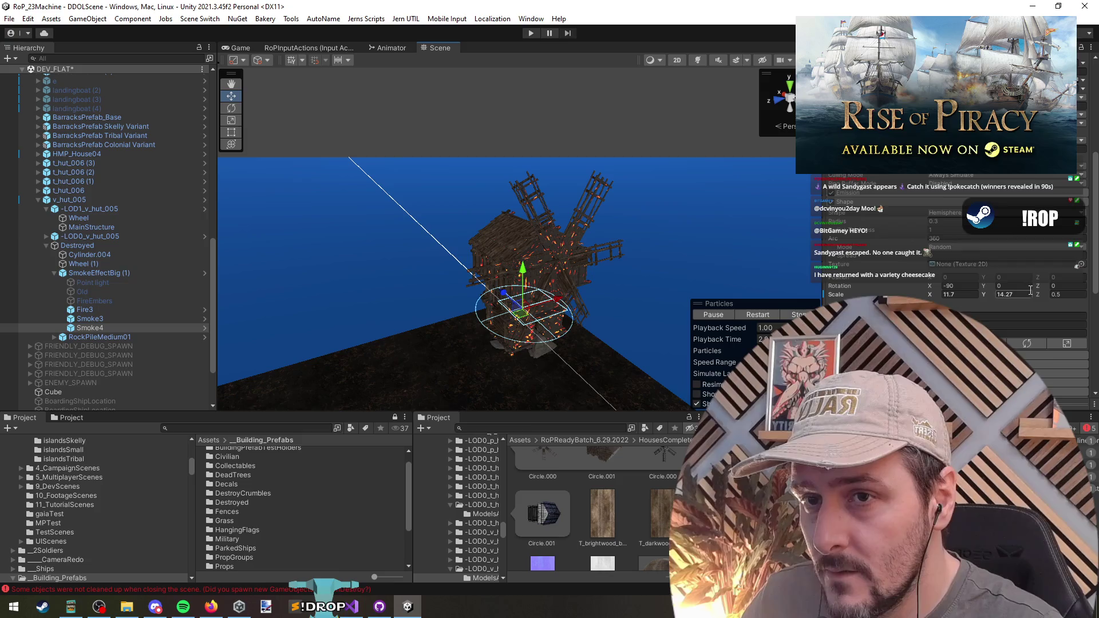
click(945, 212)
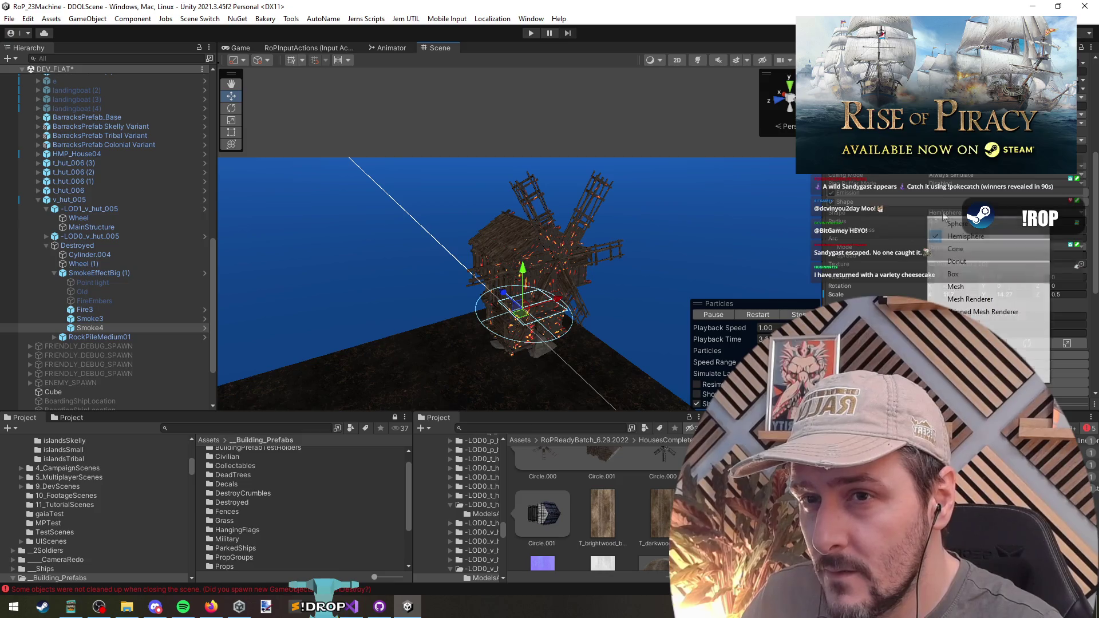
click(956, 249)
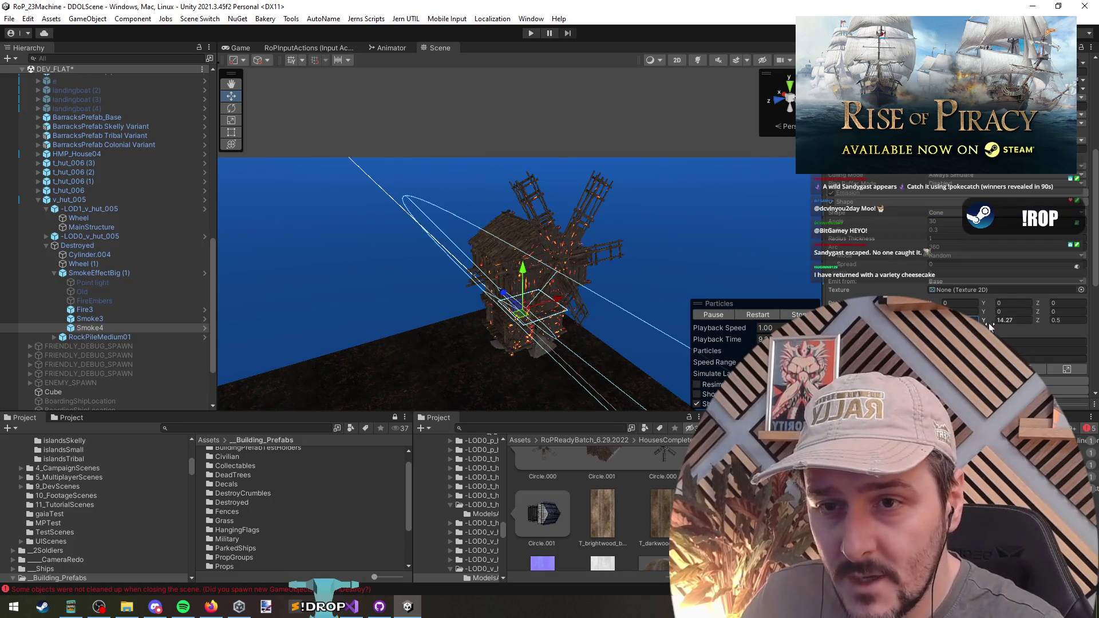
text(1)
drag(619, 343, 582, 339)
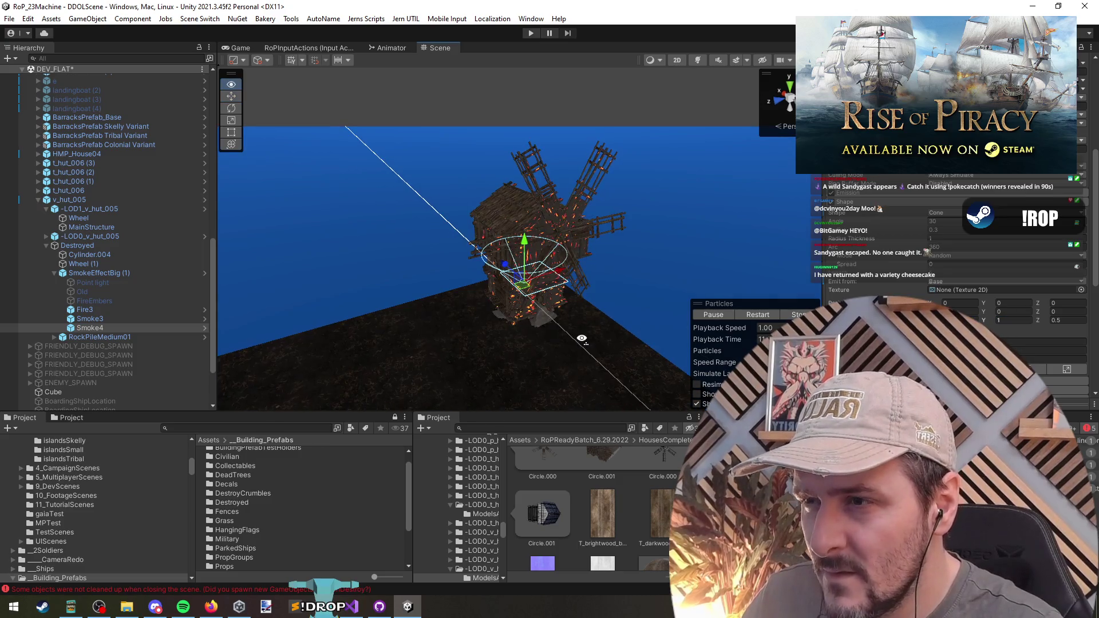
click(939, 215)
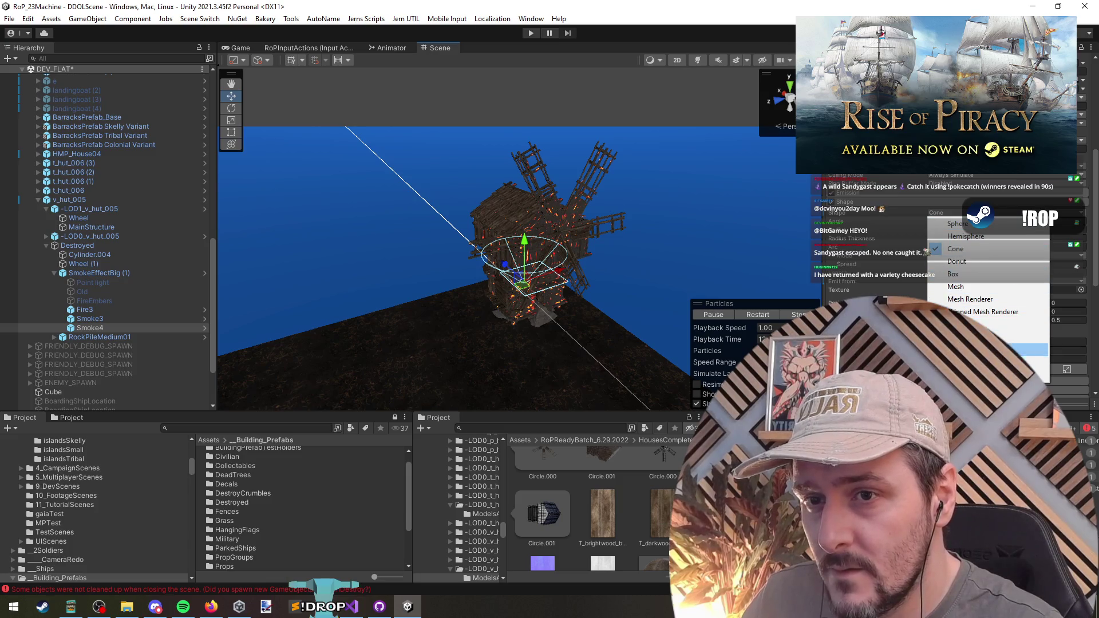
click(967, 236)
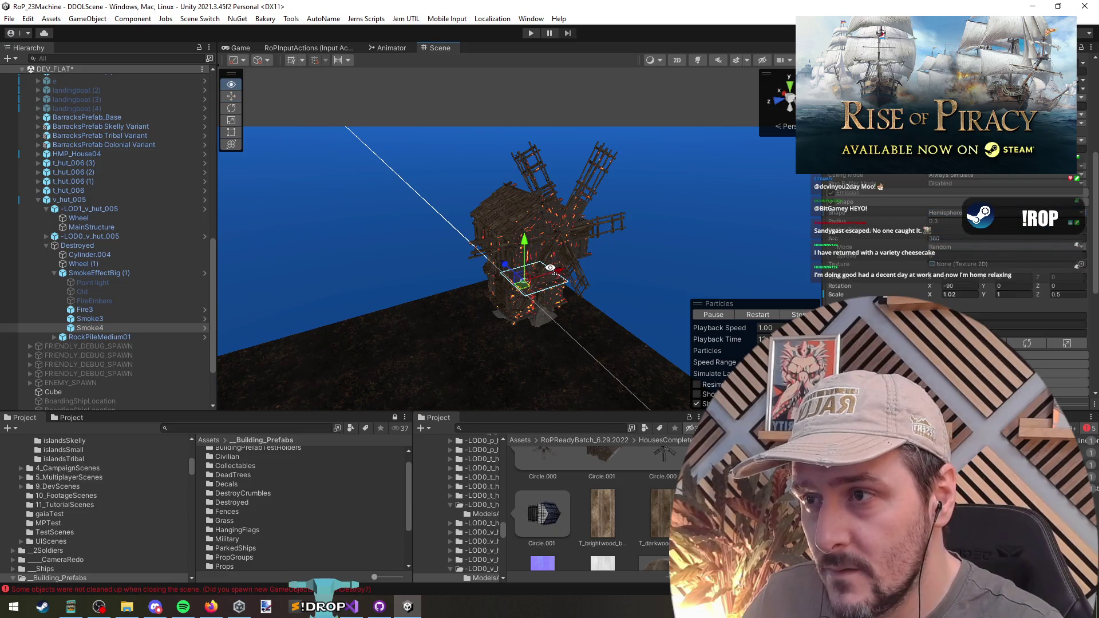
scroll(554, 270, up, 5)
click(761, 313)
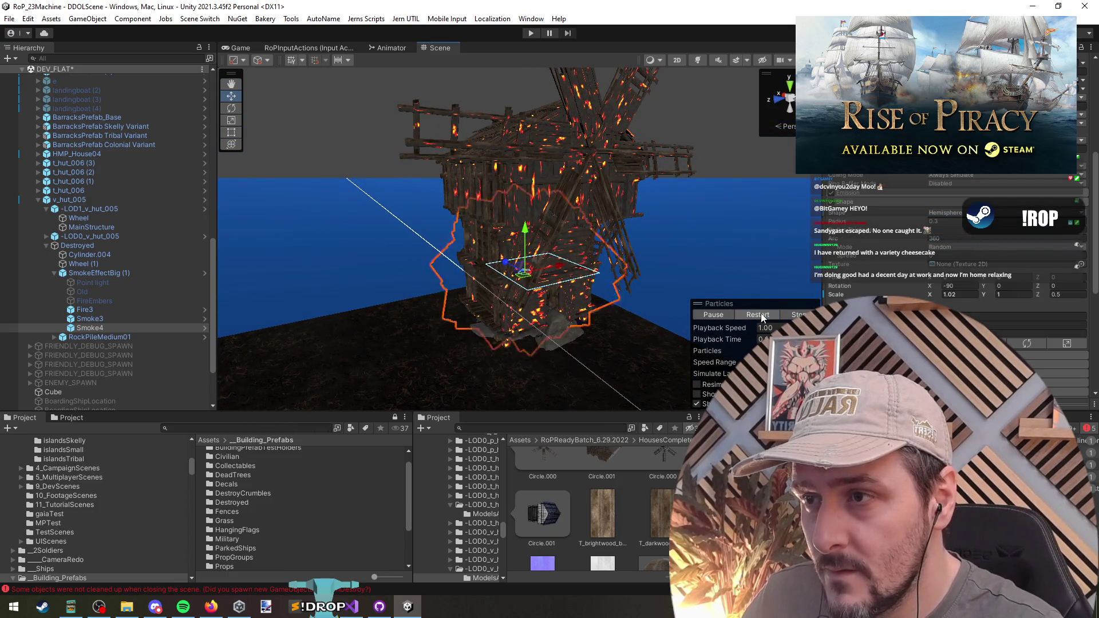
Step: Set Smoke4's hemisphere emitter scale to 10, 10, 30 and replay the effect
key(r)
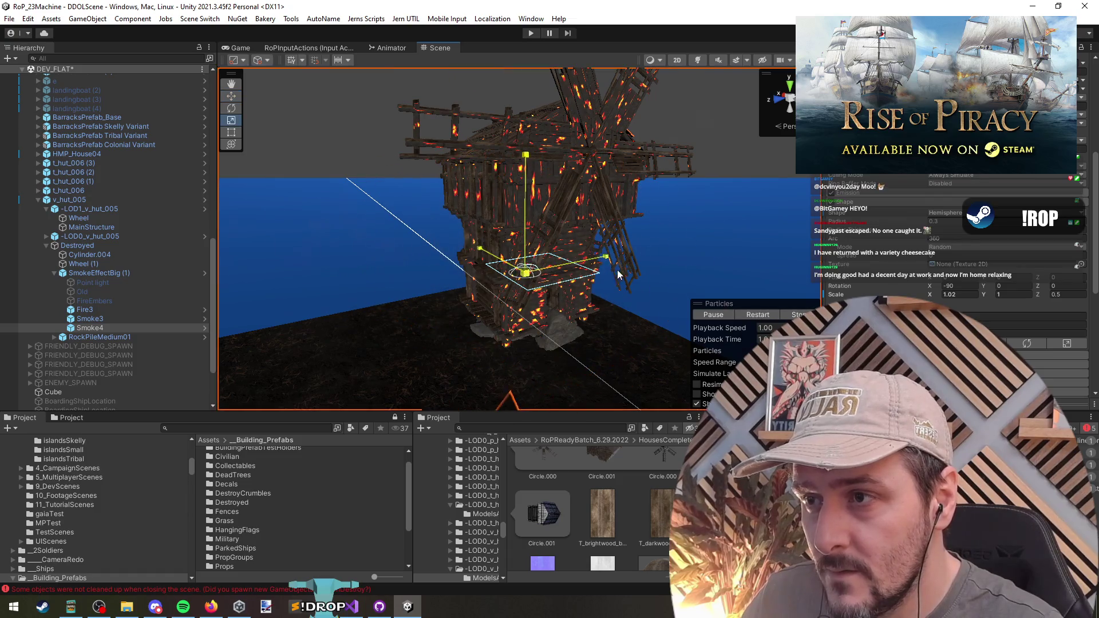
click(766, 318)
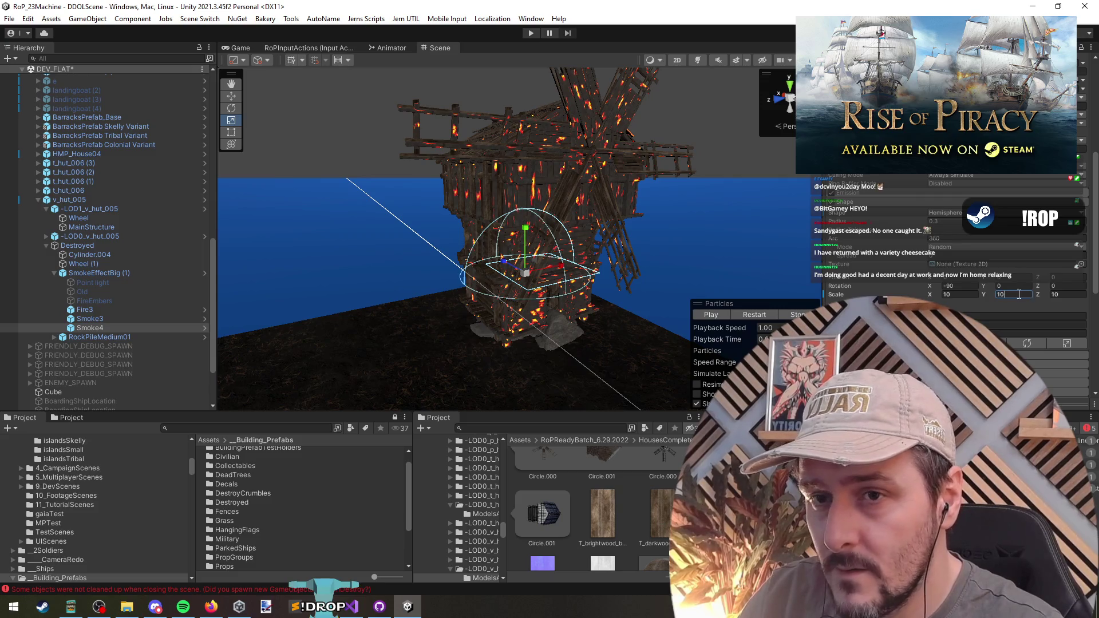
text(30)
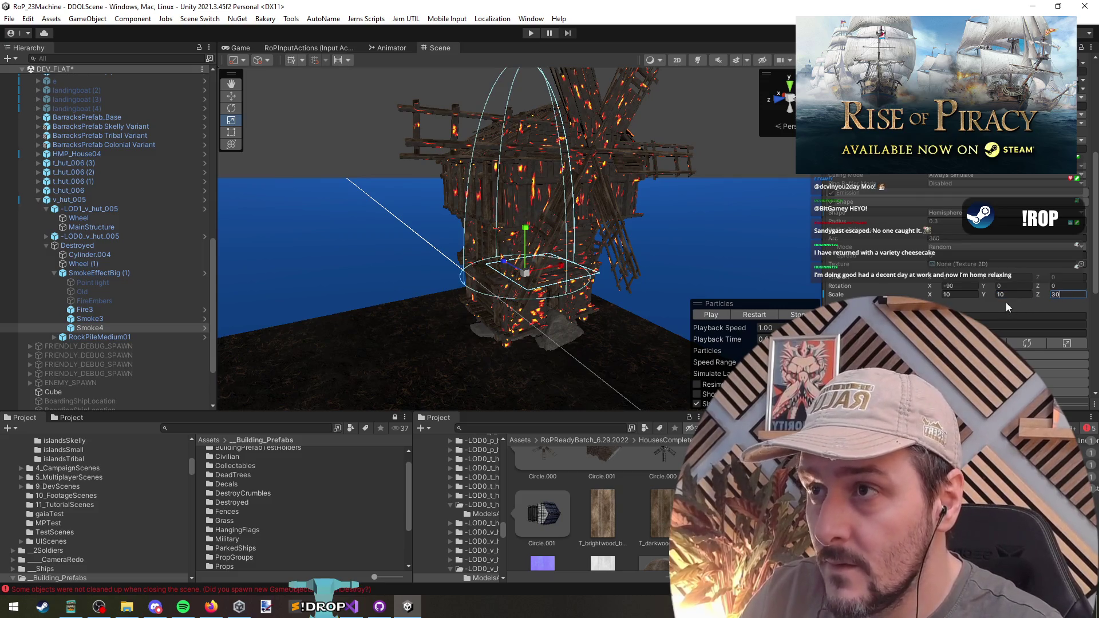
text(w)
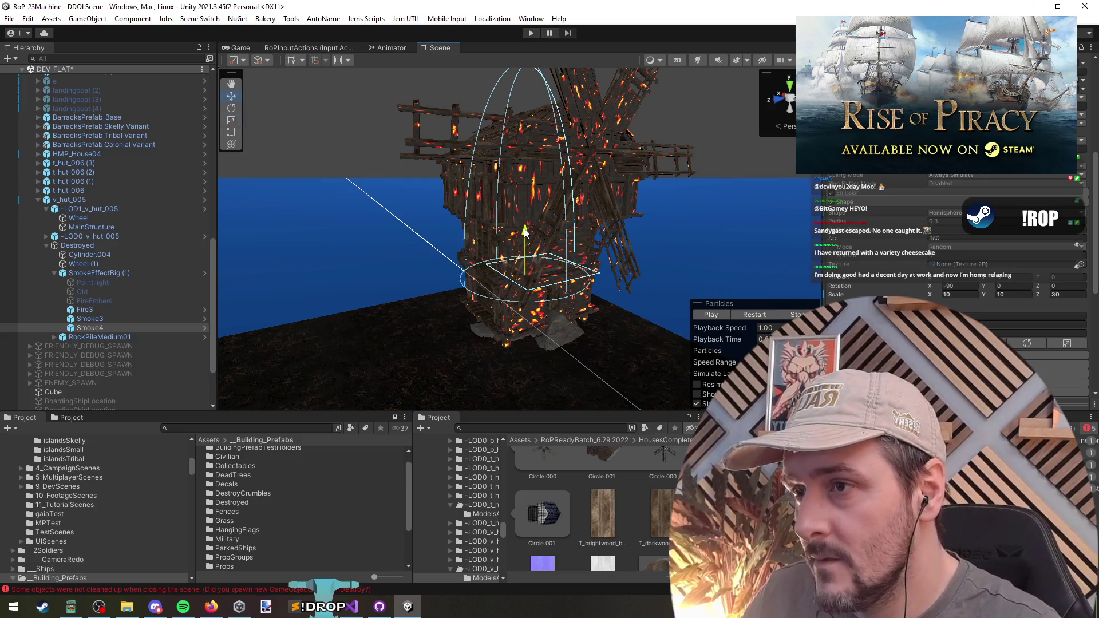
click(711, 314)
drag(683, 300, 578, 257)
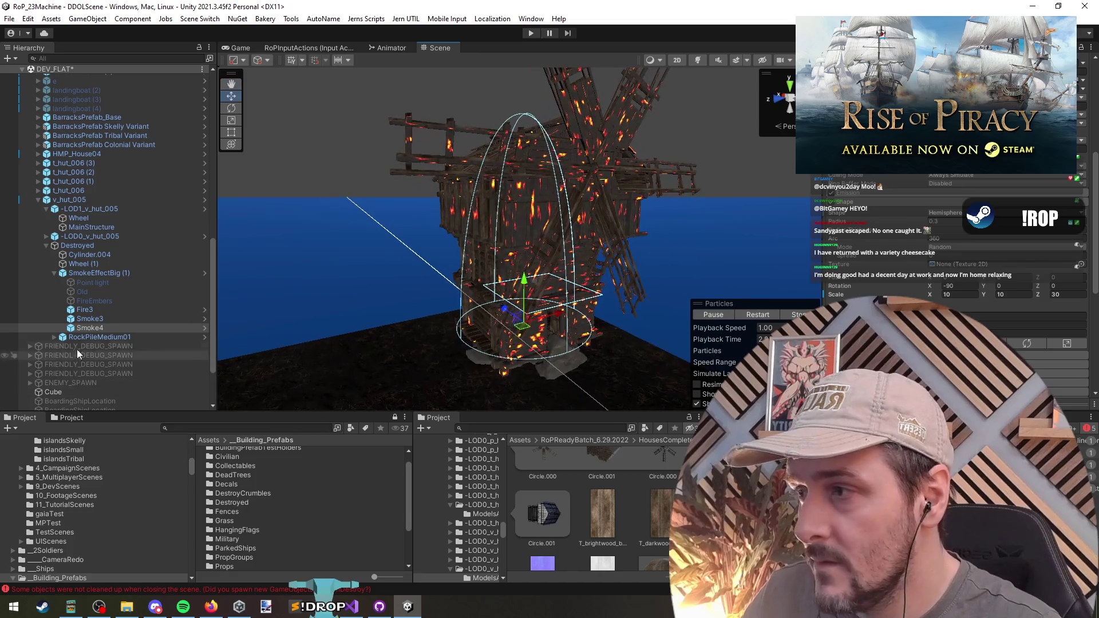
Step: Copy Smoke4's Shape module onto Smoke3 and set its X rotation to 0
right_click(864, 201)
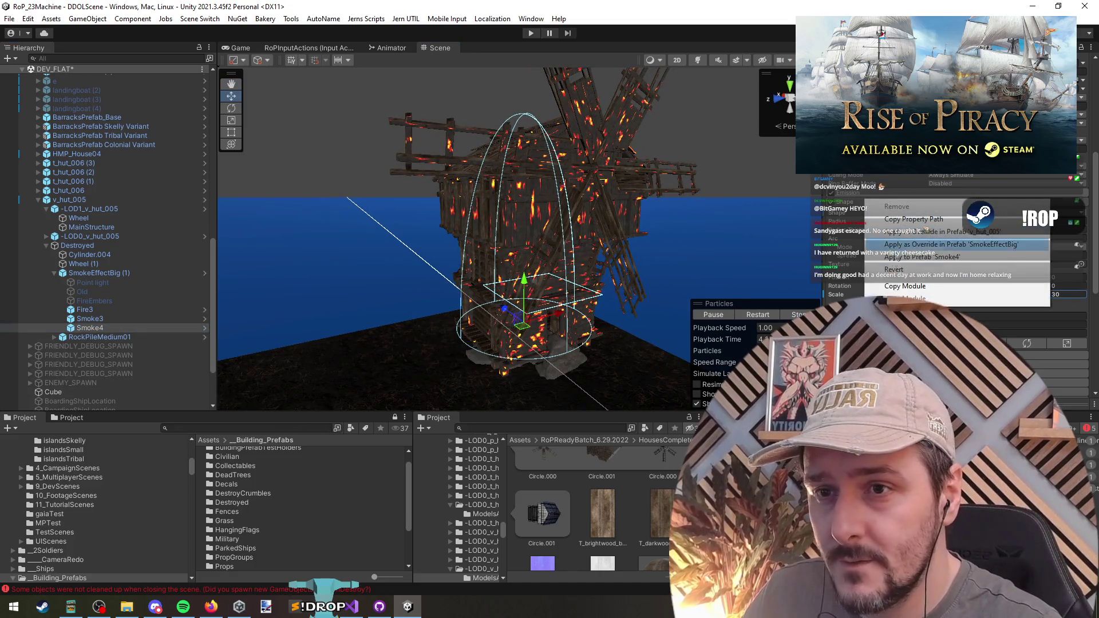
click(897, 222)
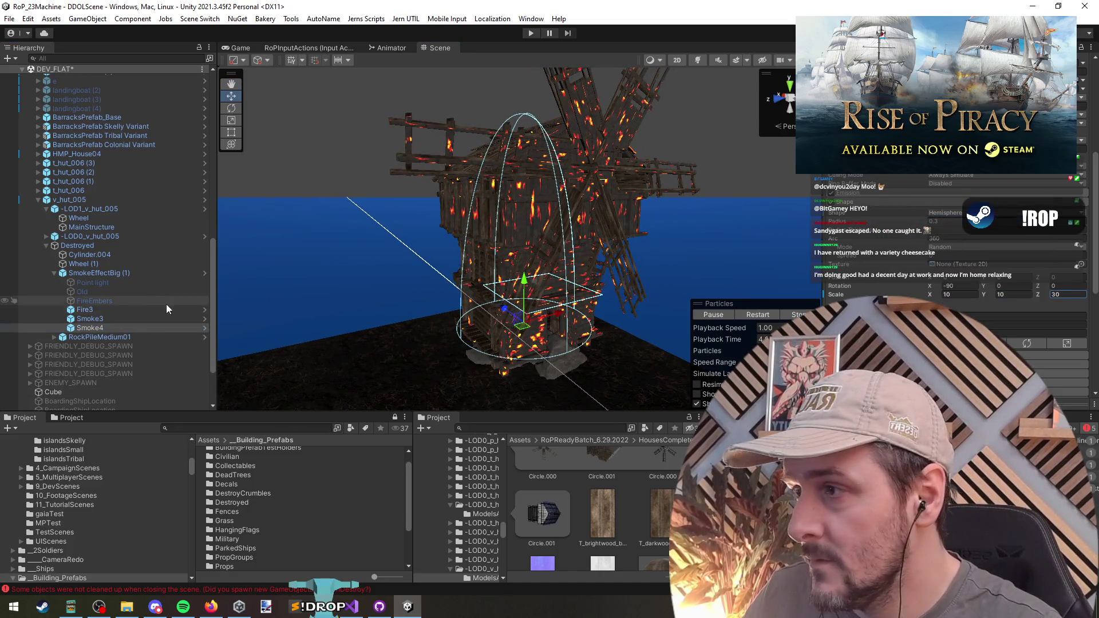
right_click(866, 211)
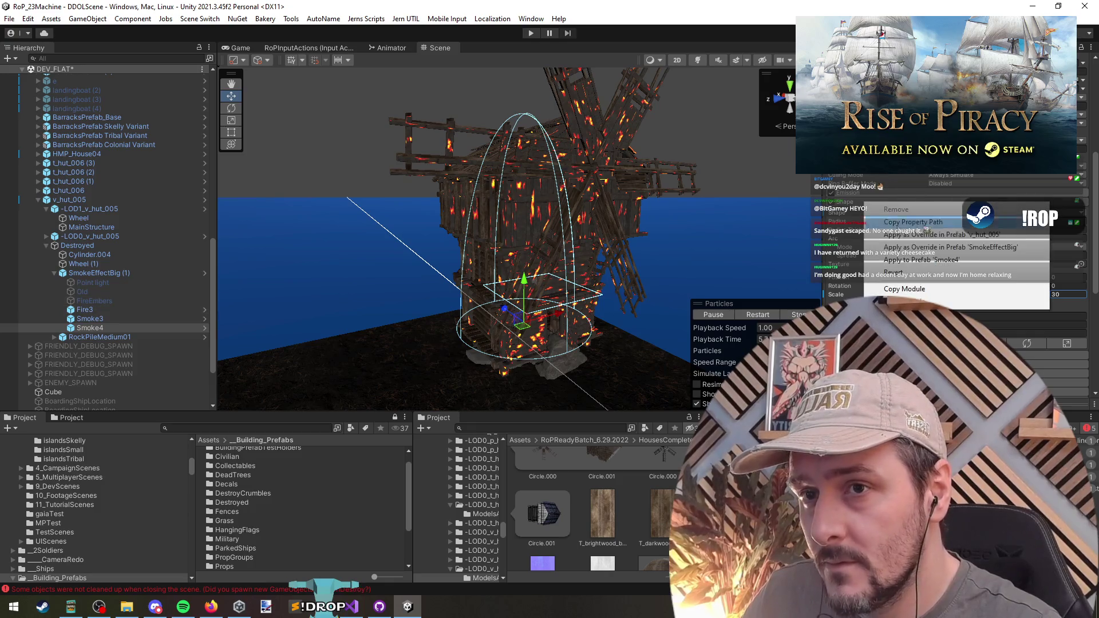
click(905, 289)
click(119, 319)
right_click(866, 211)
click(905, 257)
drag(658, 287, 874, 283)
double_click(950, 285)
text(0)
key(Return)
mouse_move(618, 240)
mouse_down()
mouse_move(553, 239)
mouse_move(527, 269)
mouse_move(523, 297)
mouse_move(421, 259)
mouse_up()
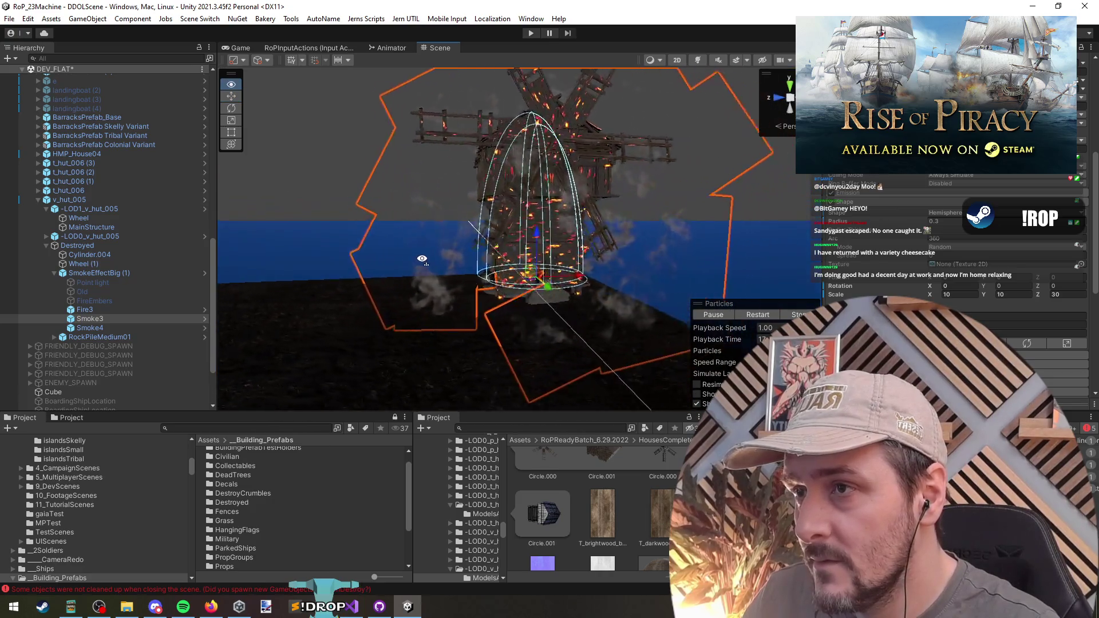
Step: Change Smoke3's Gravity Modifier from 0.5 to 0.2 and watch the smoke rise
scroll(422, 259, down, 5)
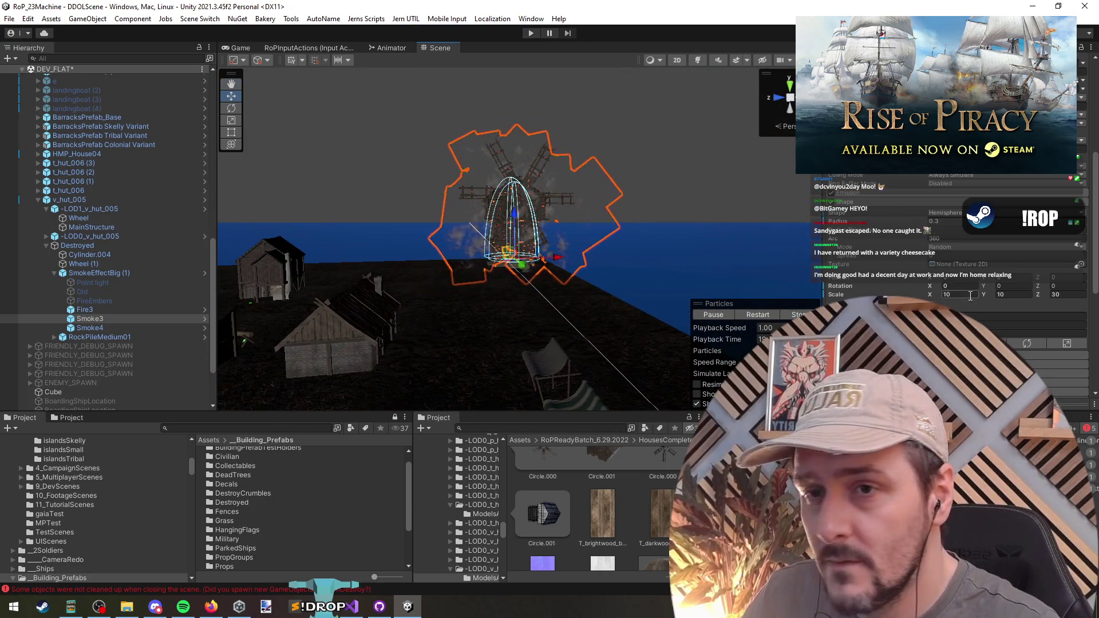
scroll(887, 280, up, 5)
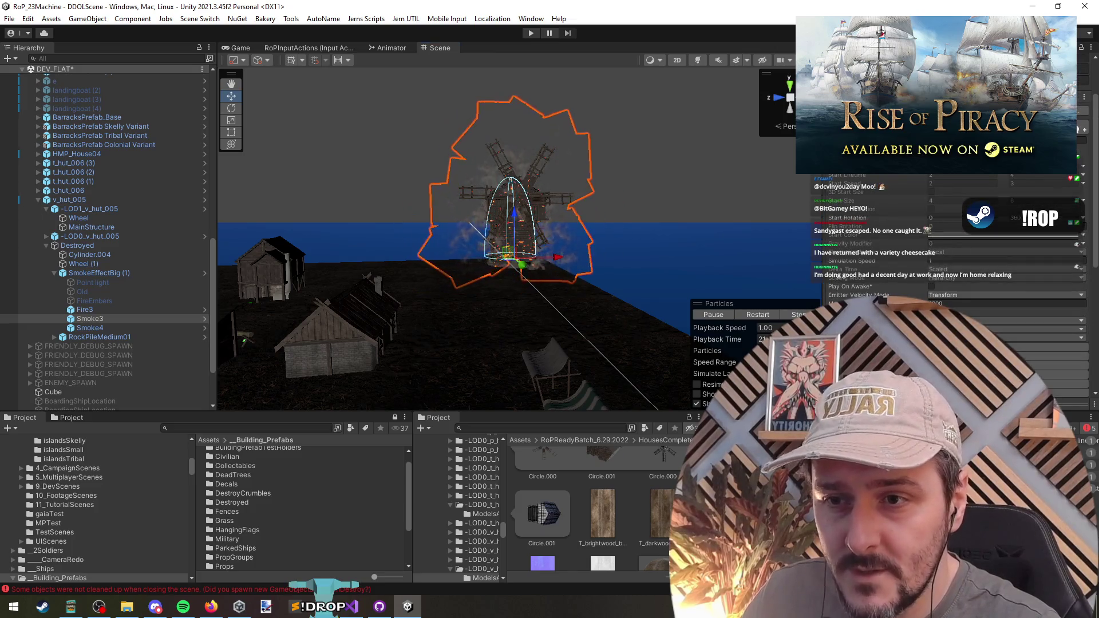
scroll(893, 269, down, 2)
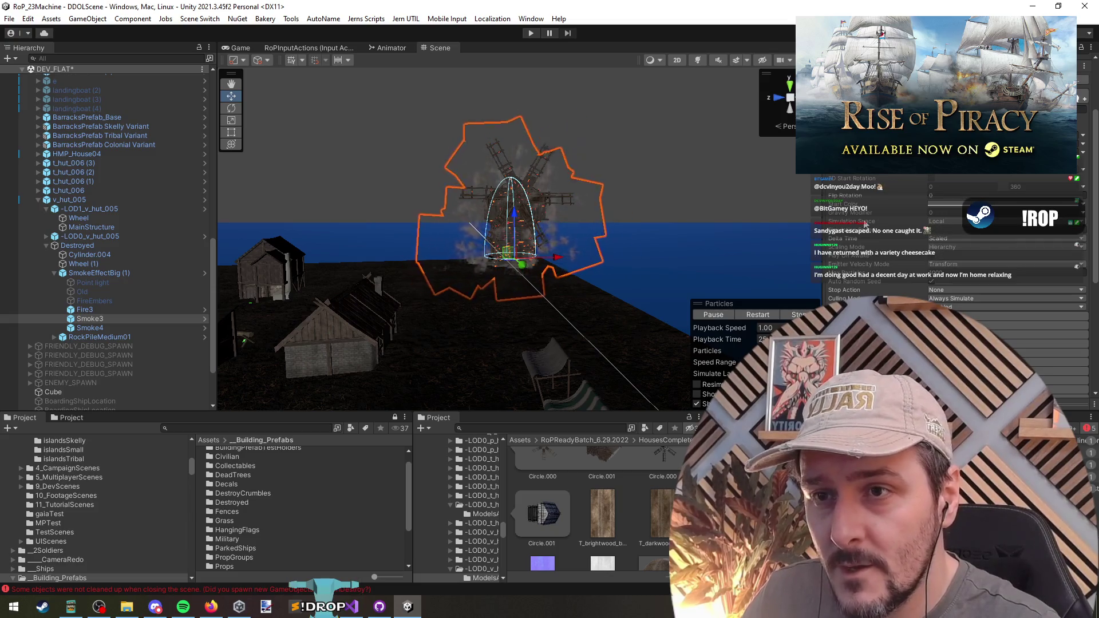
click(946, 213)
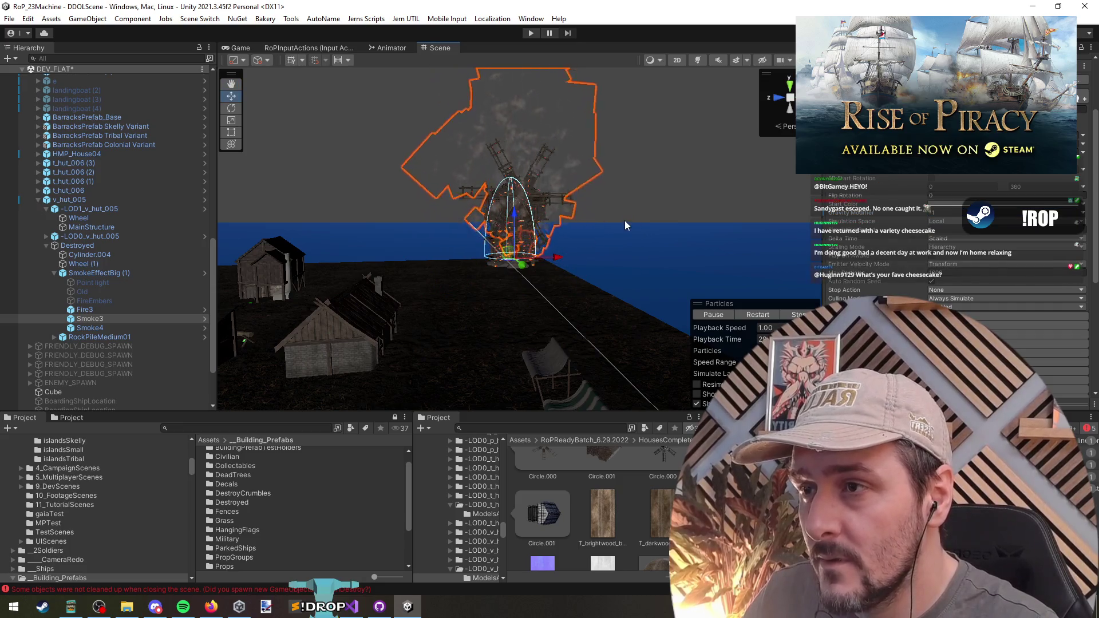
mouse_move(623, 221)
mouse_down()
mouse_move(558, 190)
mouse_move(568, 189)
mouse_up()
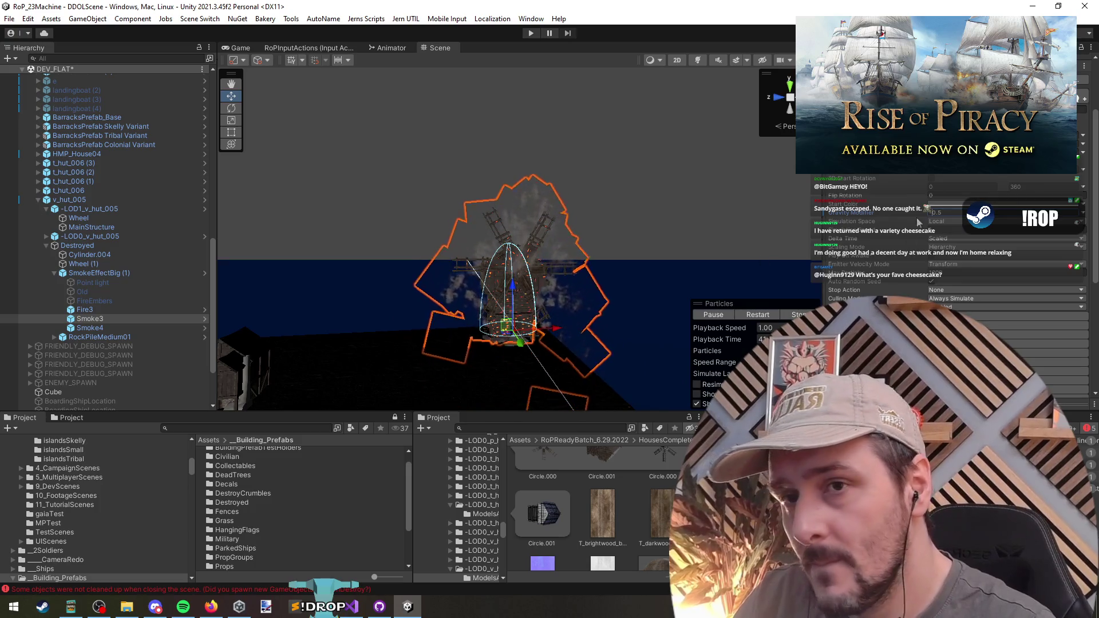
text(0.2)
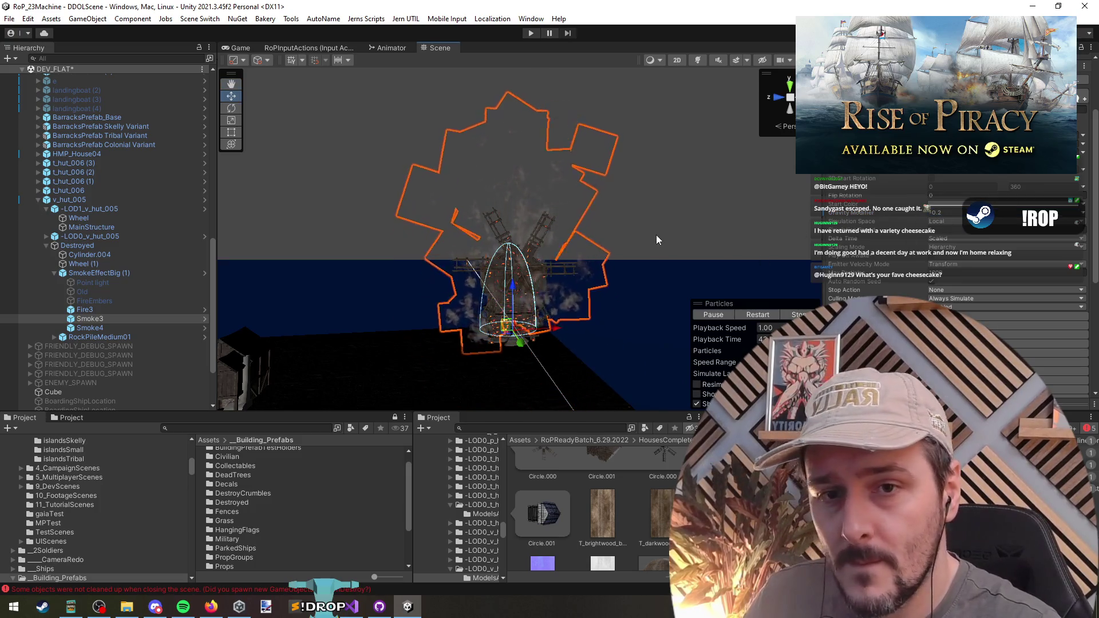
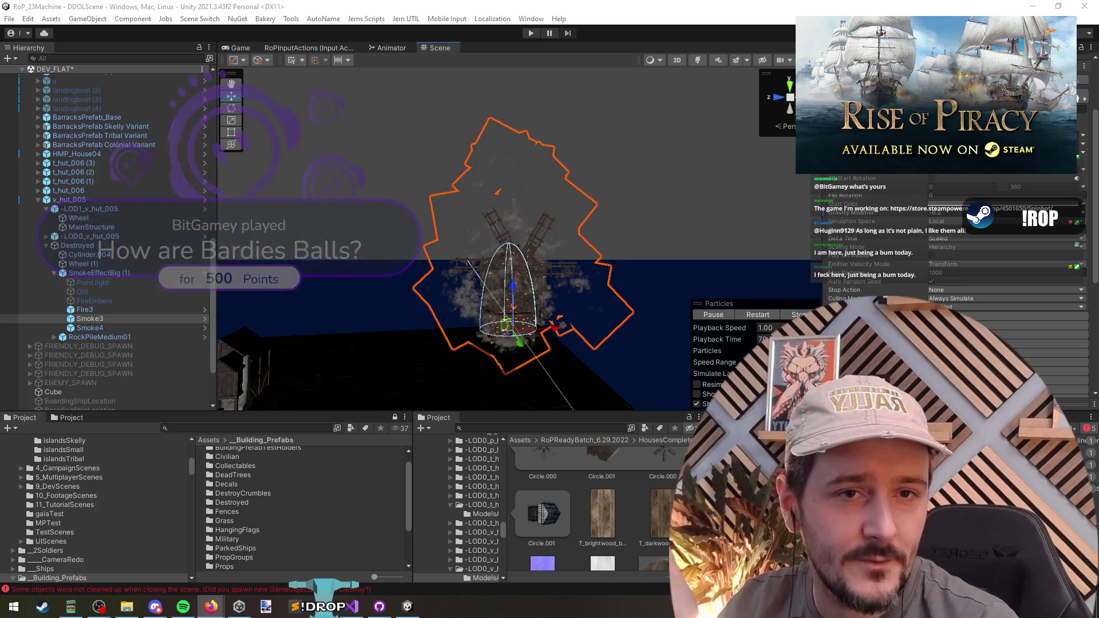
Step: Add Spinbot to the Steam wishlist and follow it for updates
click(211, 606)
scroll(432, 235, down, 2)
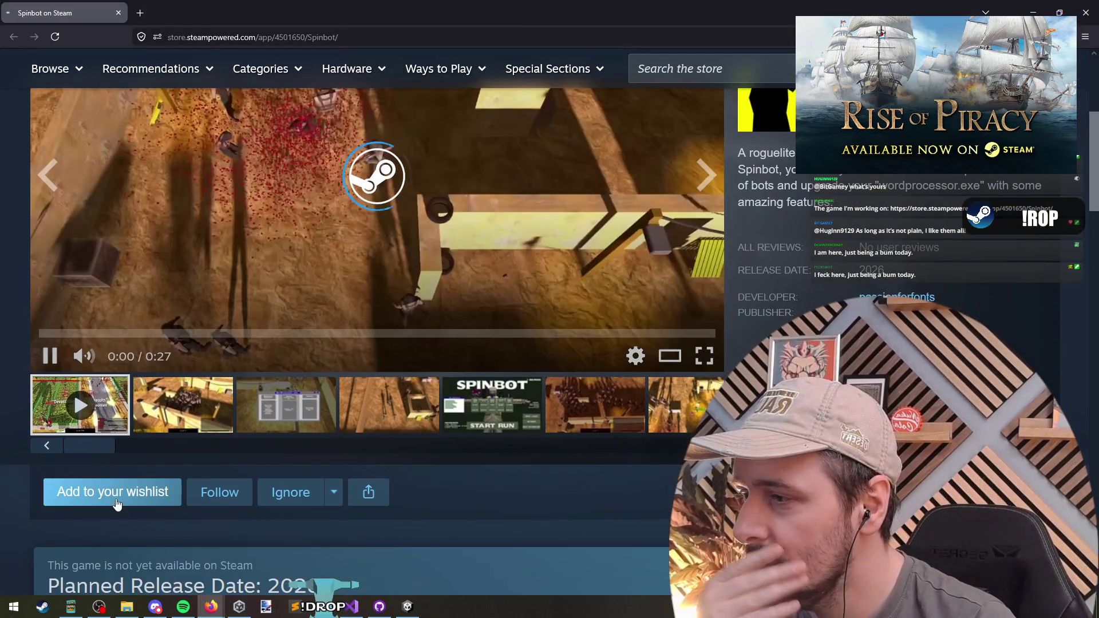
click(103, 492)
click(212, 493)
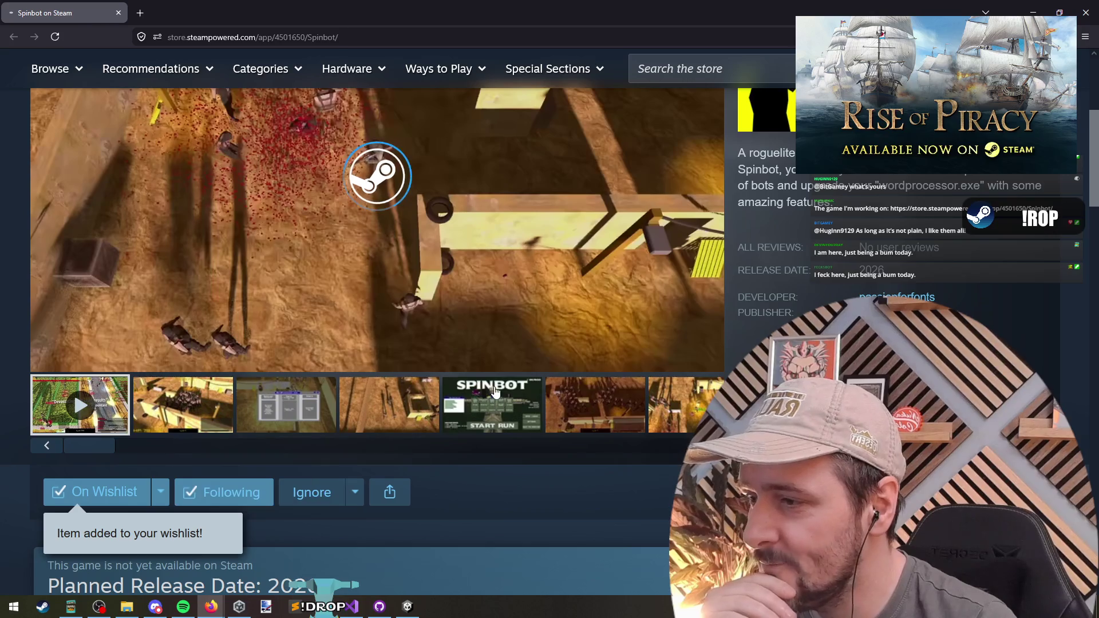
Step: Pause, seek and resume the Spinbot trailer, then open the full-size trailers and screenshots gallery
scroll(434, 317, up, 2)
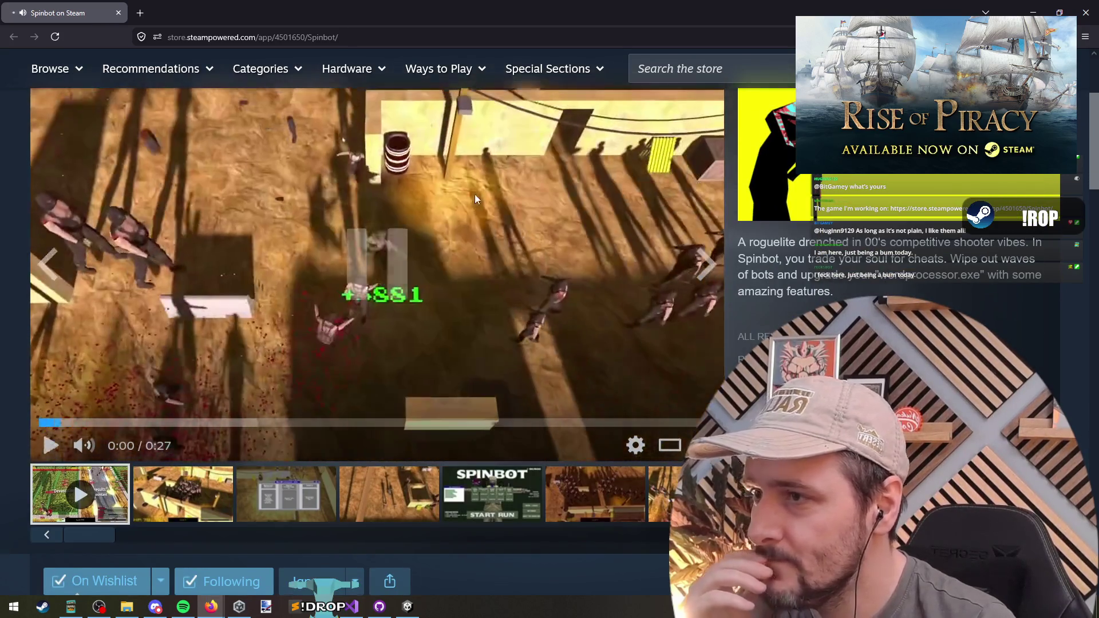
click(475, 194)
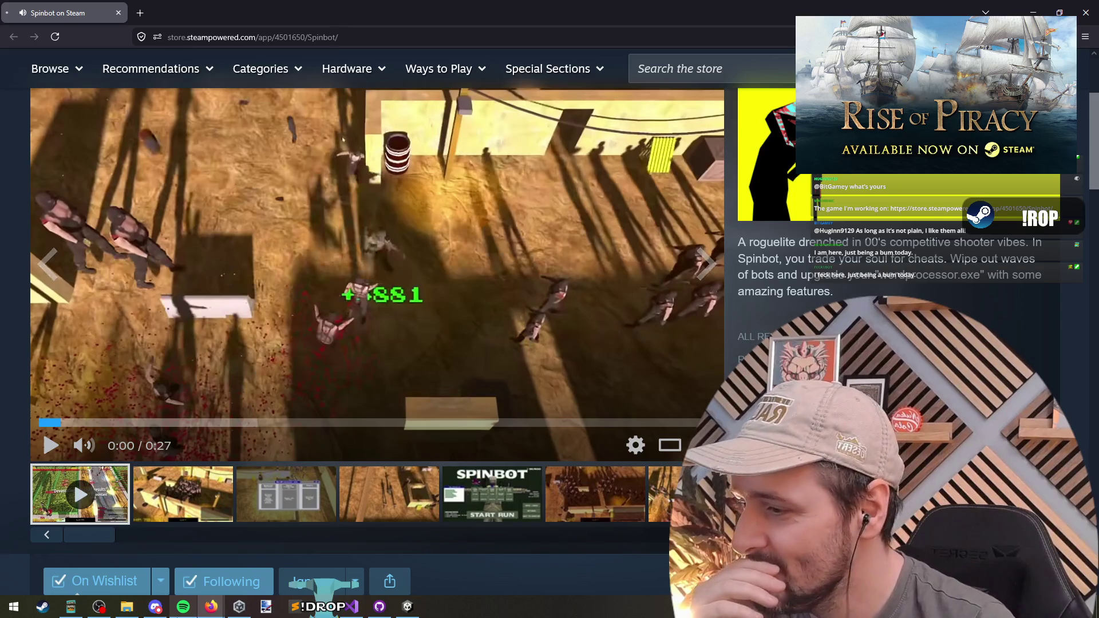
click(51, 416)
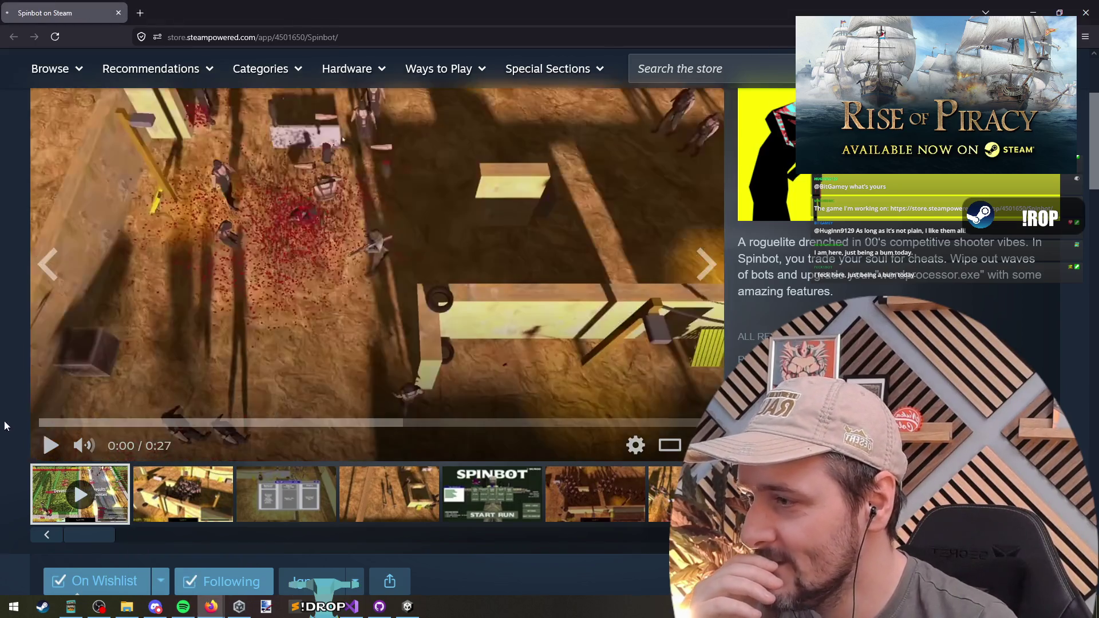
click(38, 236)
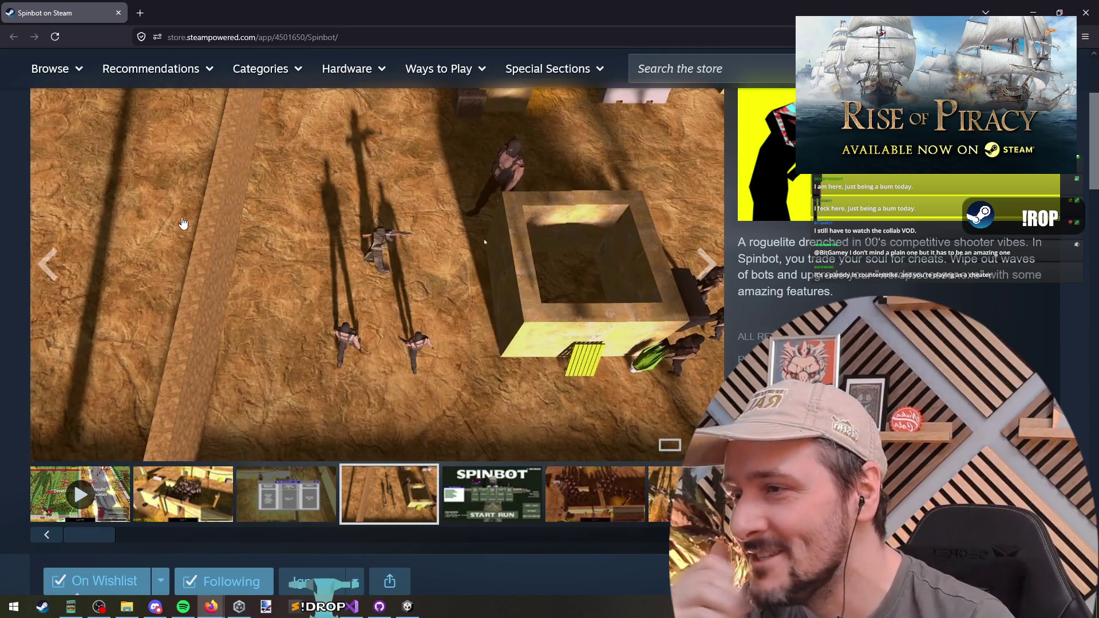
click(393, 342)
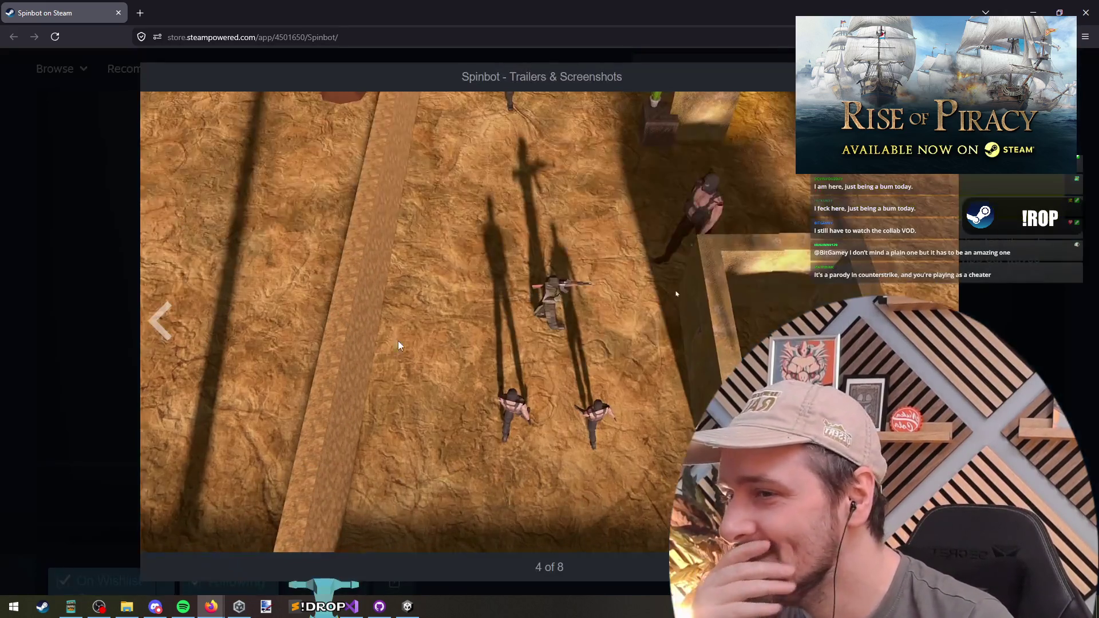
Step: Step back through the gallery from screenshot 3 past the trailer, wrapping to image 6 of 8
click(150, 320)
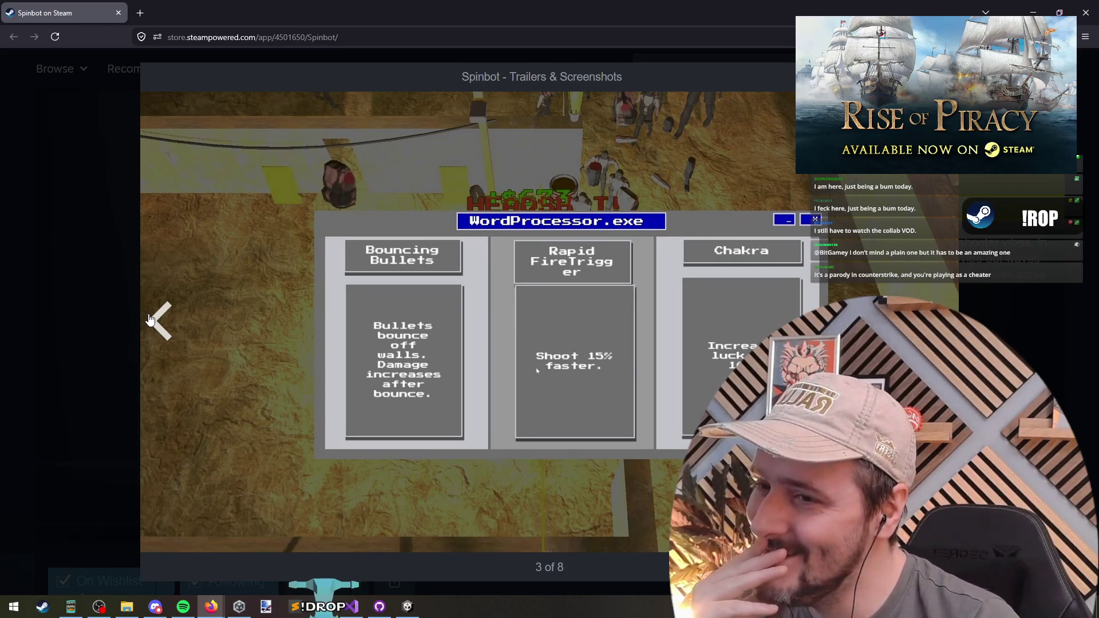
click(150, 320)
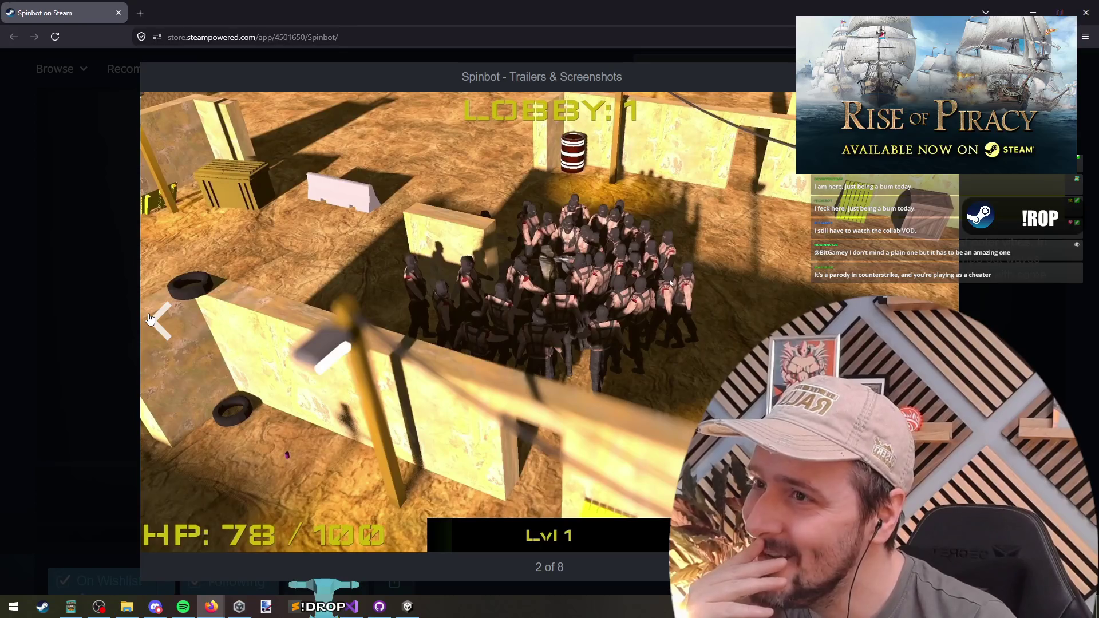
click(150, 320)
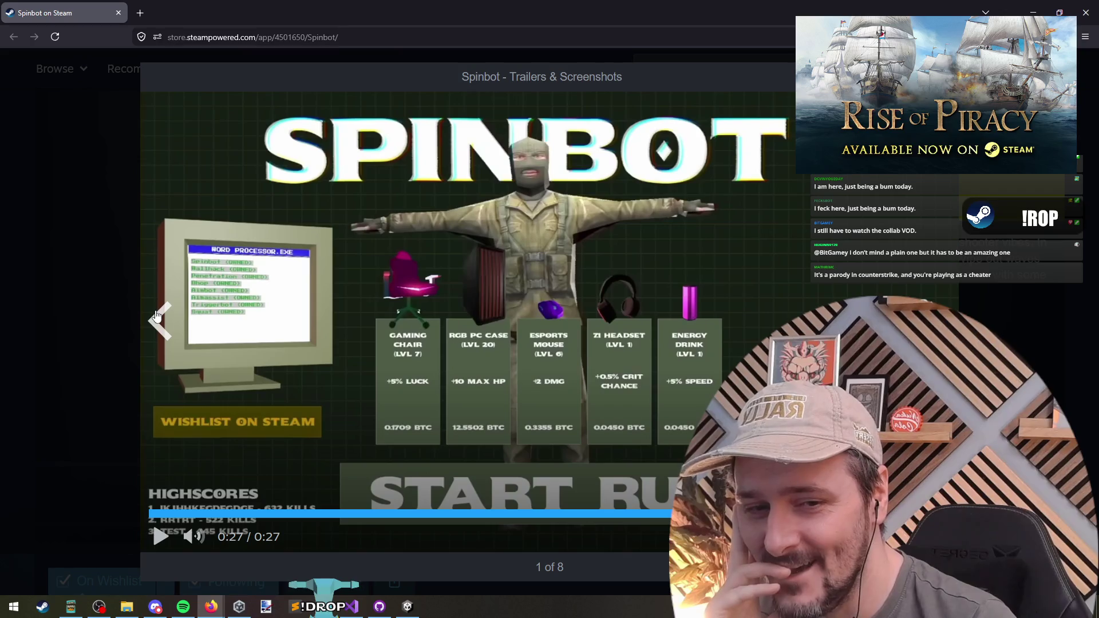
click(157, 316)
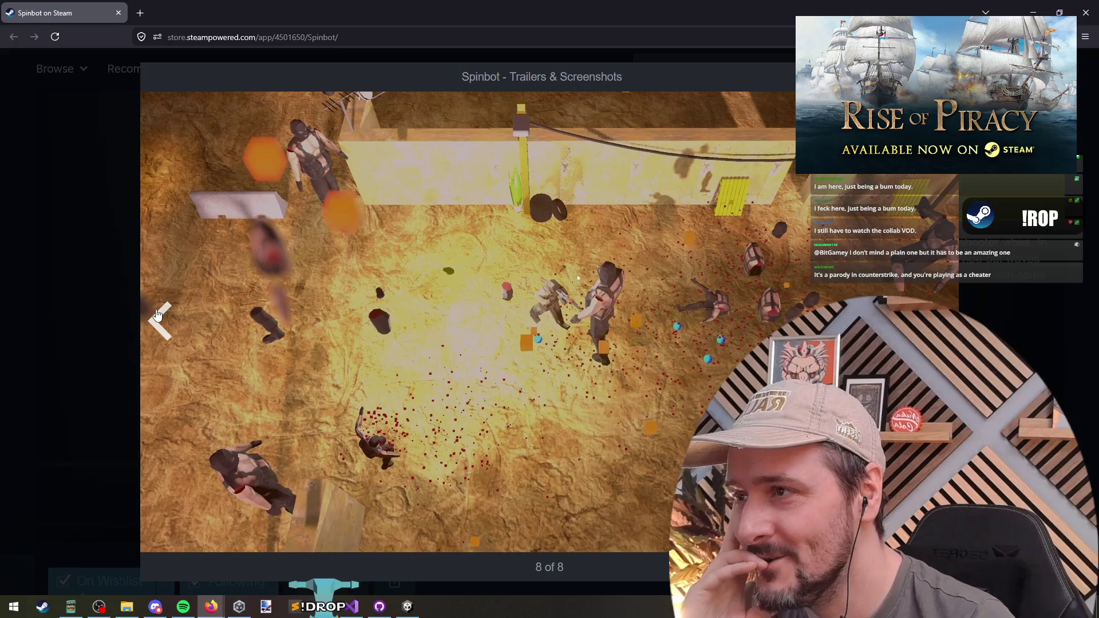
click(158, 314)
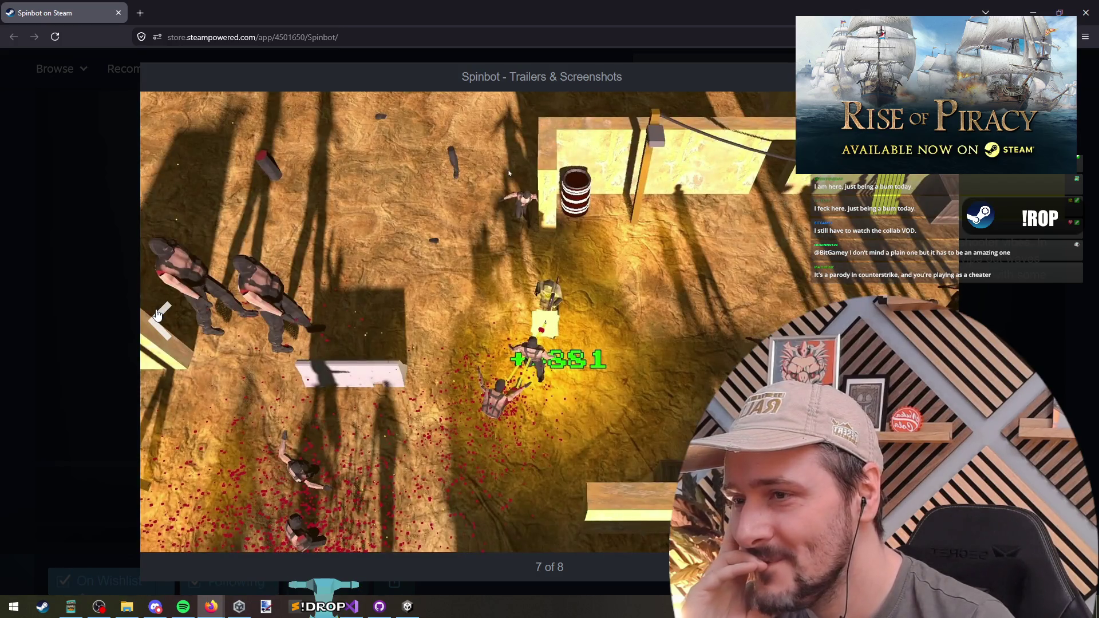
click(162, 310)
Step: Close the gallery and replay the Spinbot trailer in the main viewer
click(49, 267)
click(105, 492)
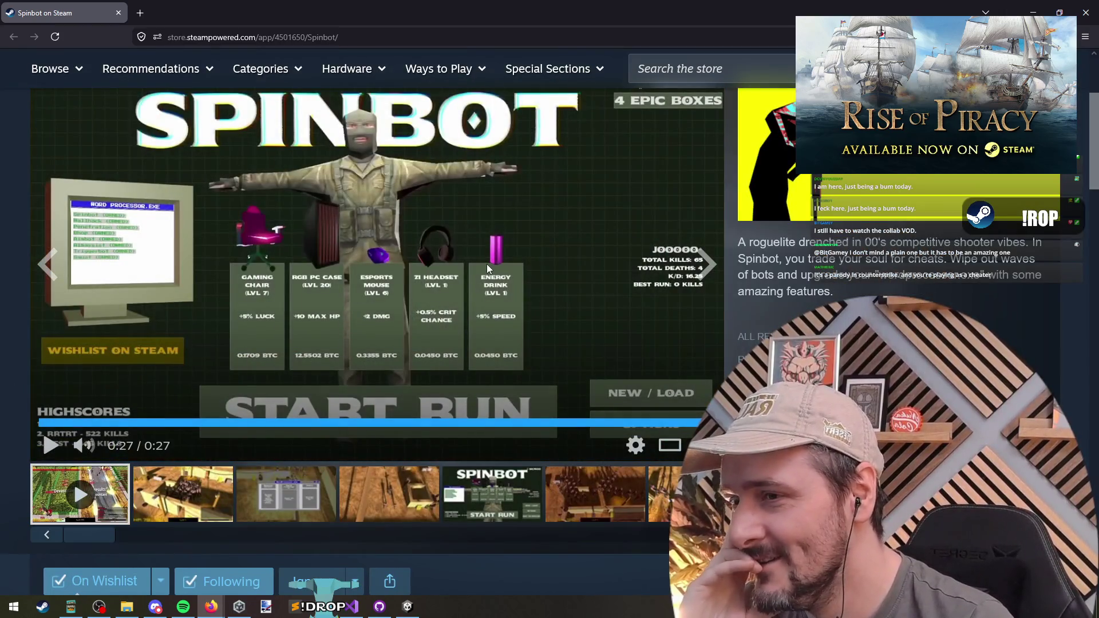
click(277, 271)
scroll(383, 234, up, 2)
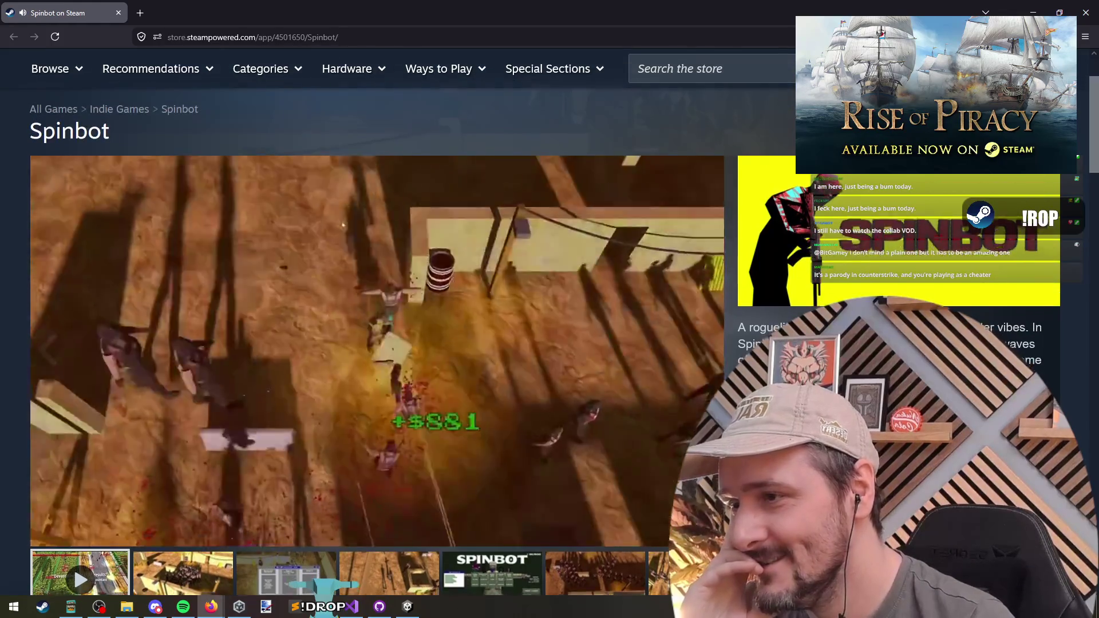
Step: Read down Spinbot's About This Game section and reach the Games Developed Live by Streamers curator page
scroll(376, 343, down, 1)
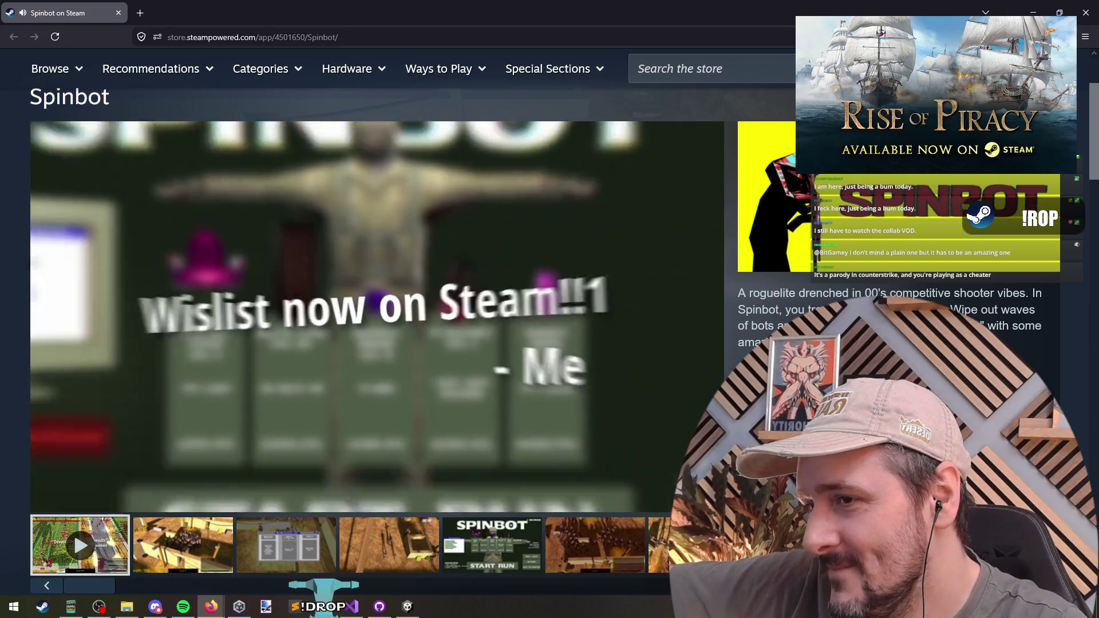
mouse_move(523, 306)
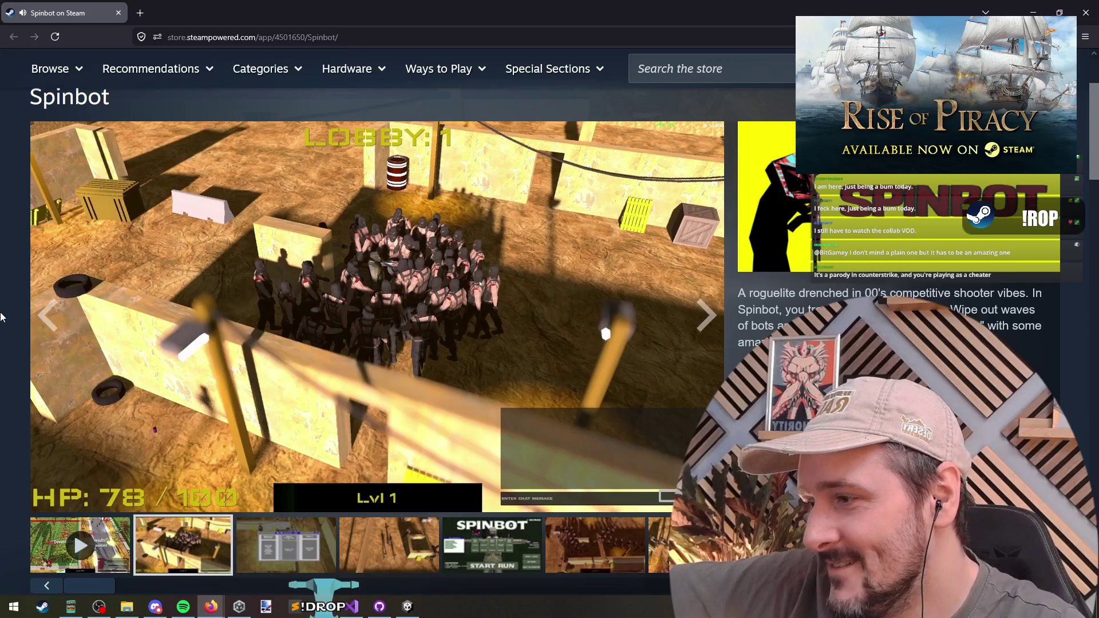
scroll(2, 379, down, 10)
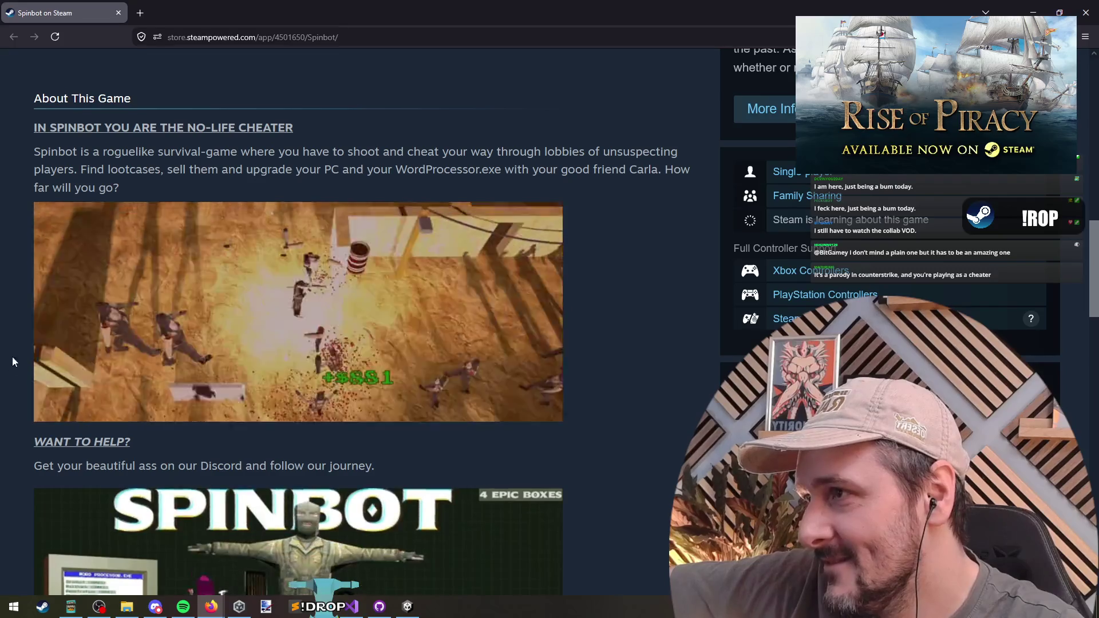
middle_click(12, 316)
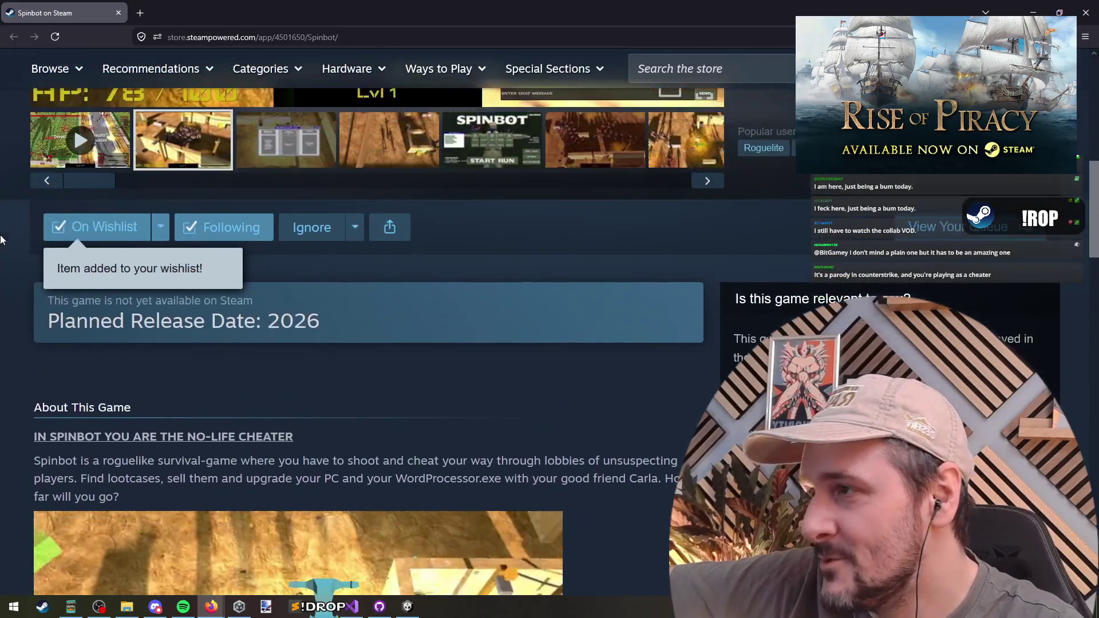
middle_click(11, 341)
scroll(6, 386, down, 9)
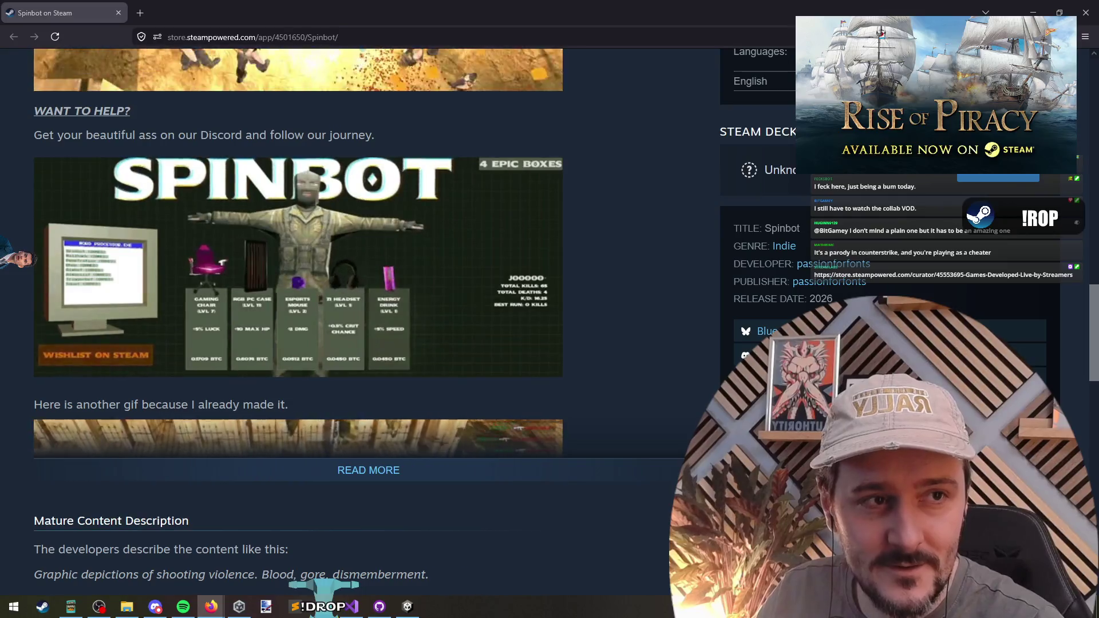
key(alt+Left)
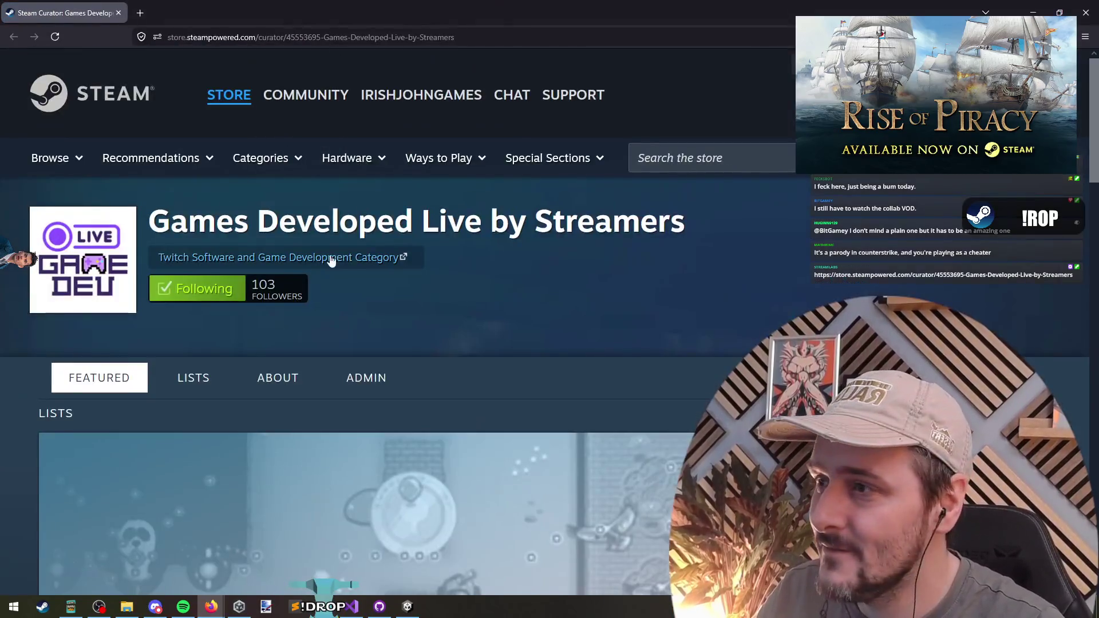
Step: Scroll through the curator's Recent Reviews list of recommended games
scroll(389, 334, down, 12)
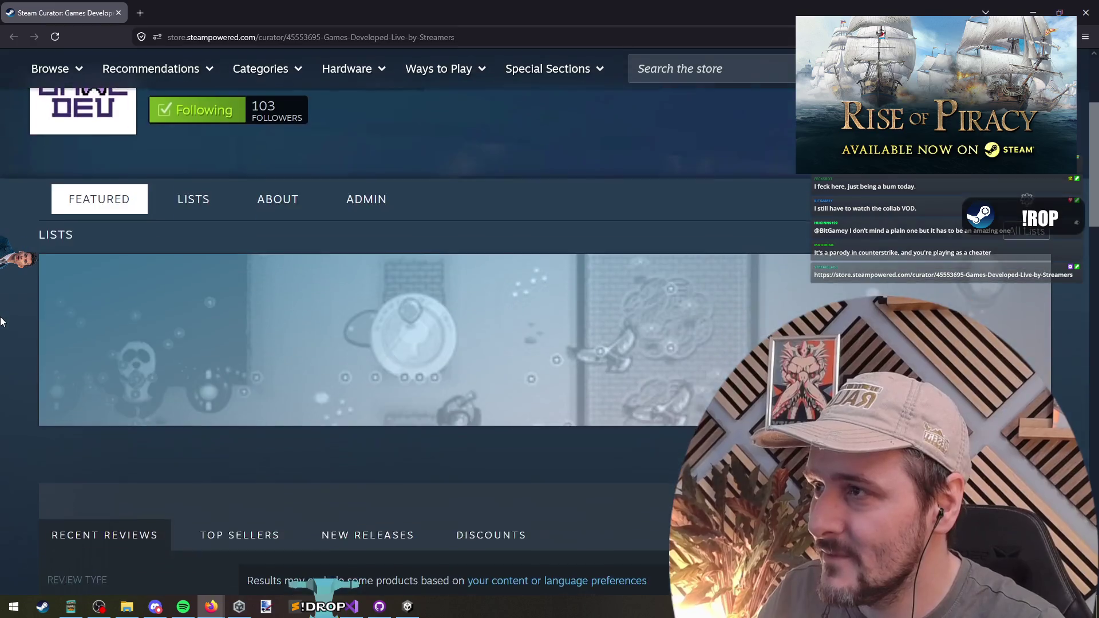
scroll(416, 336, up, 3)
scroll(167, 355, down, 20)
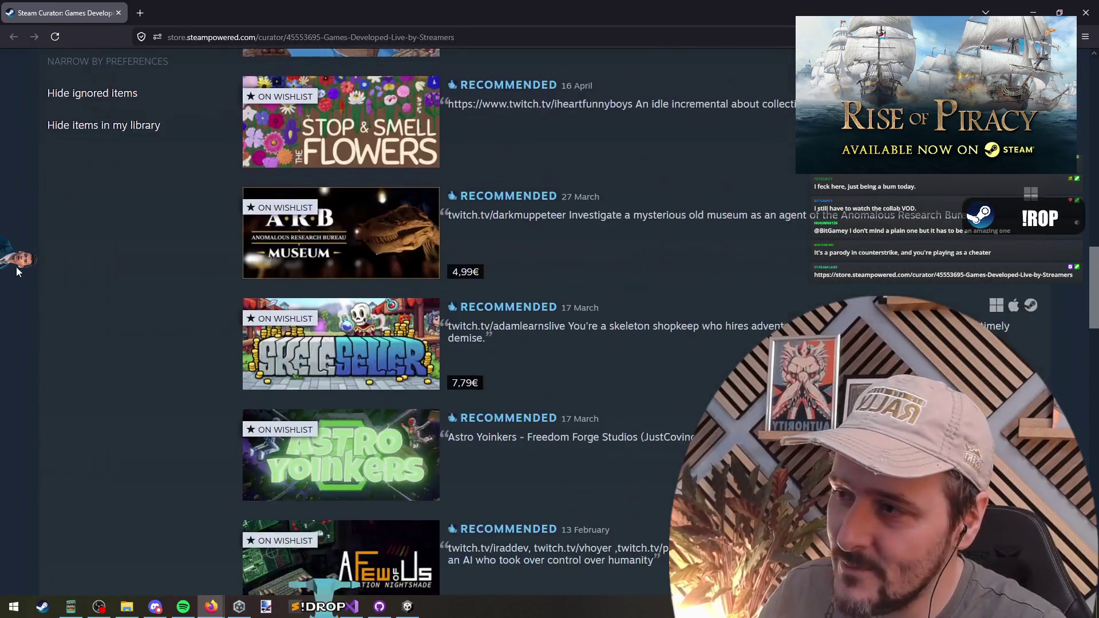
scroll(14, 348, up, 20)
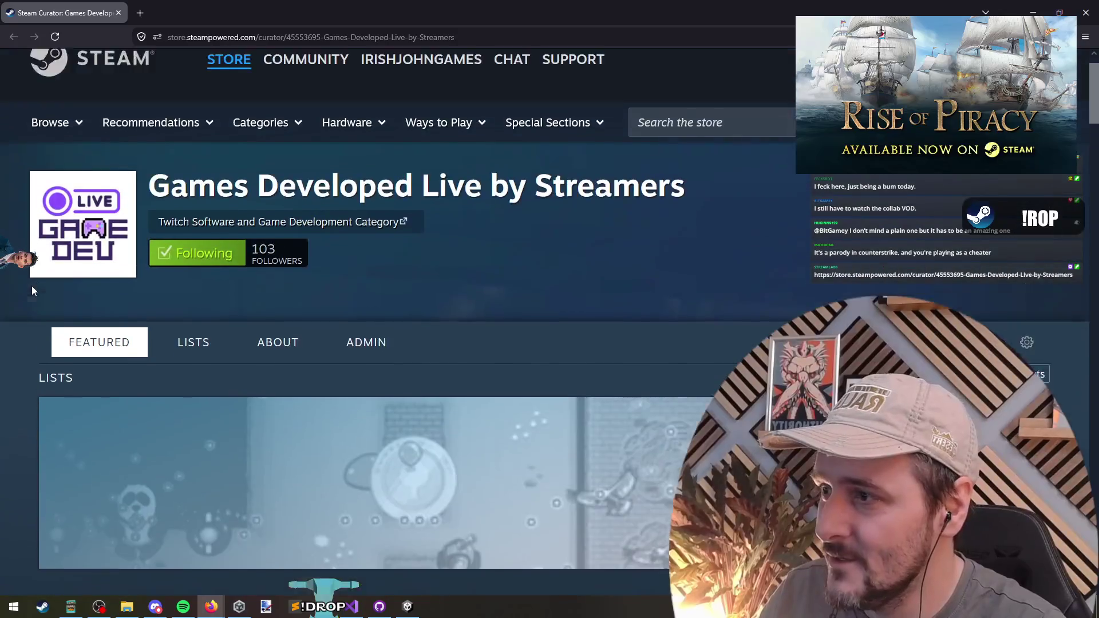
scroll(252, 179, down, 2)
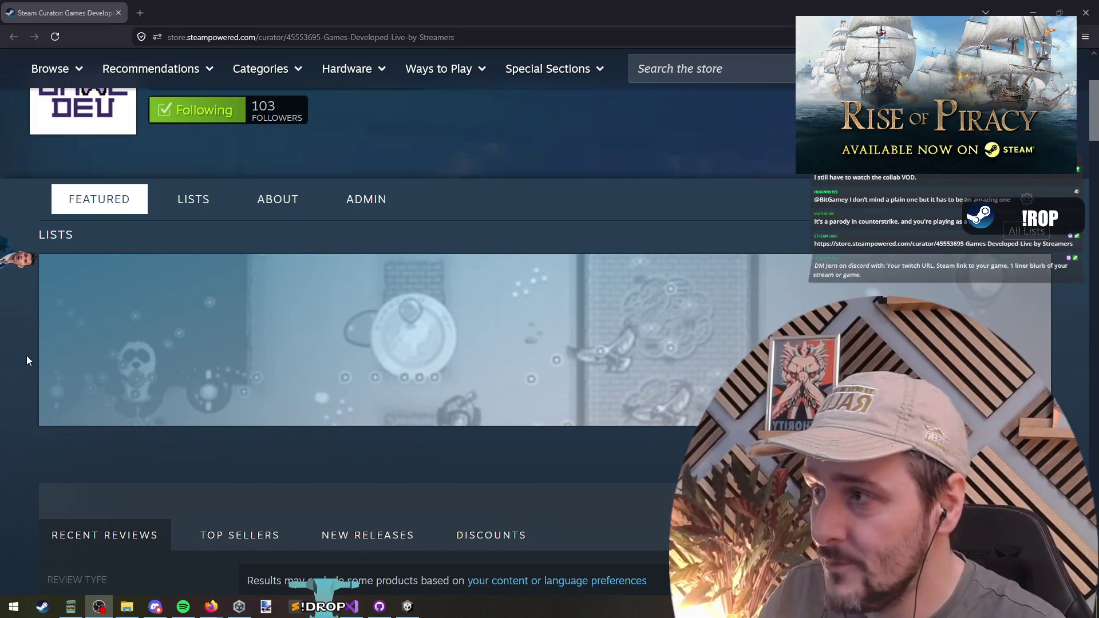
scroll(5, 344, down, 15)
scroll(9, 335, down, 10)
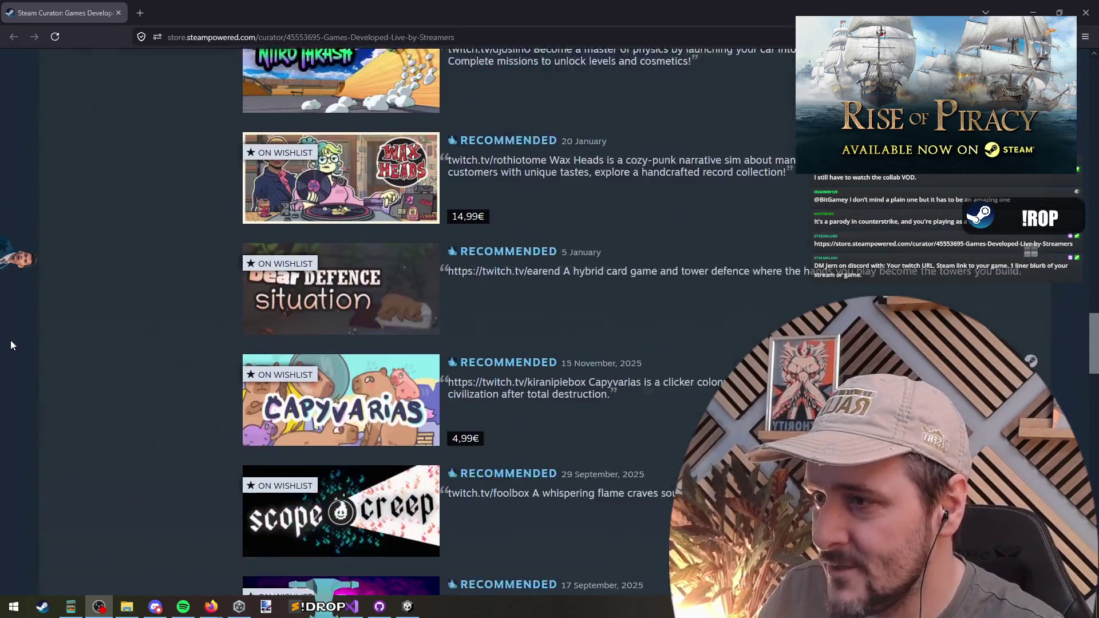
Step: Return to the top of the curator page and go back to the Spinbot page
middle_click(16, 350)
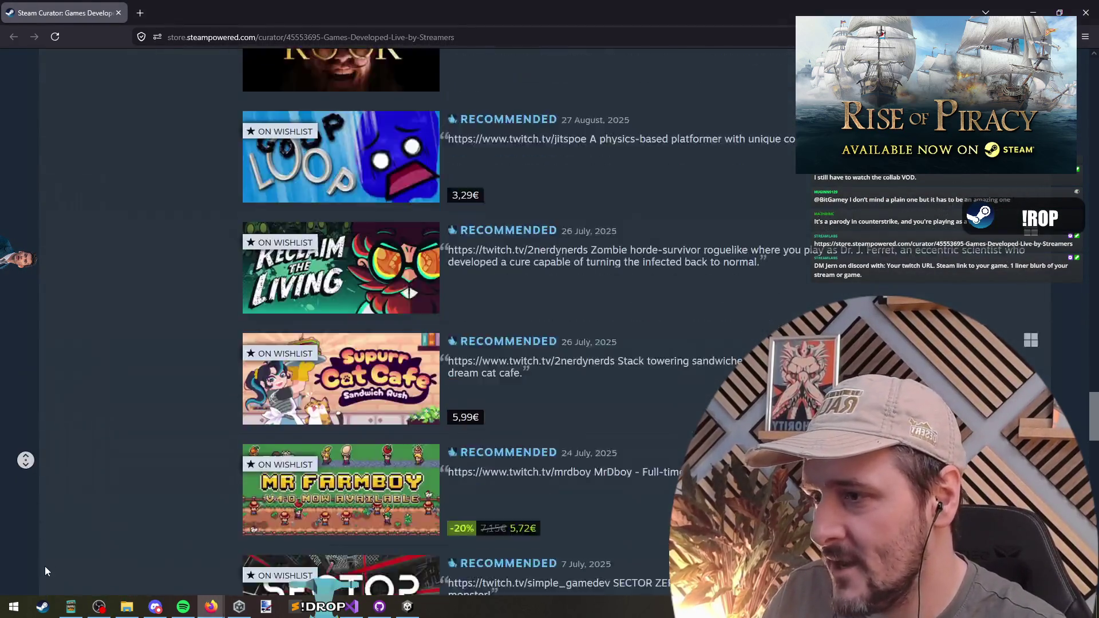
click(15, 429)
key(Home)
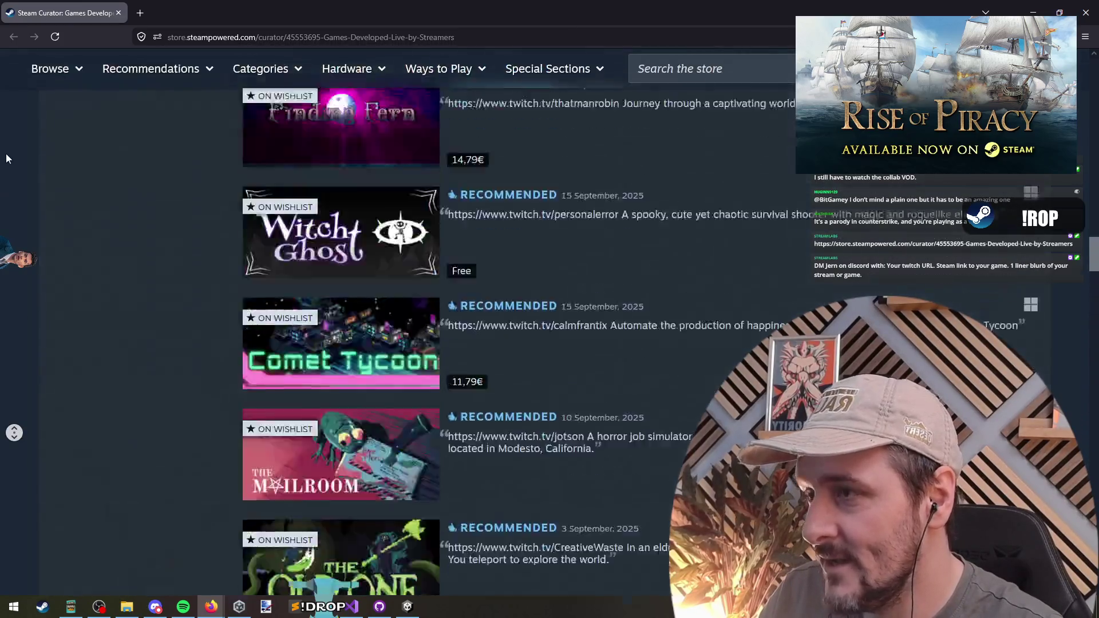
key(alt+Left)
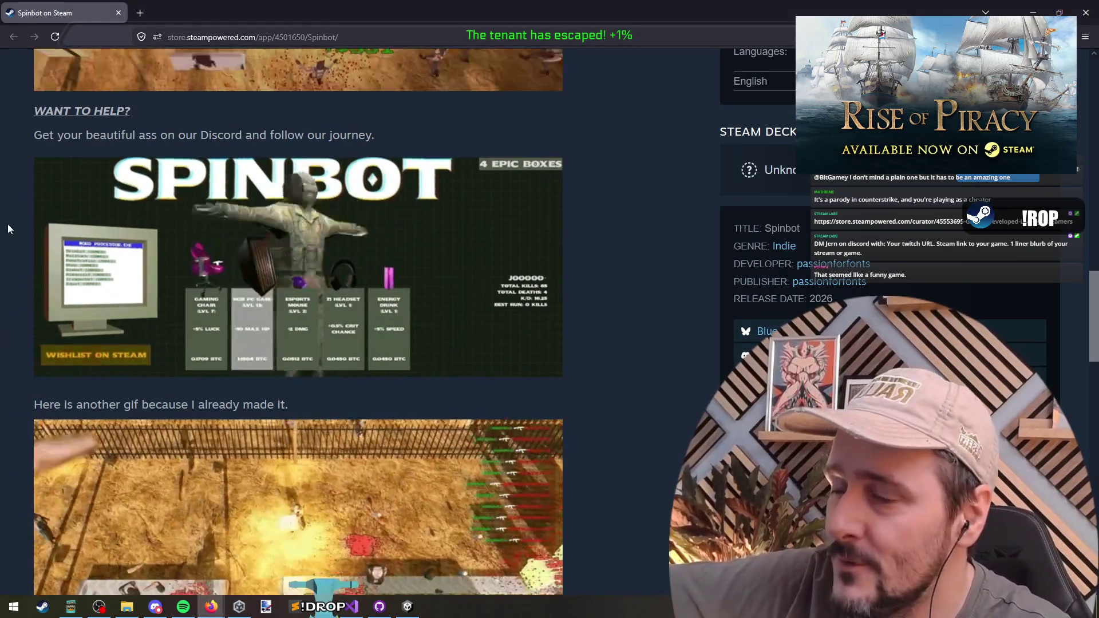
Step: Scroll the Spinbot page back to its top, then Alt+Tab to the RoP_23Machine project in Unity
scroll(10, 223, up, 5)
scroll(11, 219, down, 5)
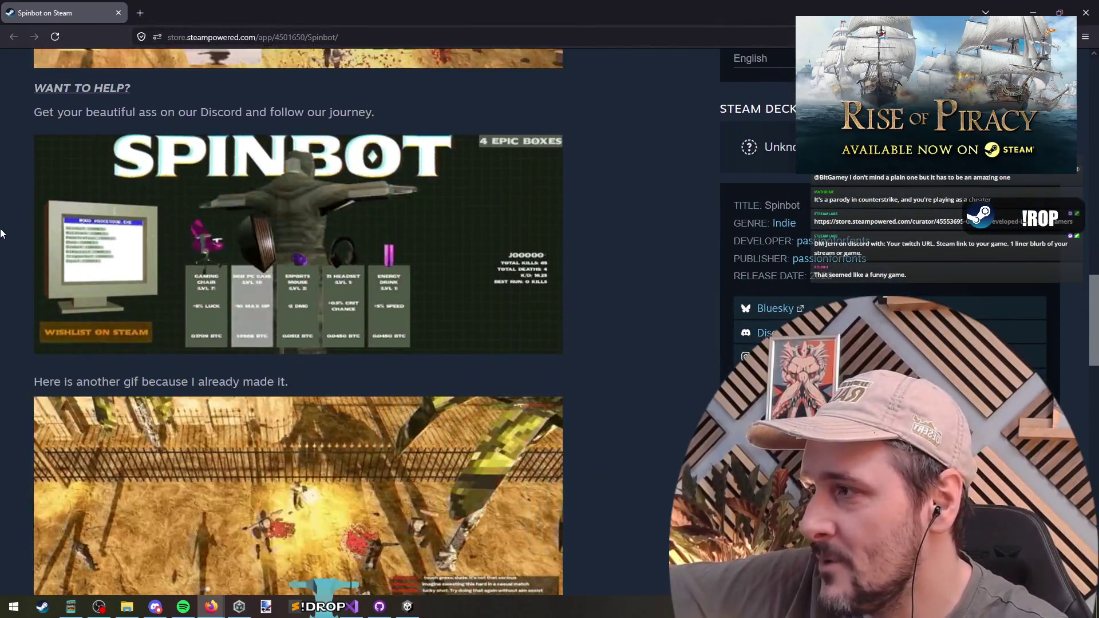
middle_click(11, 226)
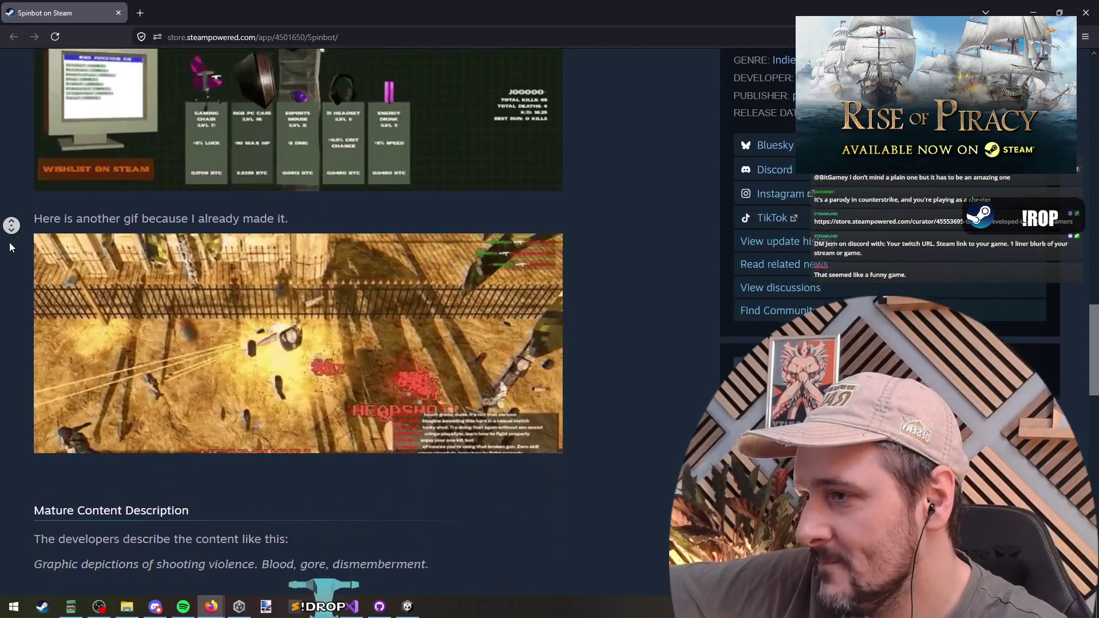
click(7, 253)
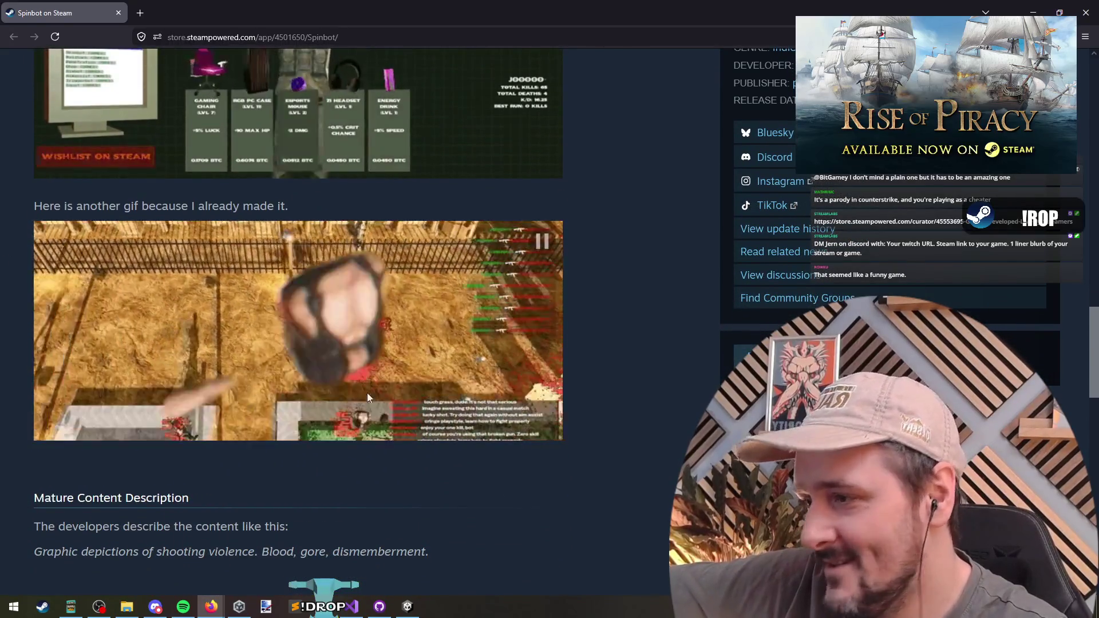
scroll(3, 312, down, 5)
middle_click(11, 391)
click(2, 299)
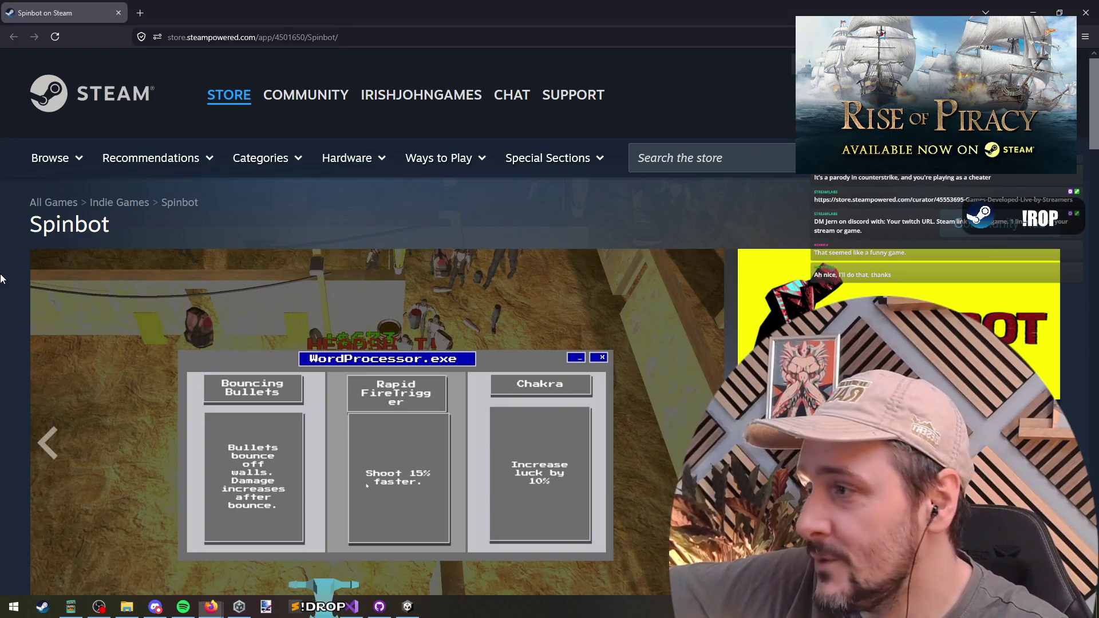
key(alt+Tab)
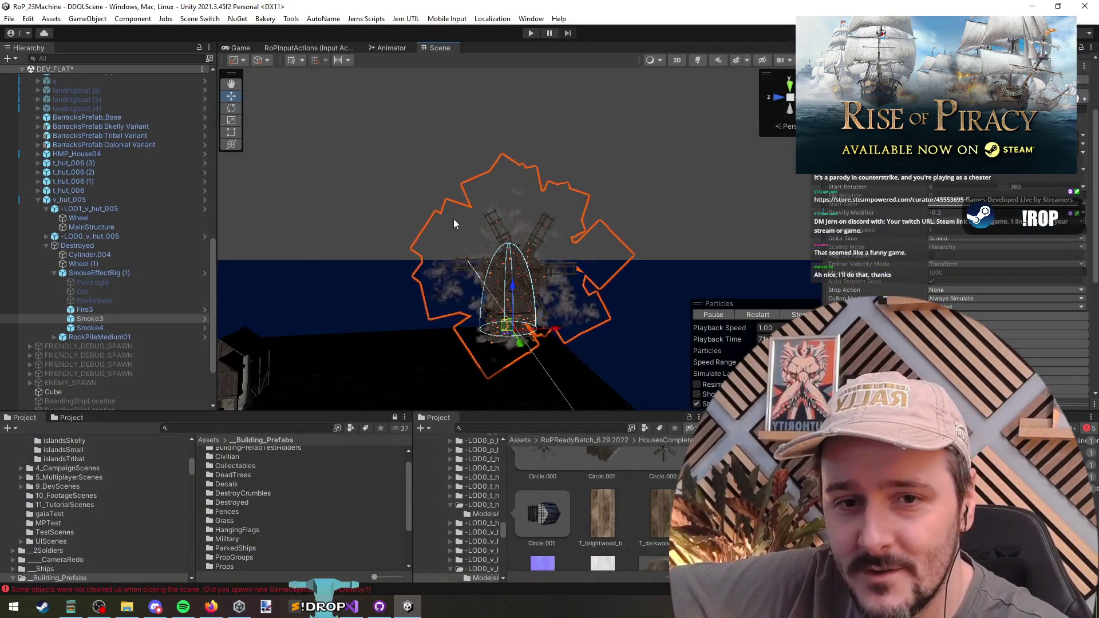
key(alt+Tab)
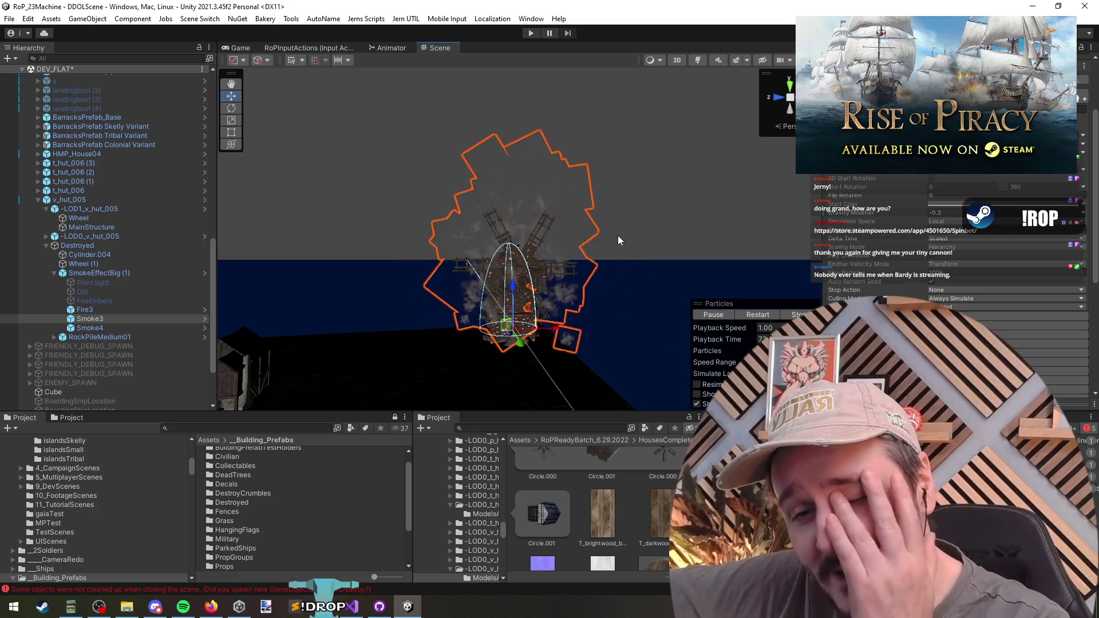
click(702, 204)
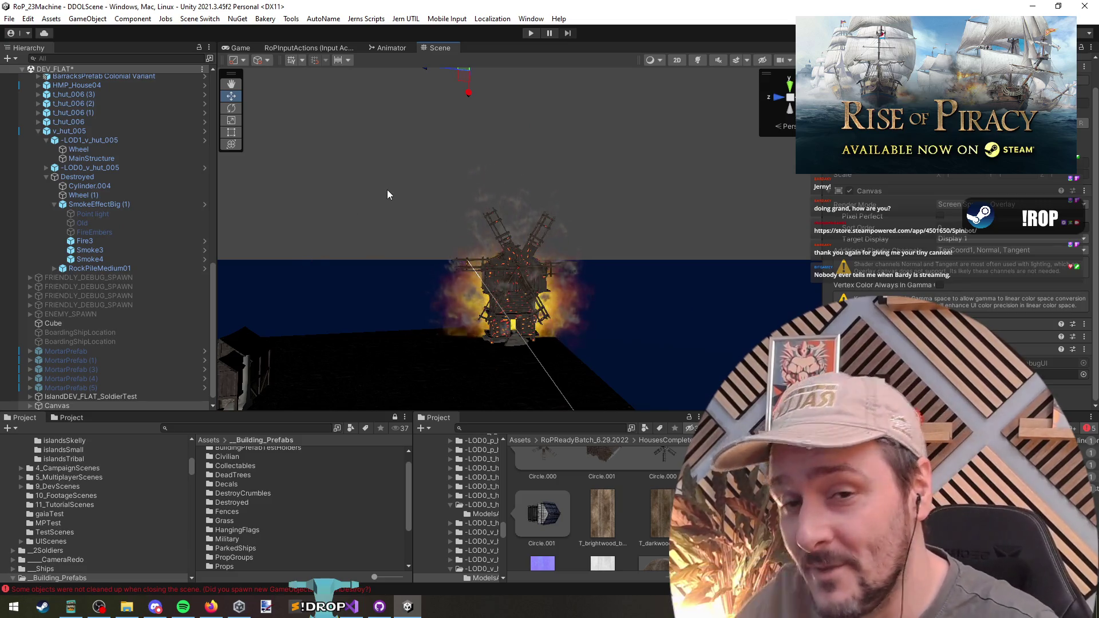
key(ctrl+z)
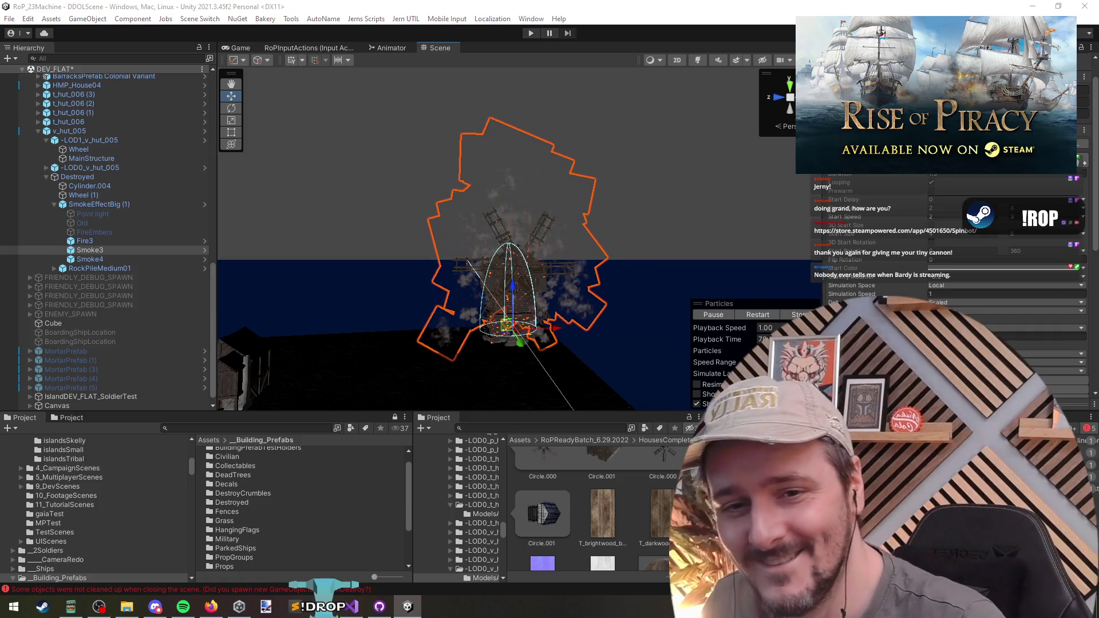
key(alt+Tab)
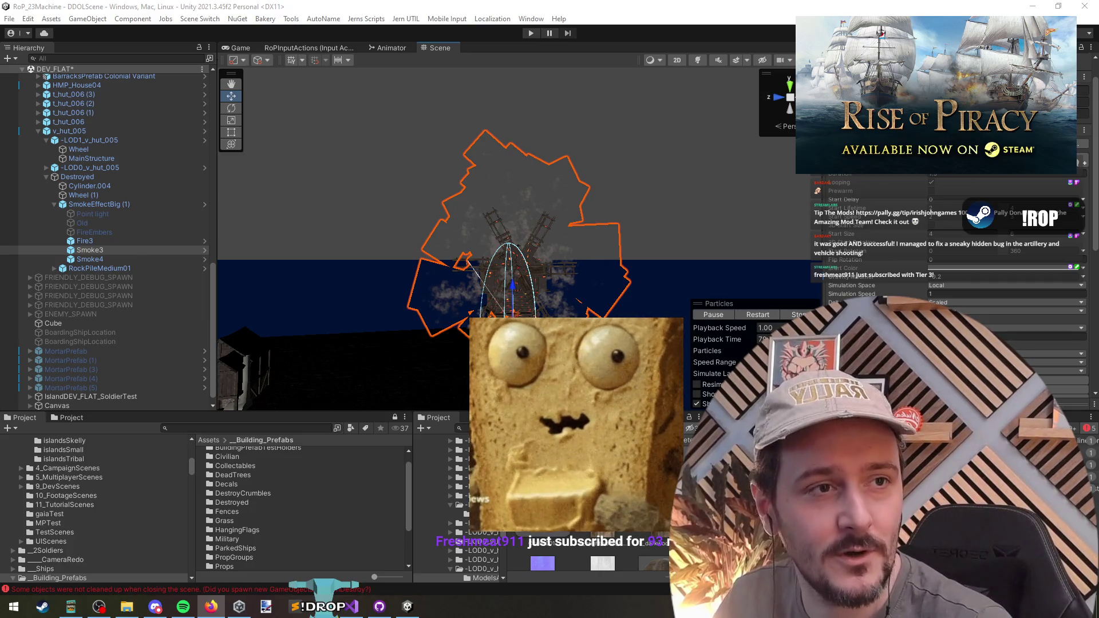
Step: Search the Steam store for 'unwanted' and open The Unwanted War store page
click(211, 606)
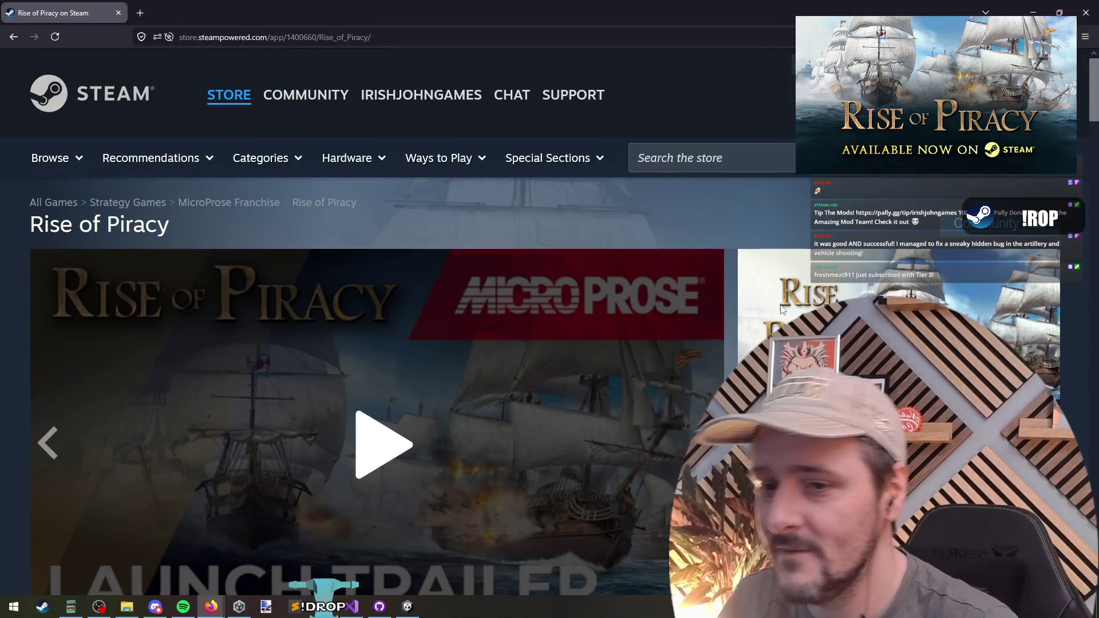
click(727, 154)
text(unwanted)
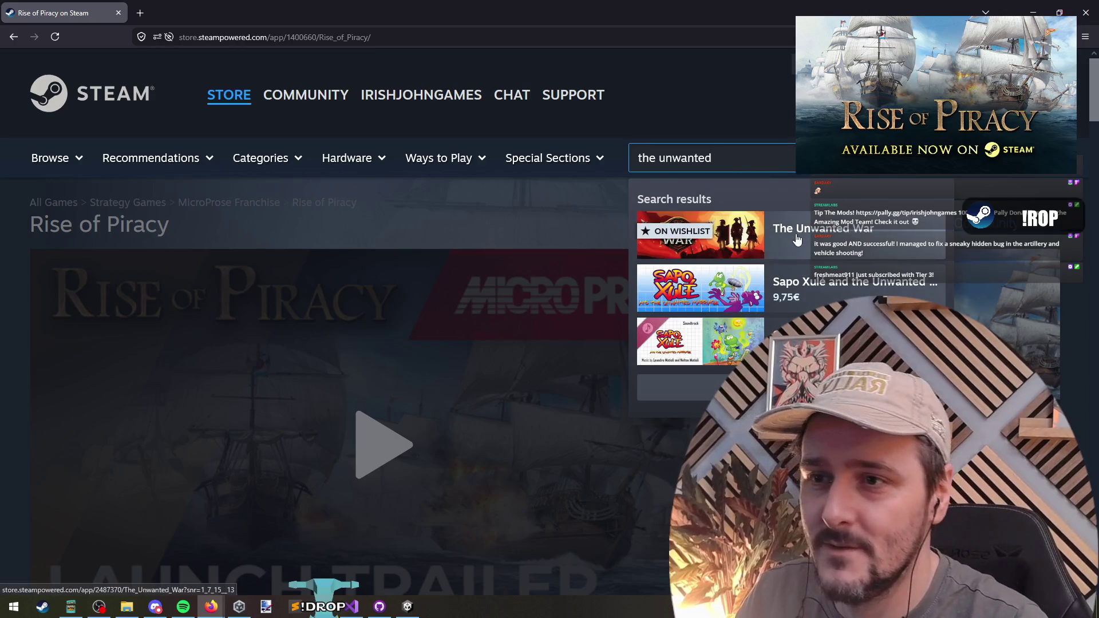
click(801, 229)
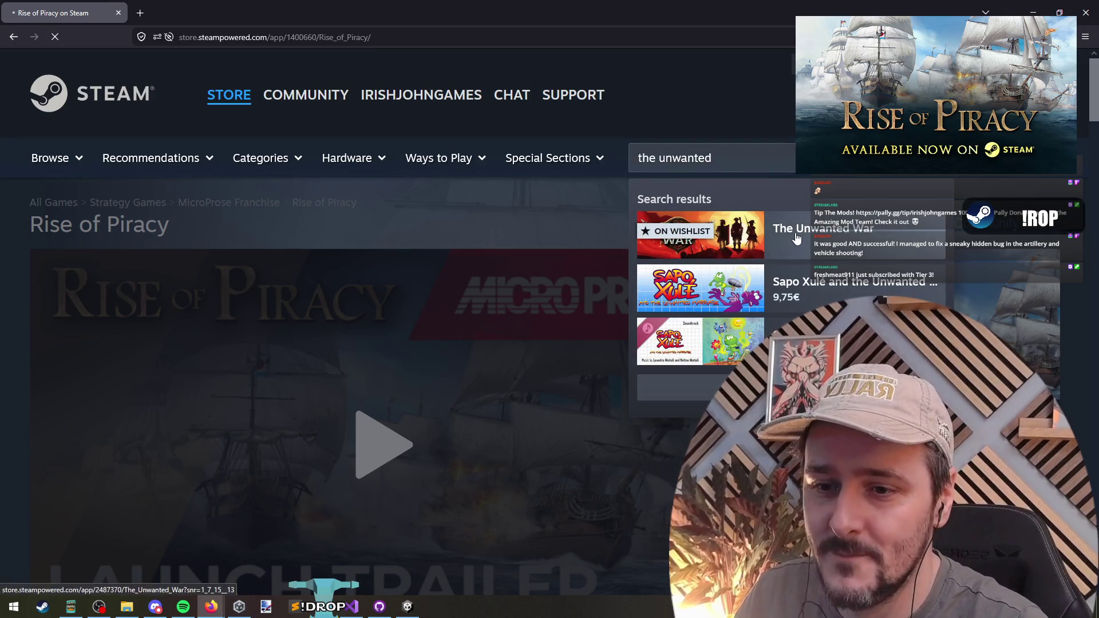
Step: Pause and then resume The Unwanted War trailer
scroll(440, 314, down, 2)
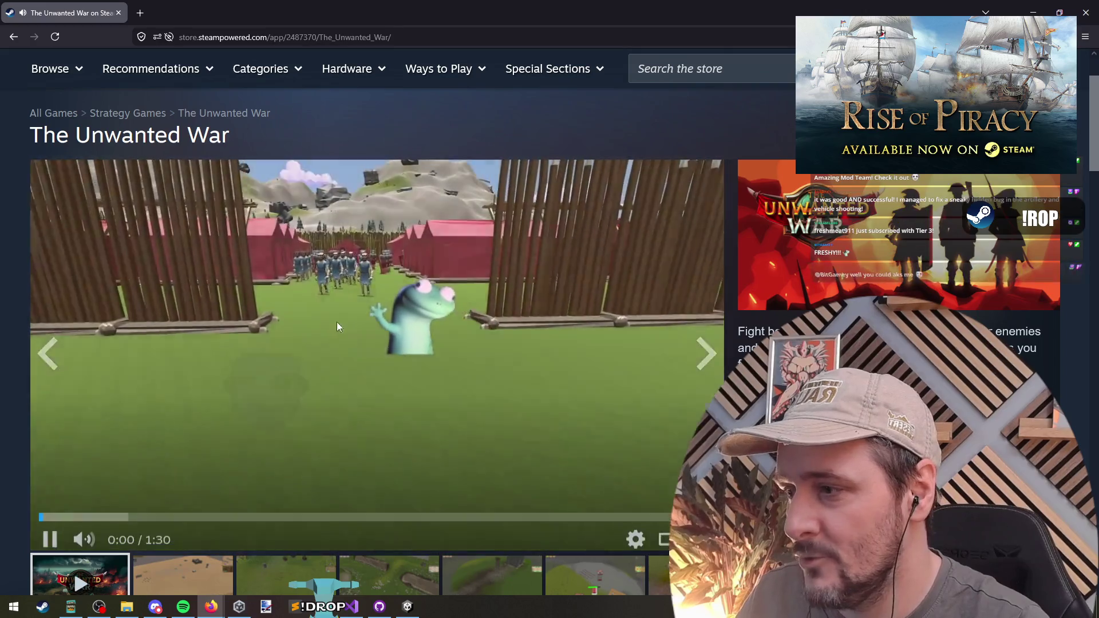
click(567, 310)
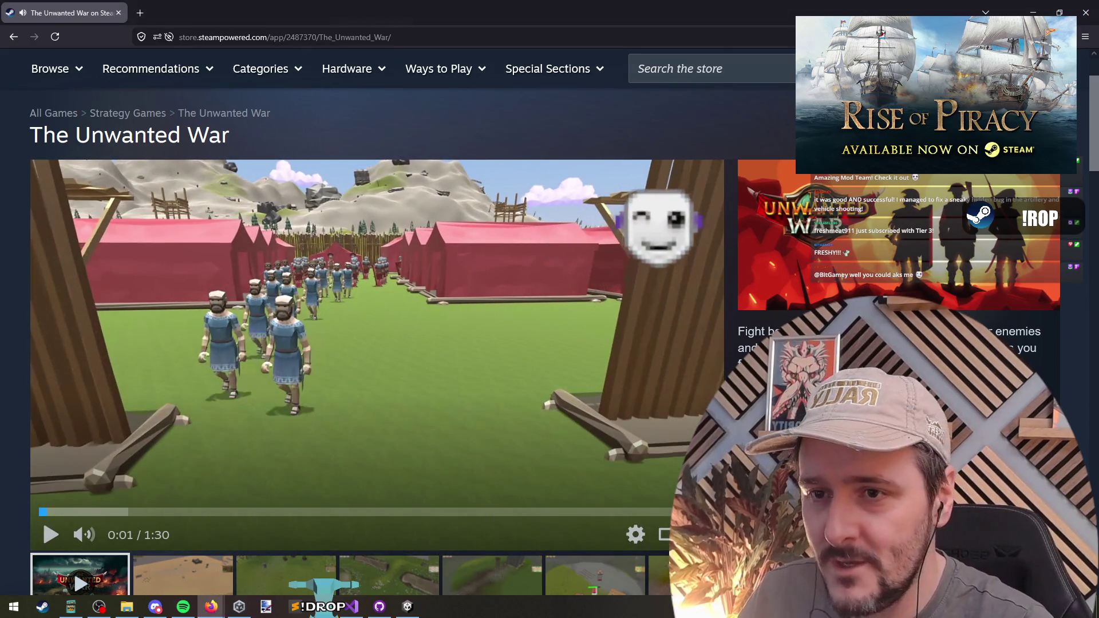
click(567, 310)
scroll(1, 271, down, 1)
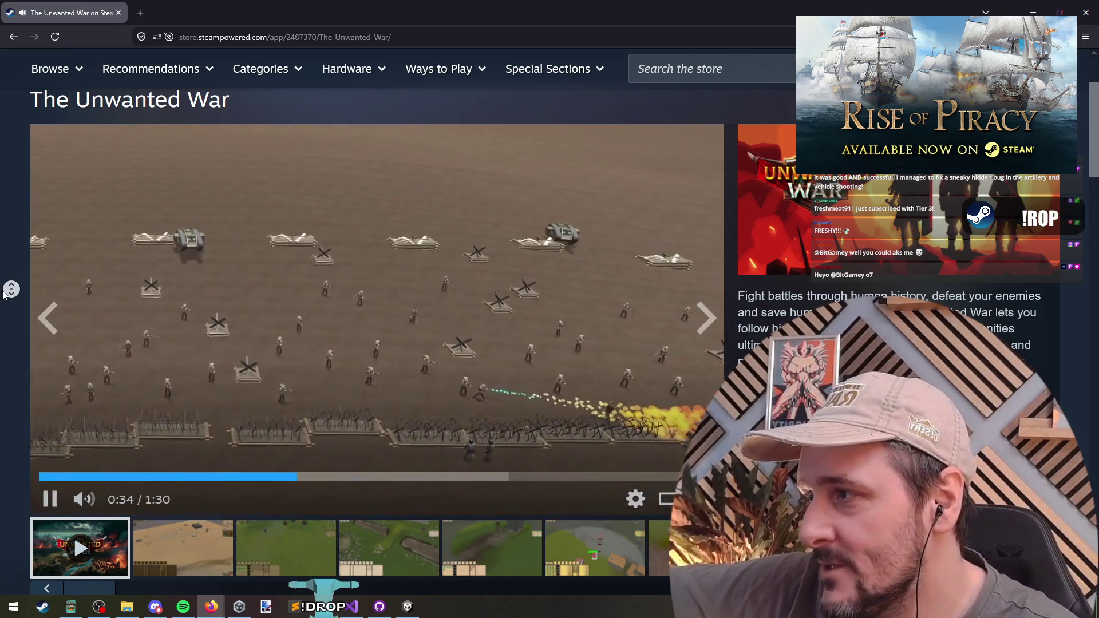
Step: Watch The Unwanted War trailer through to 1:30, then switch to the sandwich photo in Paint.NET
middle_click(11, 289)
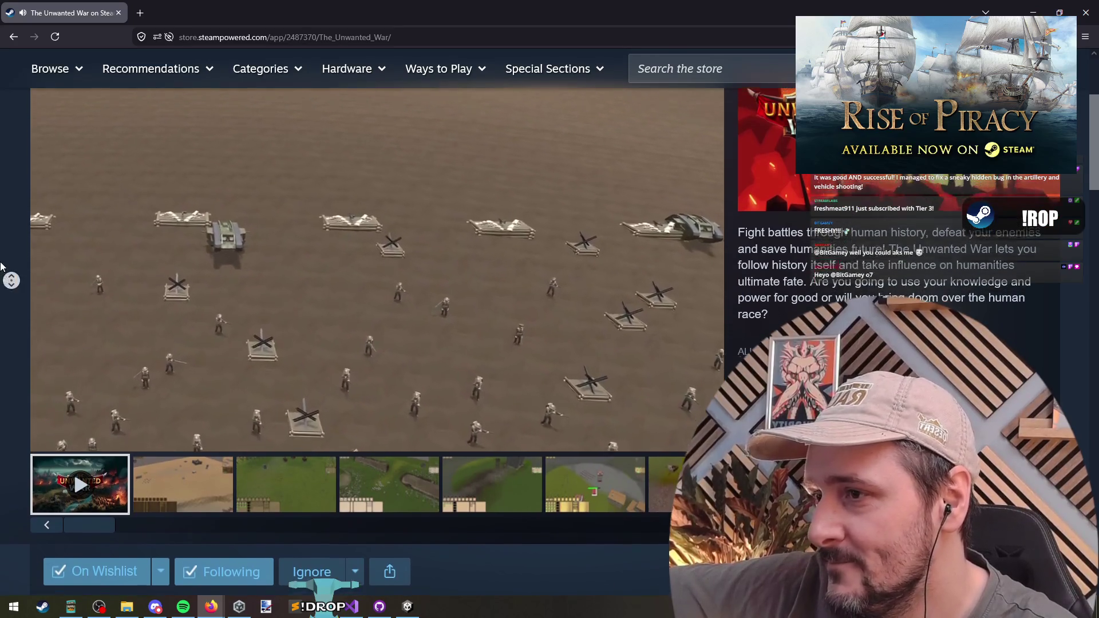
click(1, 265)
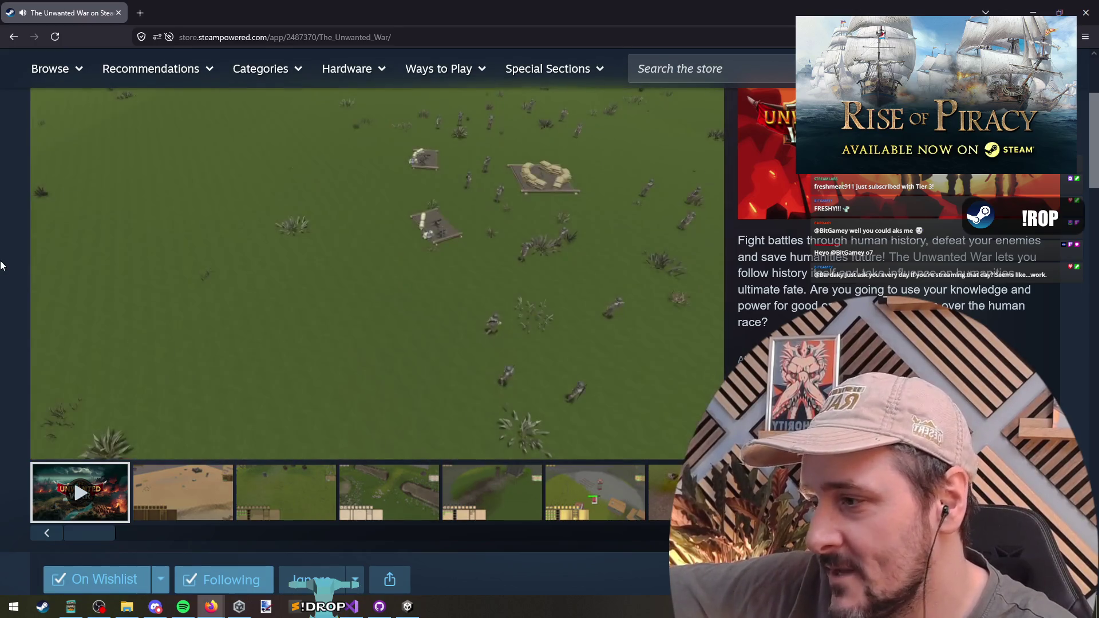
scroll(15, 268, up, 1)
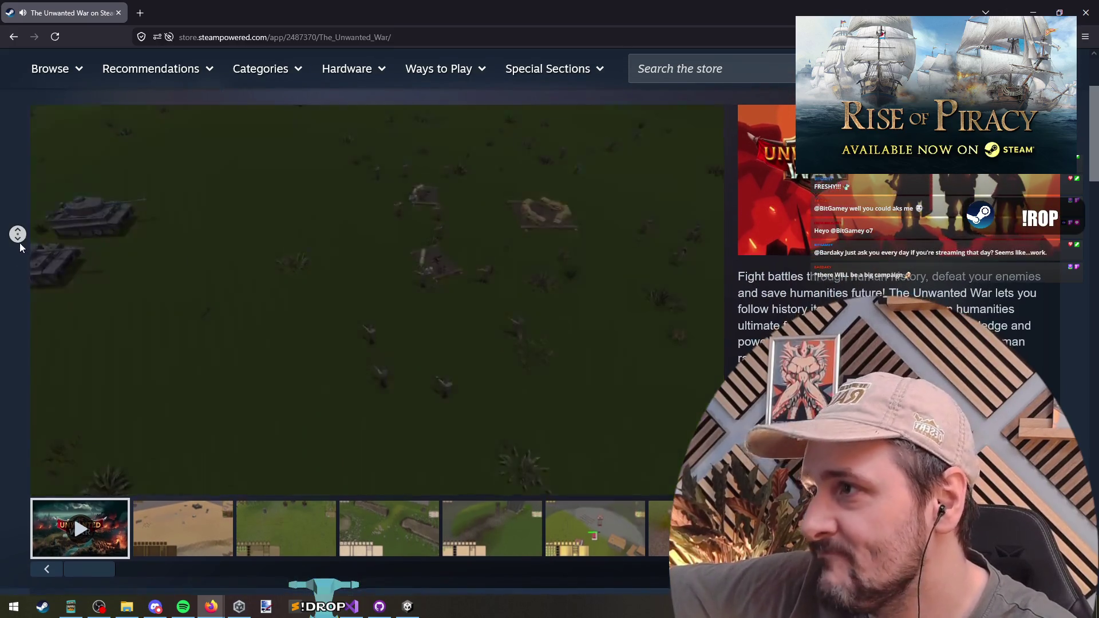
middle_click(20, 242)
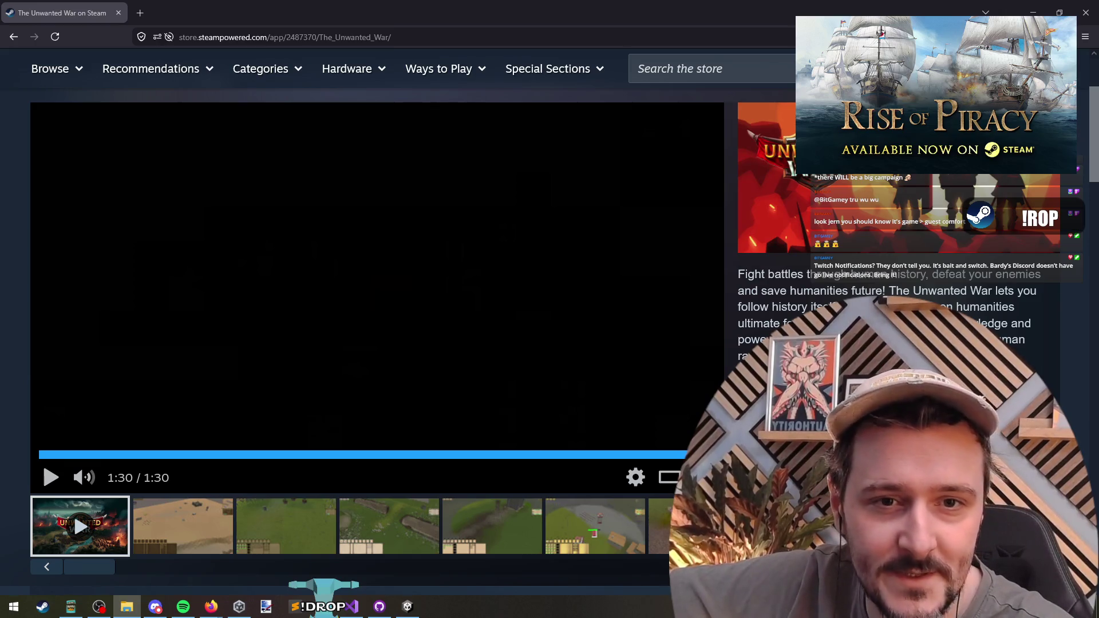
click(266, 606)
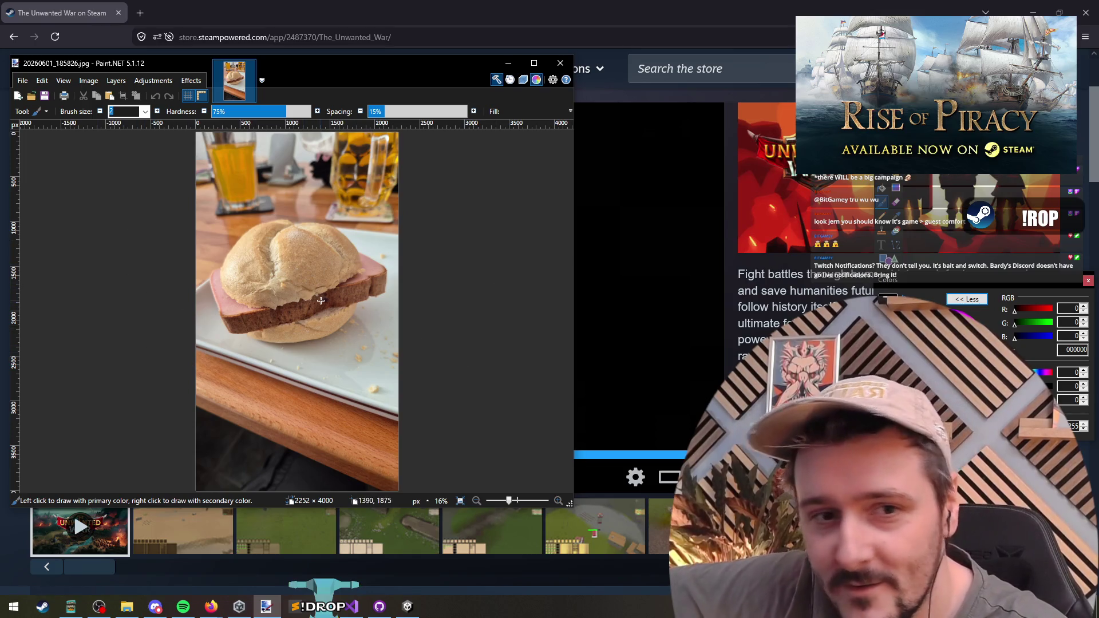
Step: Open 20260601_190706.jpg and the Bundaberg bottle photo 20260602_125620.jpg in Paint.NET
key(alt+Tab)
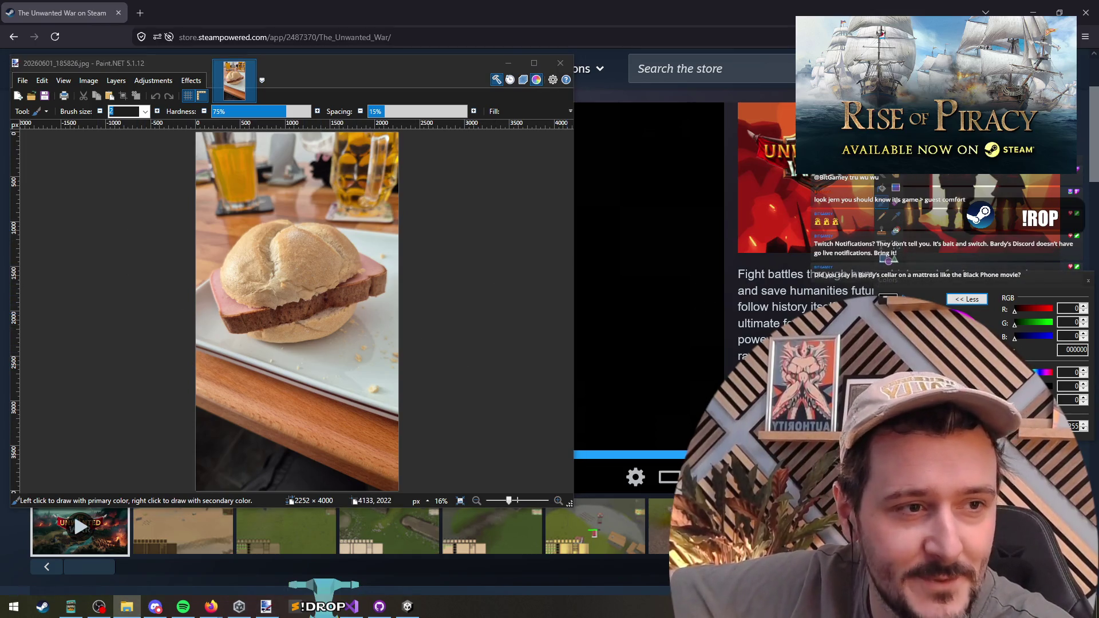
key(Return)
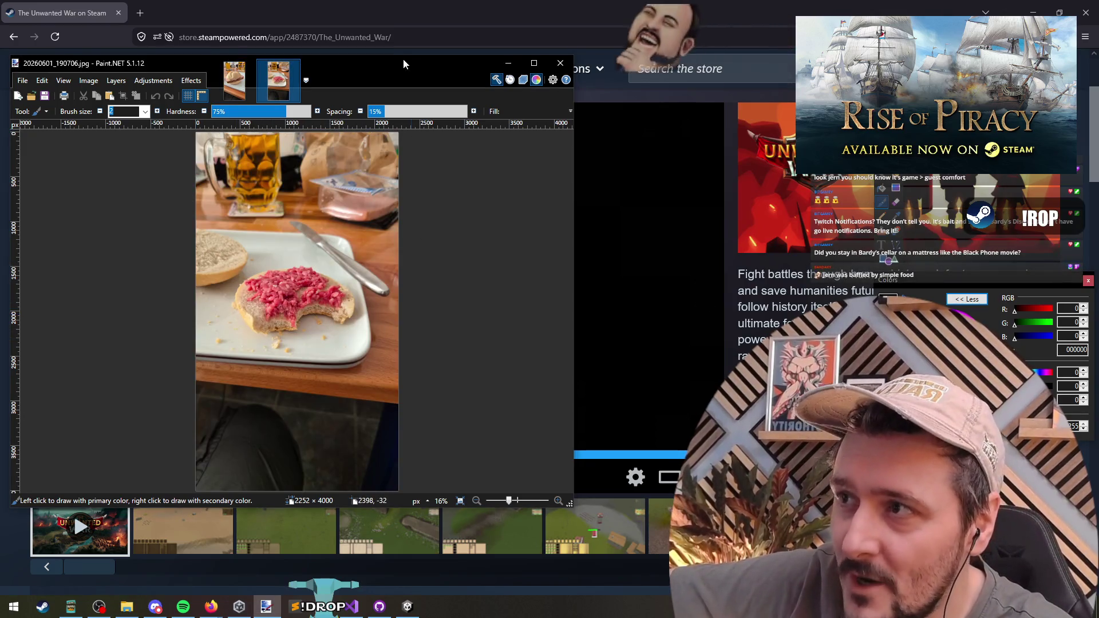
key(super+shift+Up)
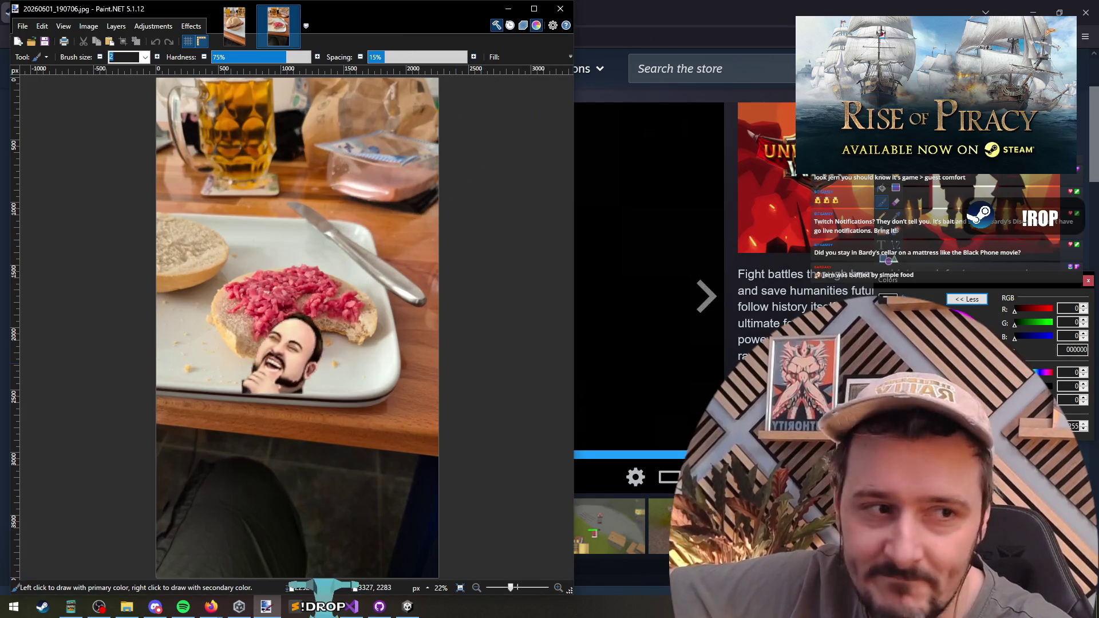
key(alt+Tab)
key(Return)
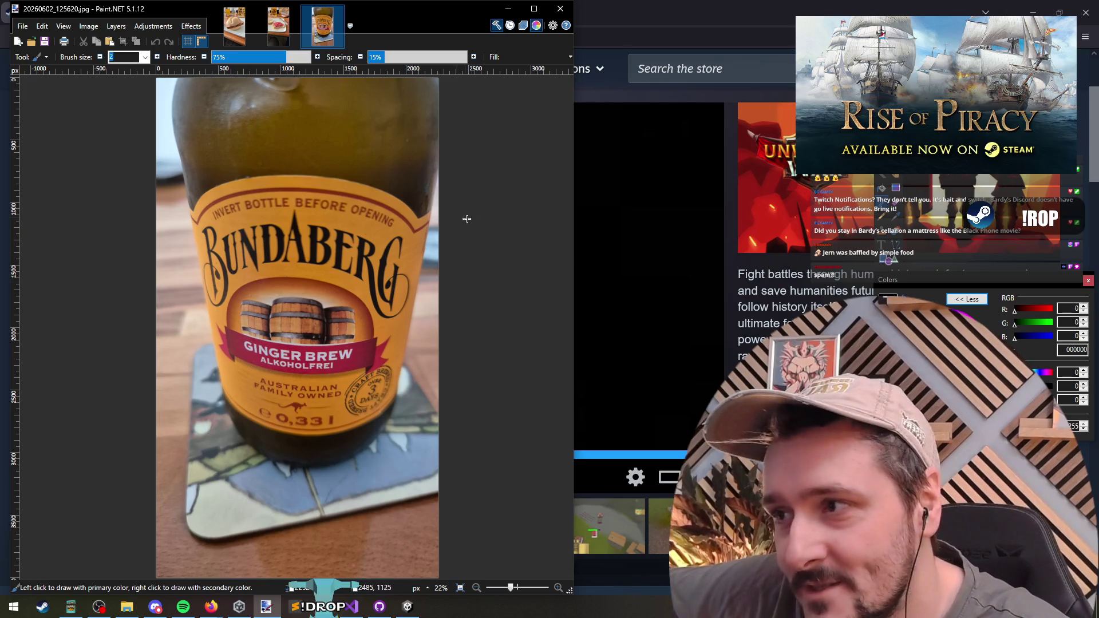
Step: Flip between the mett bun and sandwich photo tabs, then close Paint.NET
click(274, 33)
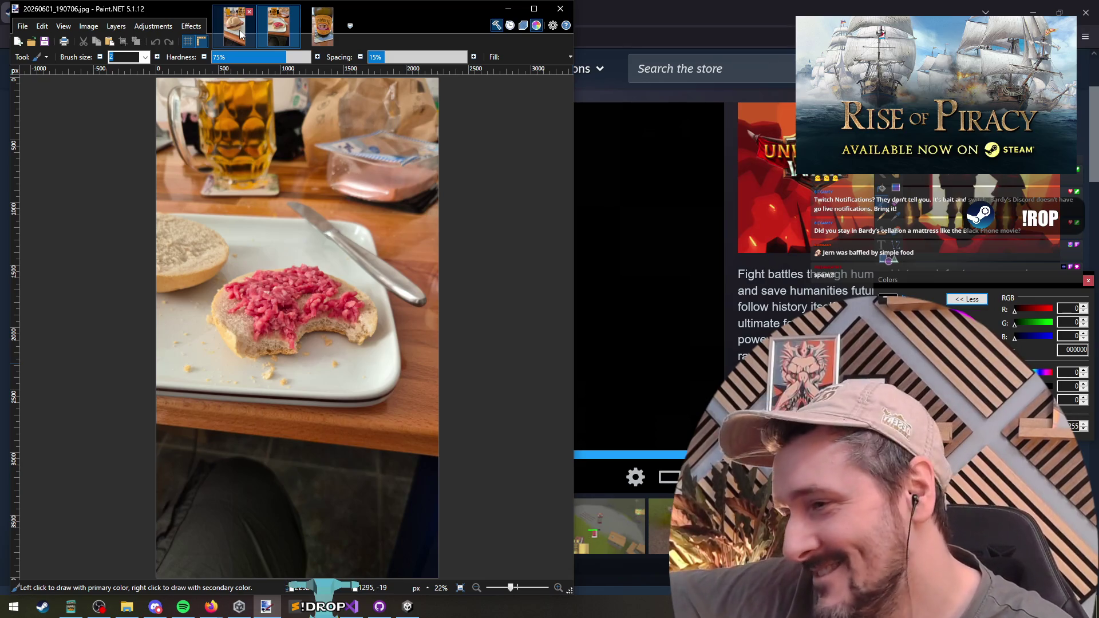
click(240, 34)
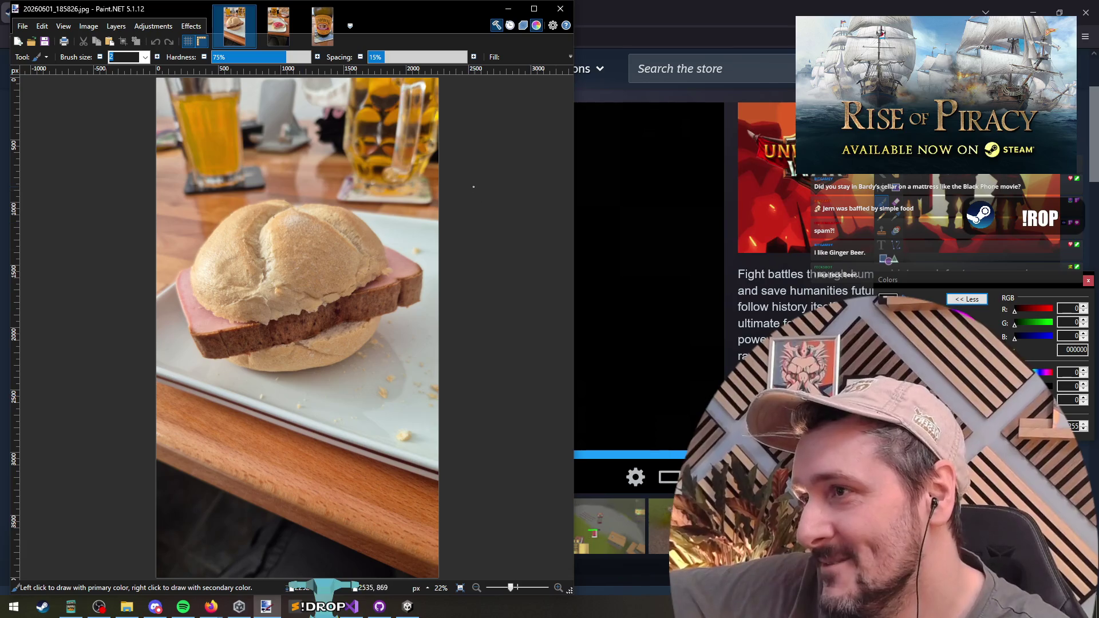
click(558, 10)
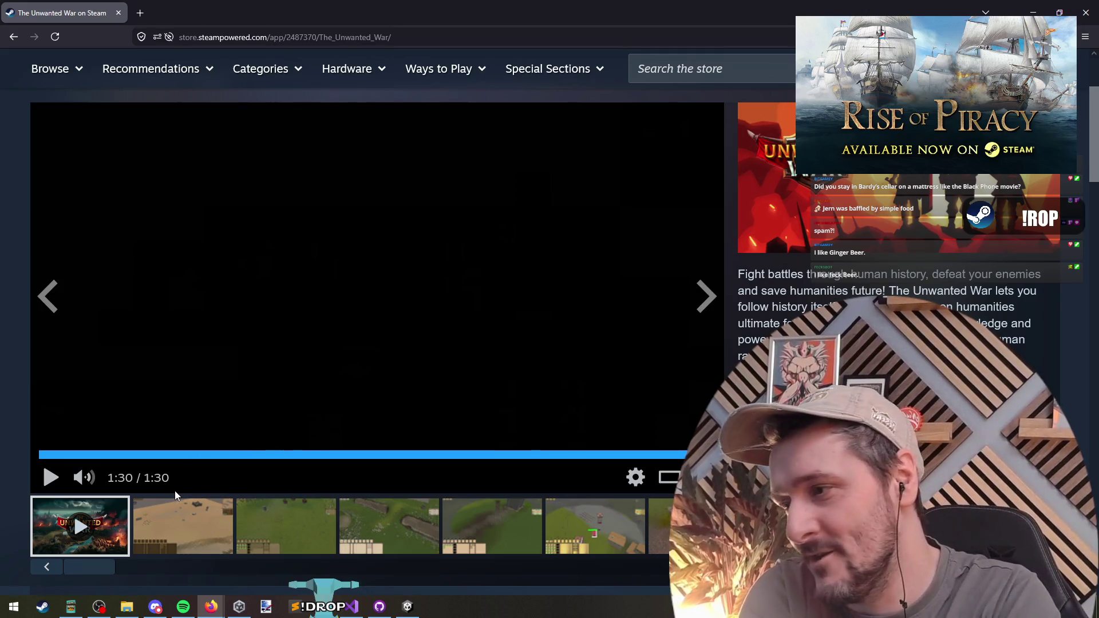
Step: Advance through The Unwanted War's screenshots one by one from the desert image
click(182, 534)
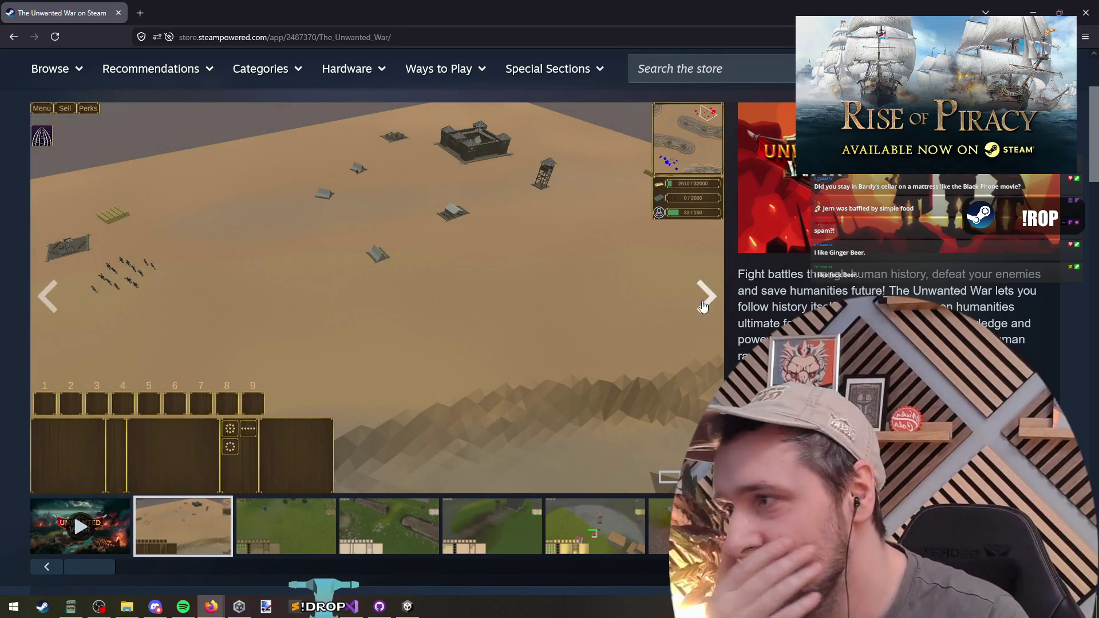
click(706, 298)
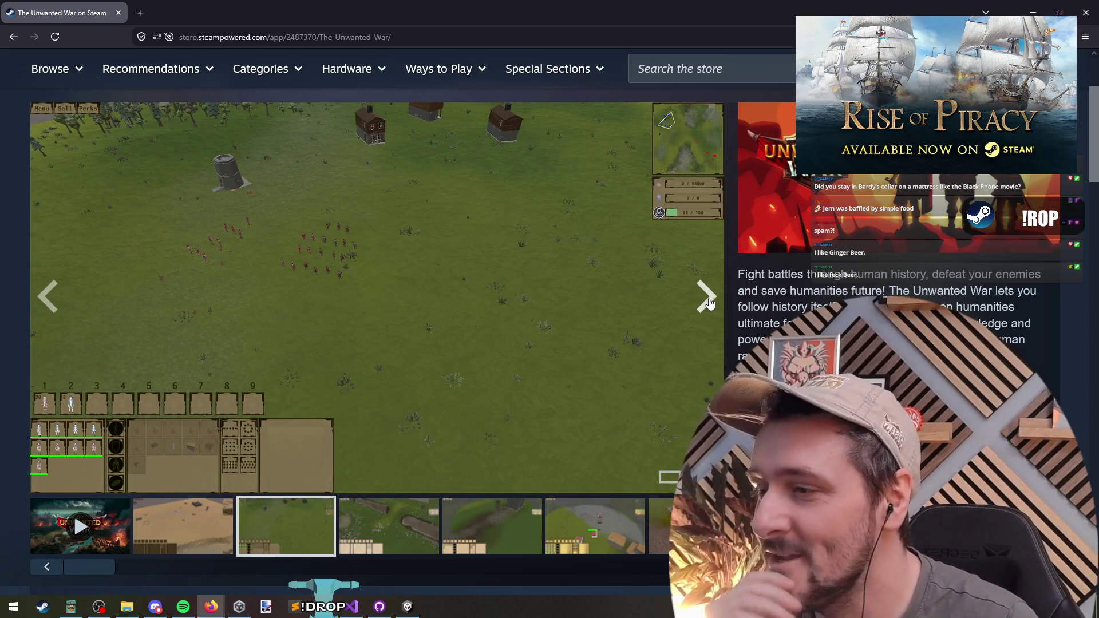
click(706, 297)
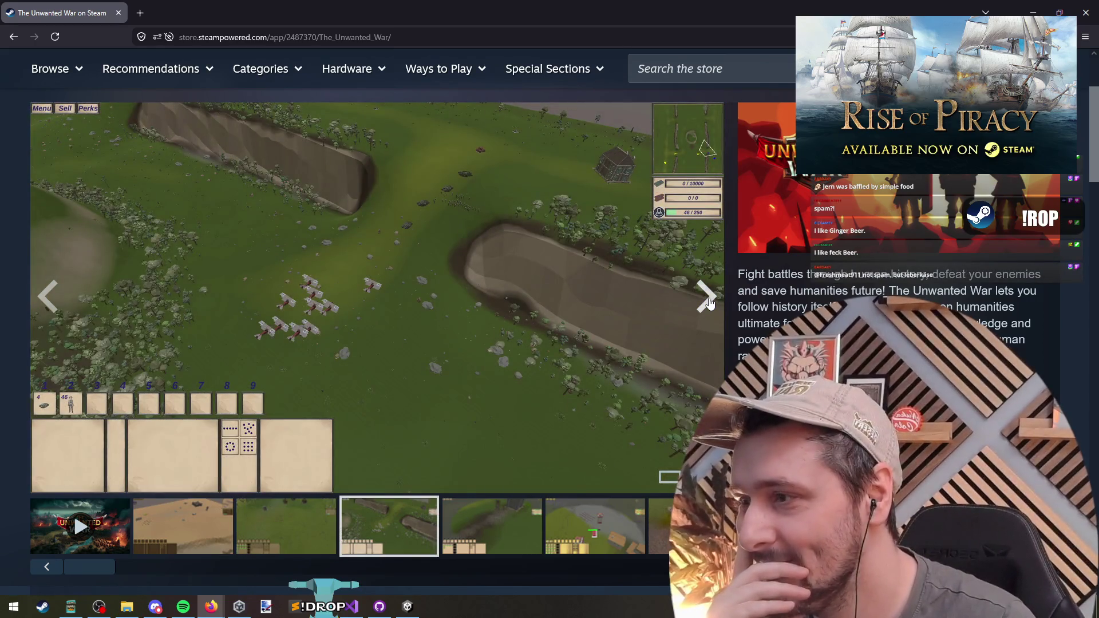
click(707, 299)
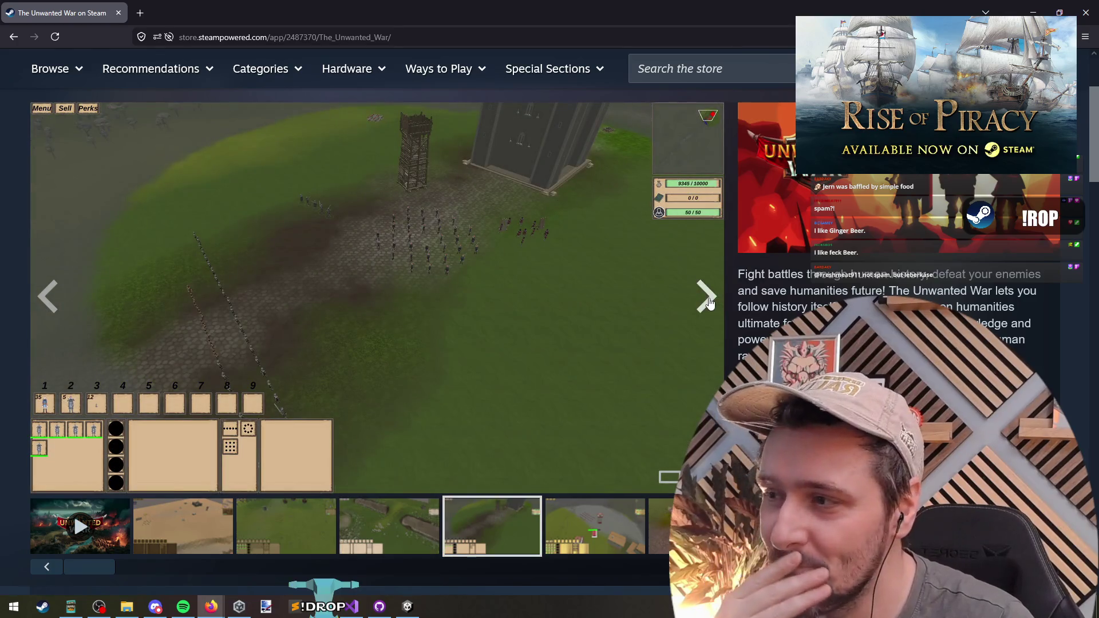
click(709, 300)
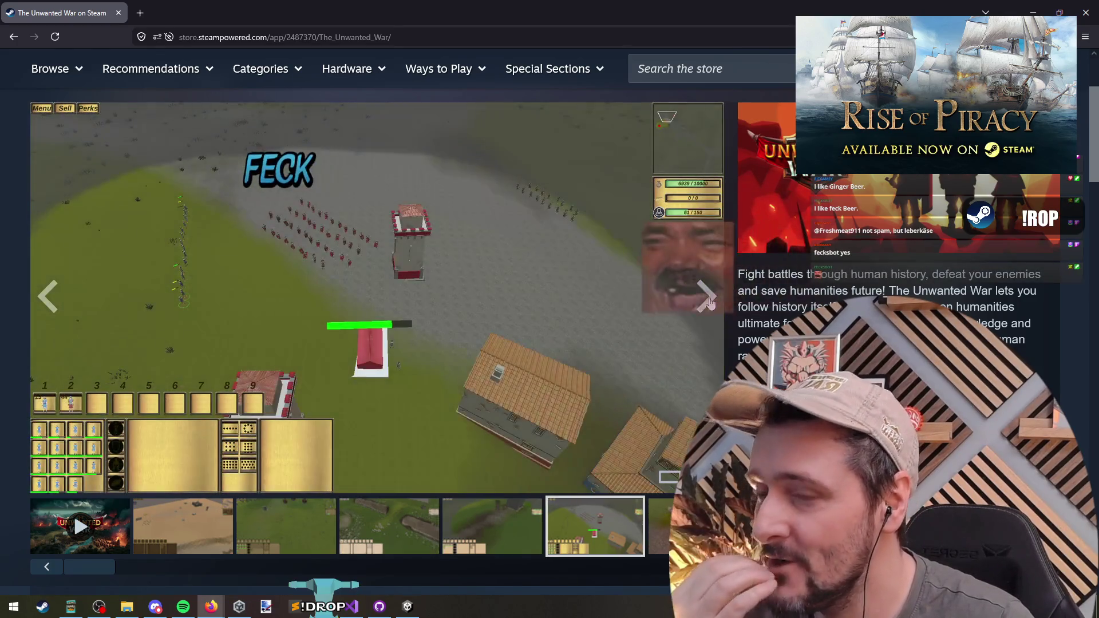
click(708, 300)
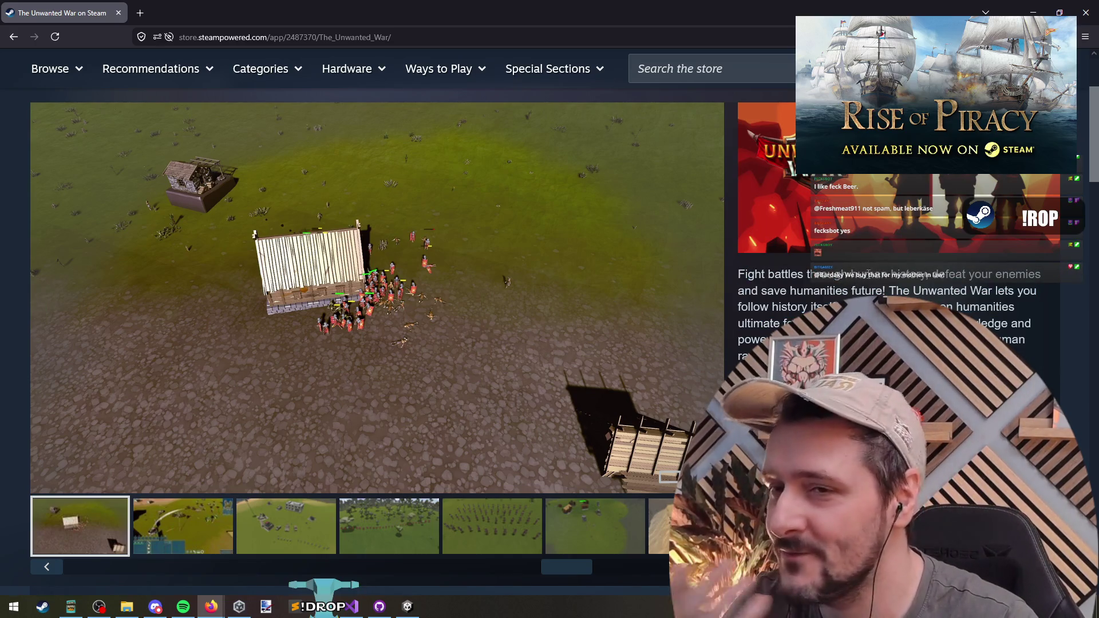
mouse_move(893, 307)
mouse_down()
mouse_move(813, 323)
mouse_move(890, 291)
mouse_up()
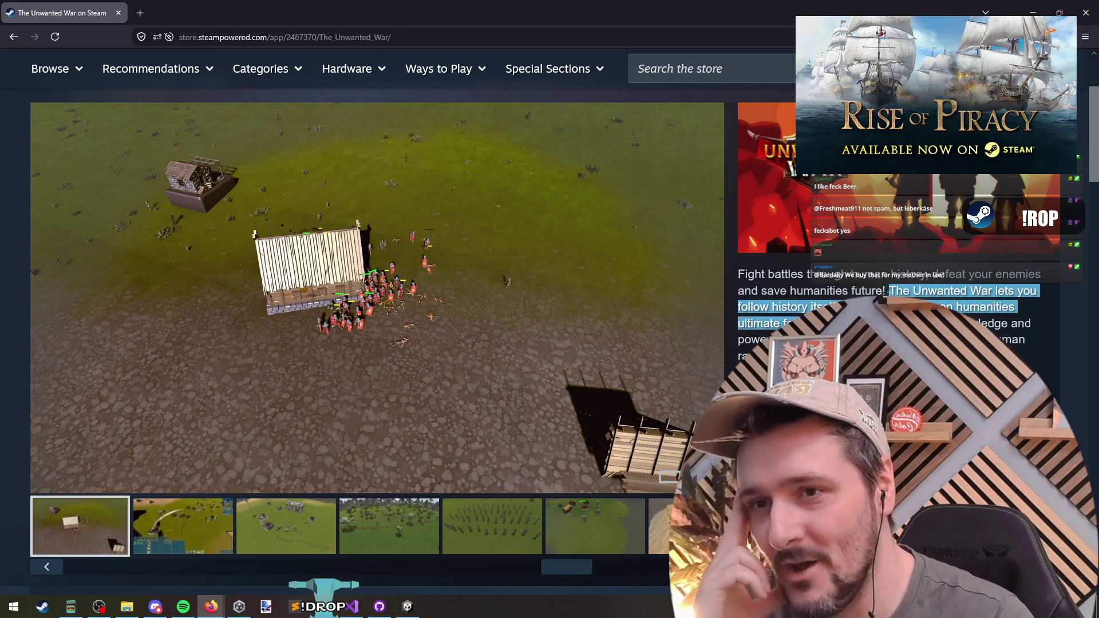
Step: Keep stepping through the later screenshots, then return to the desert battle screenshot
click(706, 303)
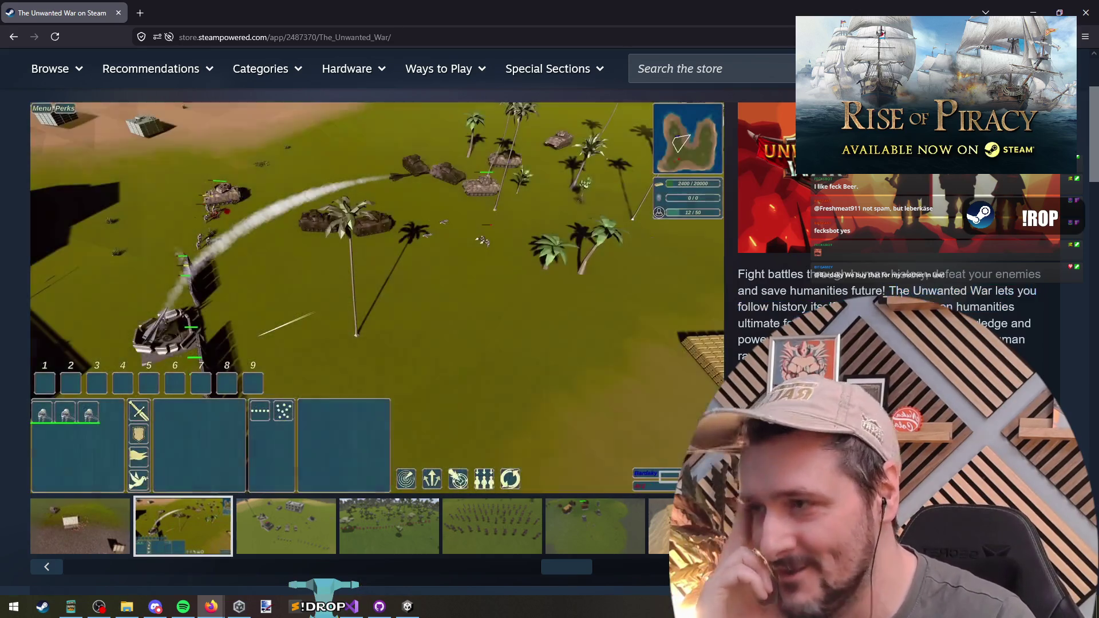
click(707, 297)
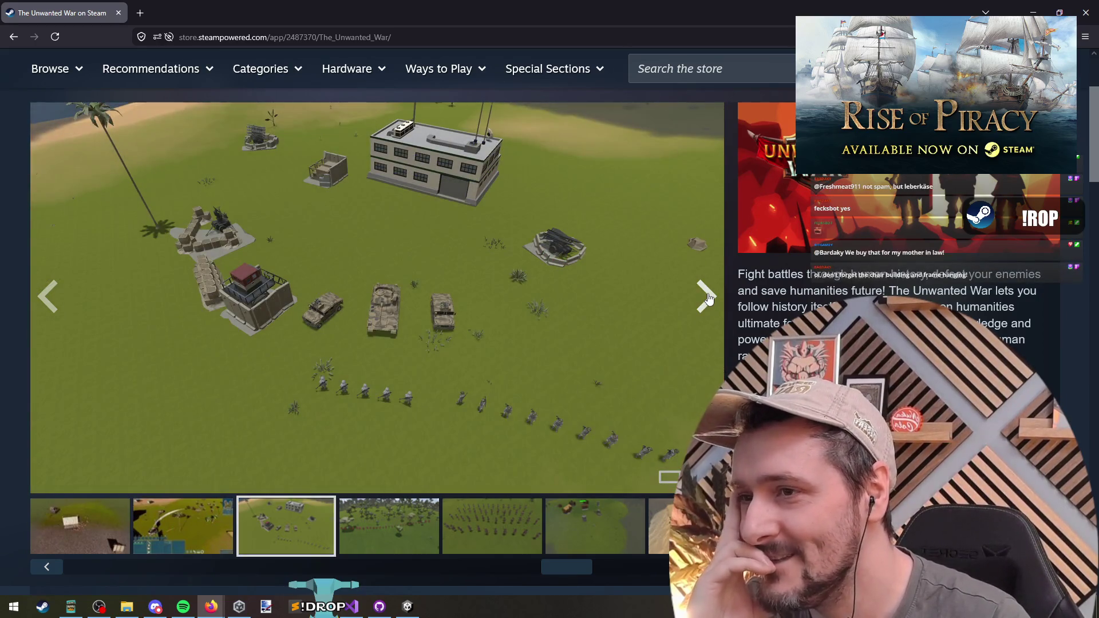
click(707, 297)
click(708, 297)
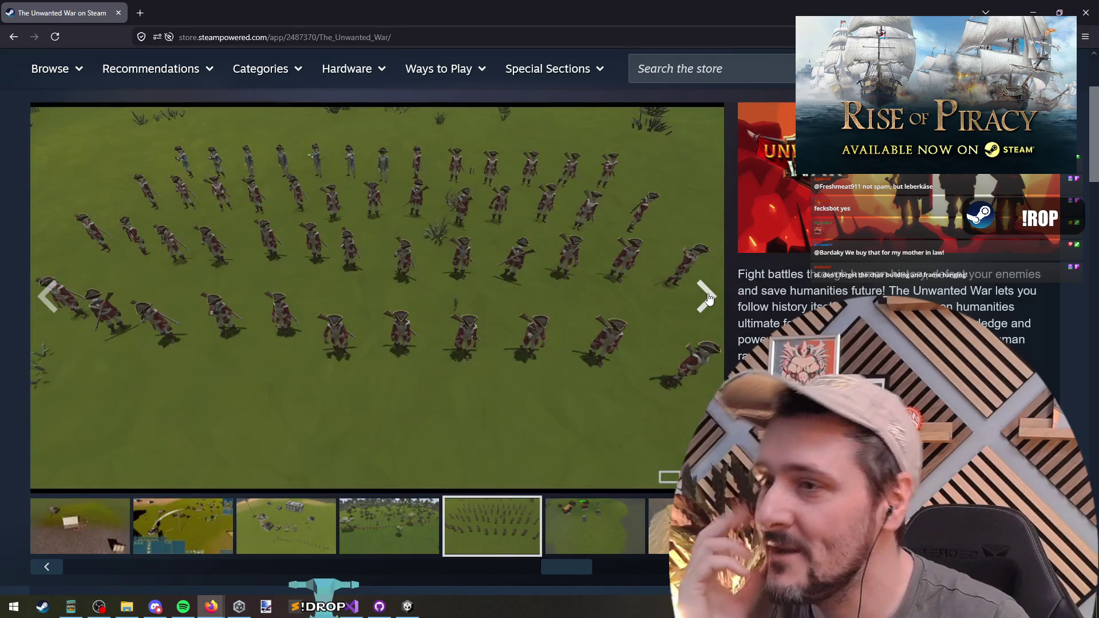
click(593, 537)
key(Right)
key(Right)
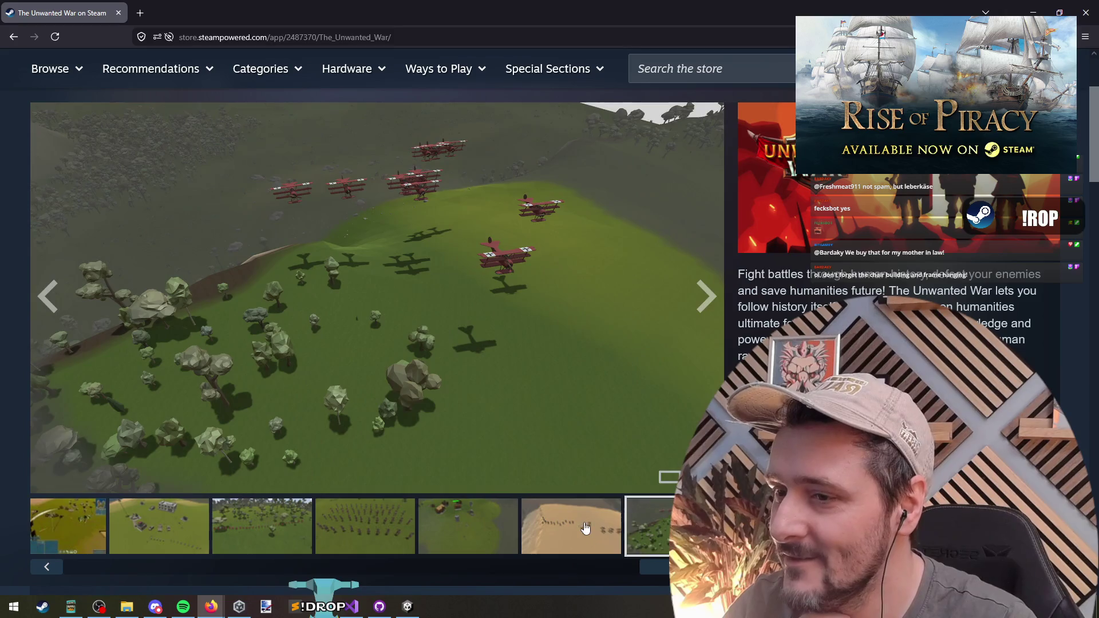
click(586, 532)
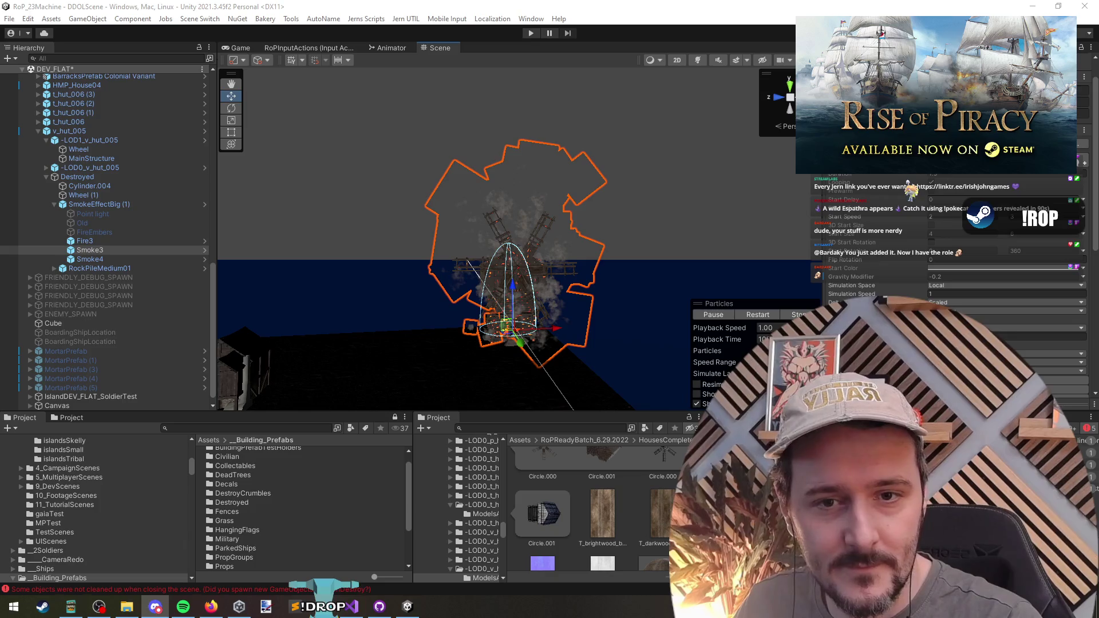
Step: Orbit above the windmill and select Smoke3, restarting its particle preview
mouse_move(578, 263)
mouse_down()
mouse_move(515, 307)
mouse_move(520, 284)
mouse_up()
click(90, 251)
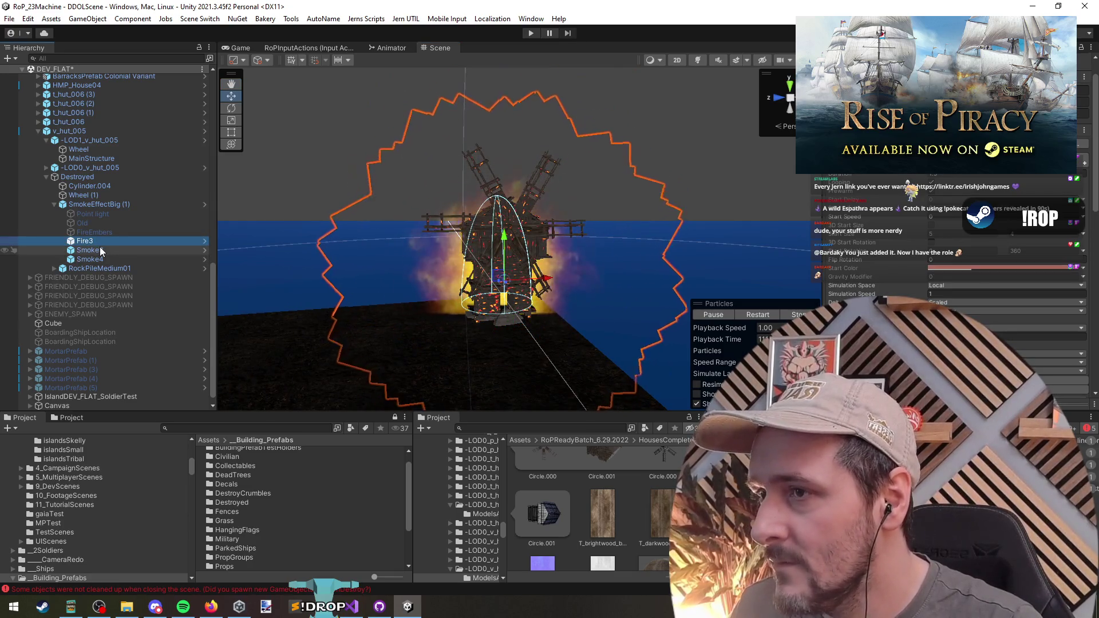
click(103, 259)
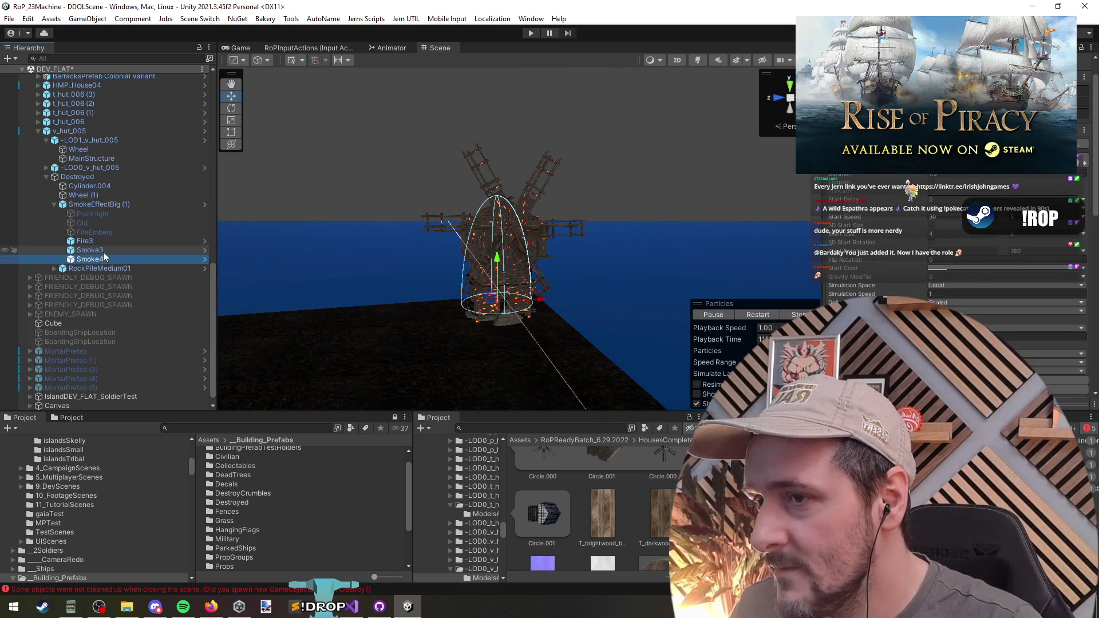
click(767, 317)
click(112, 252)
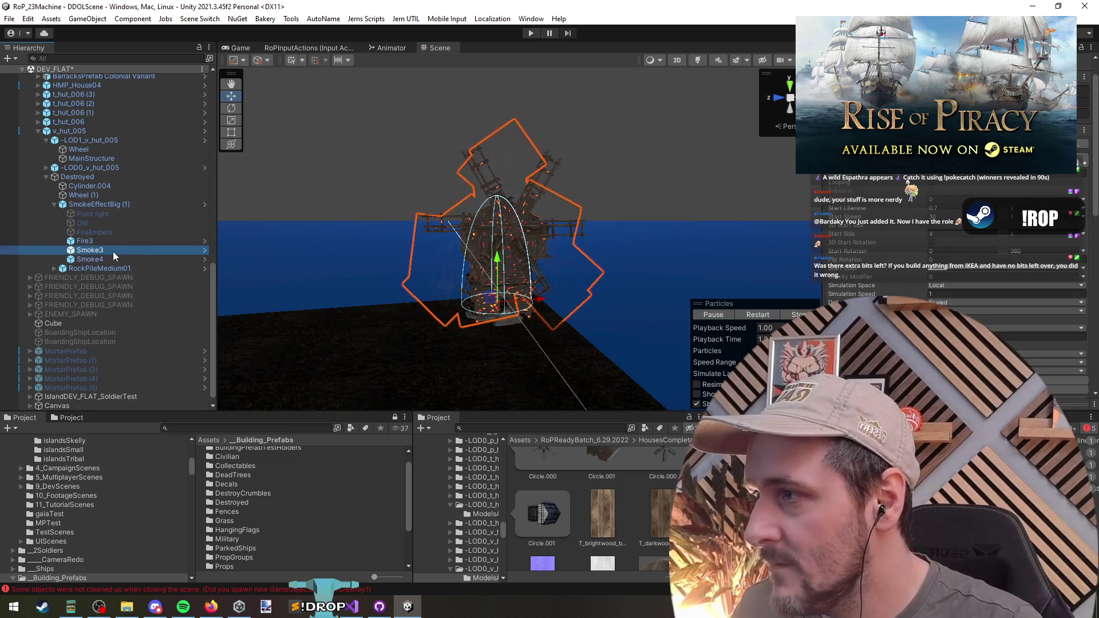
Step: Enable Limit Velocity over Lifetime with separate axes on Smoke3, setting Y to 1 and Z to 0.2
scroll(956, 258, down, 5)
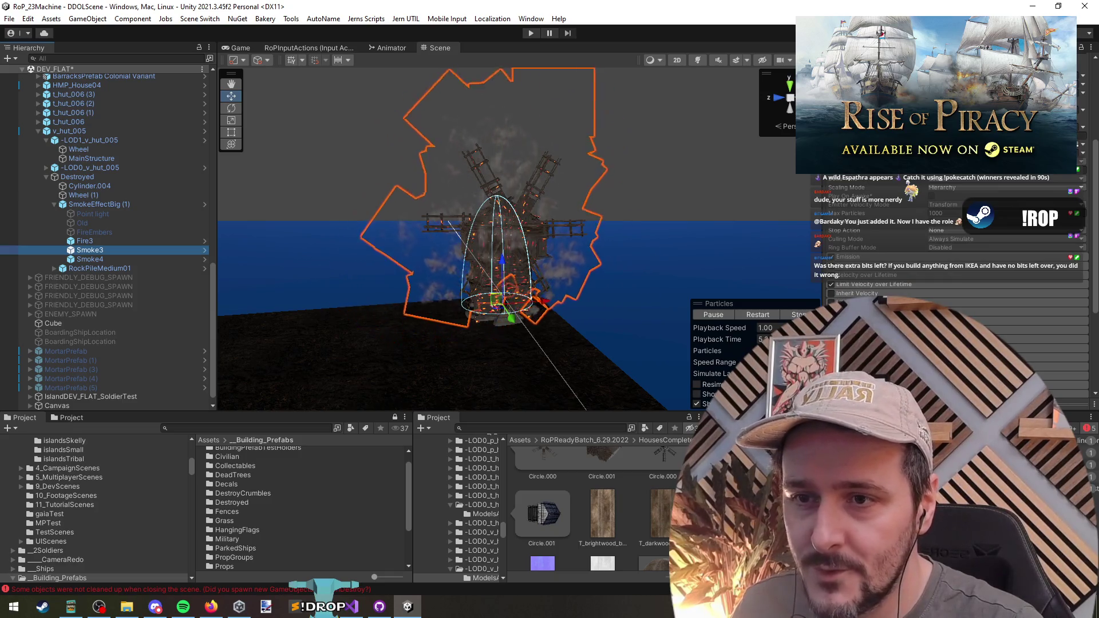
click(859, 285)
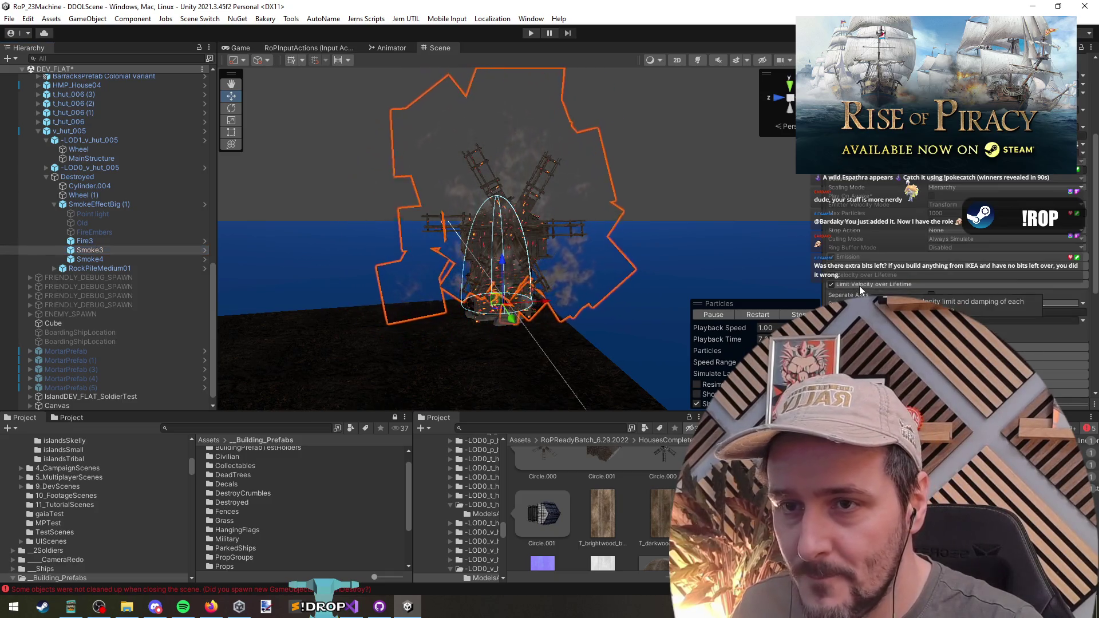
click(931, 295)
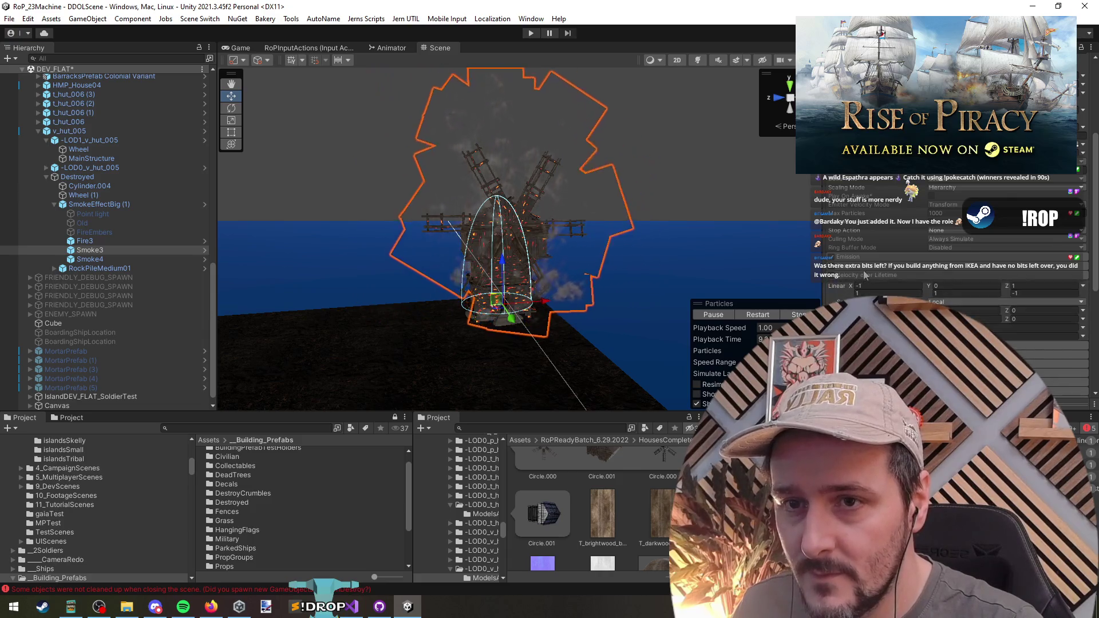
click(953, 294)
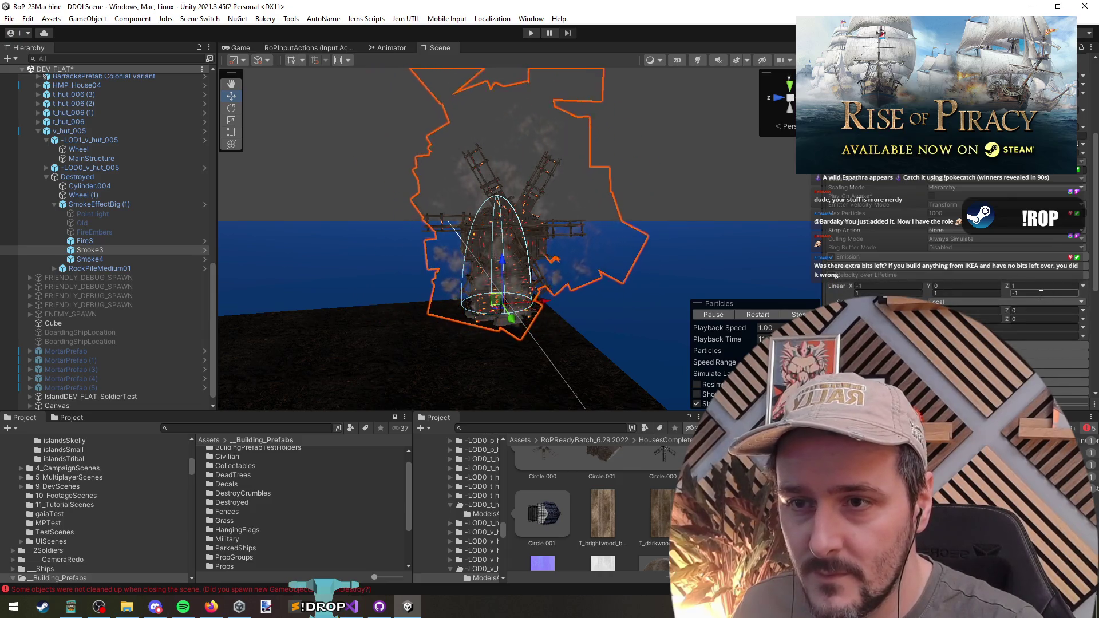
click(1016, 293)
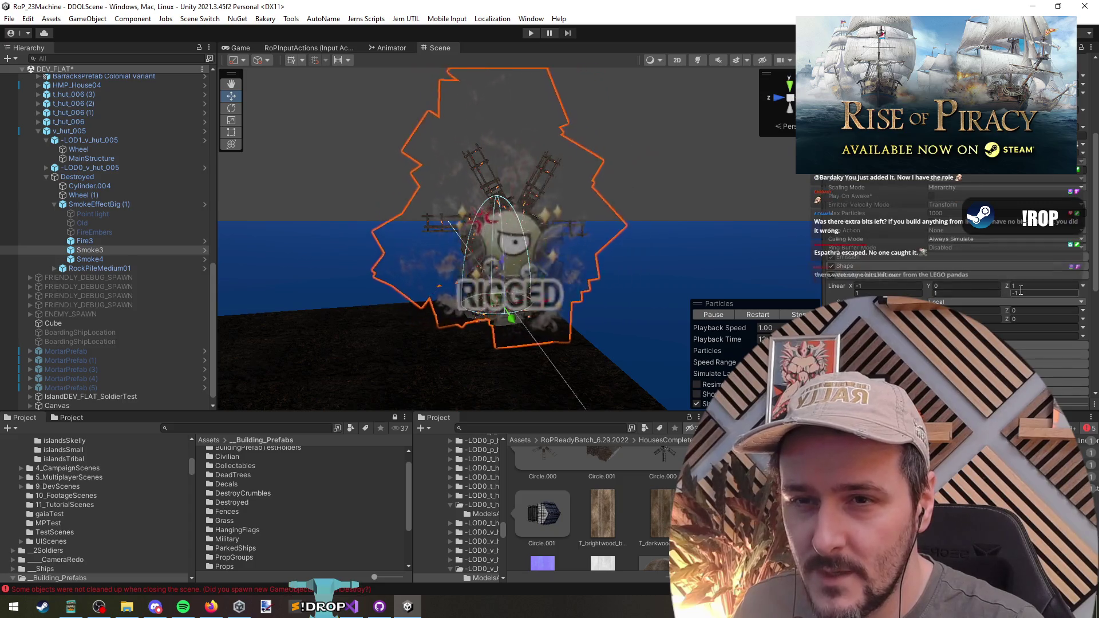
text(0)
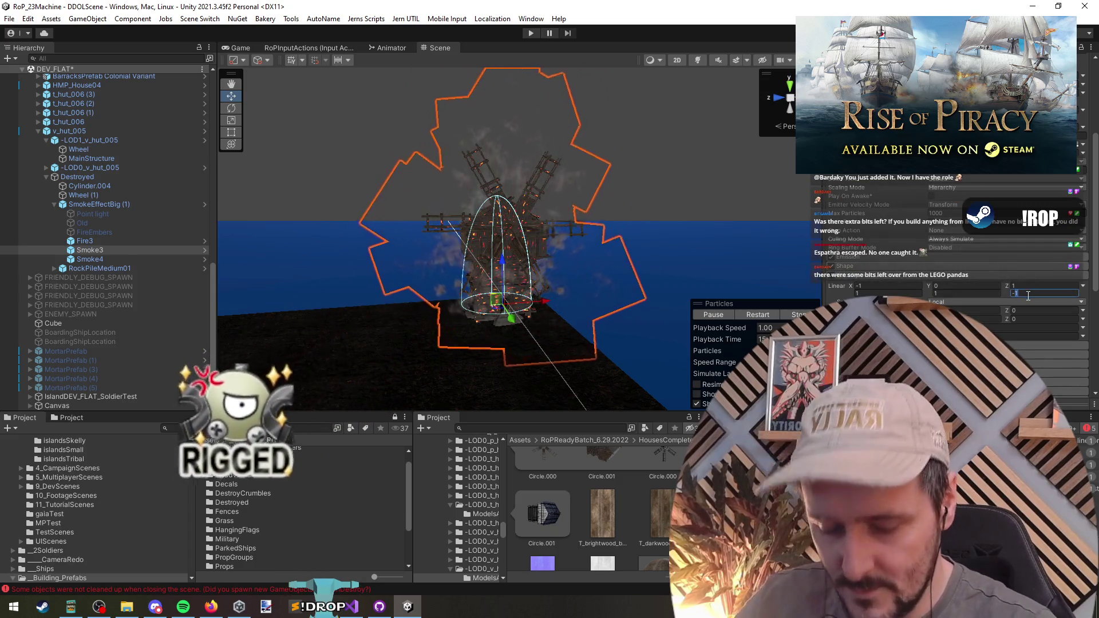
text(.2)
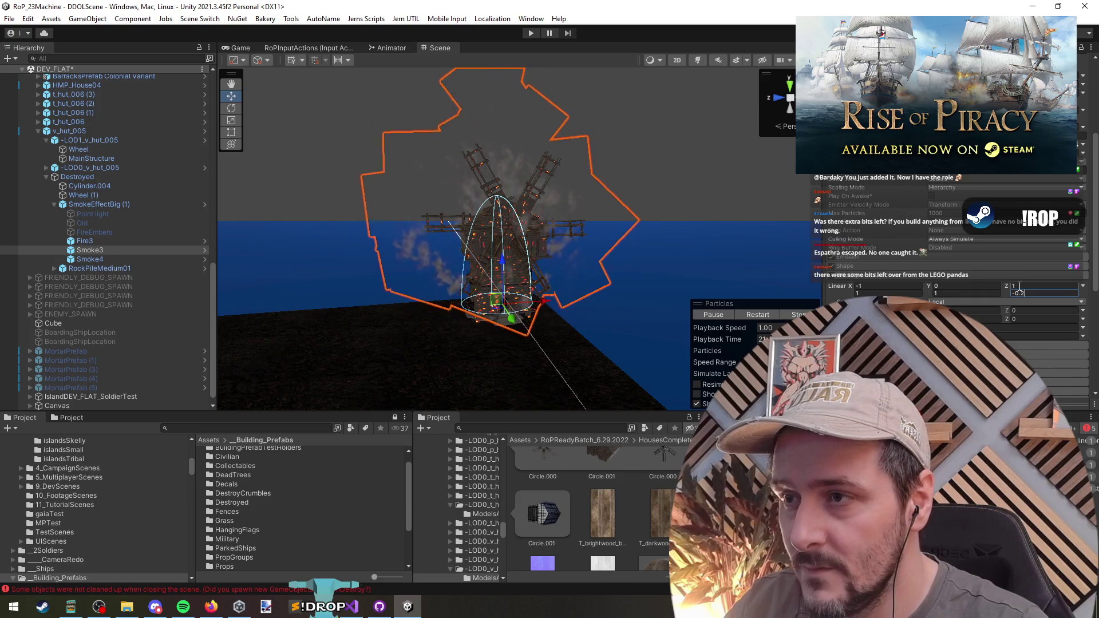
Step: Shrink the Smoke3 plume uniformly with the Scale tool, then select Smoke4 and Fire3
click(566, 257)
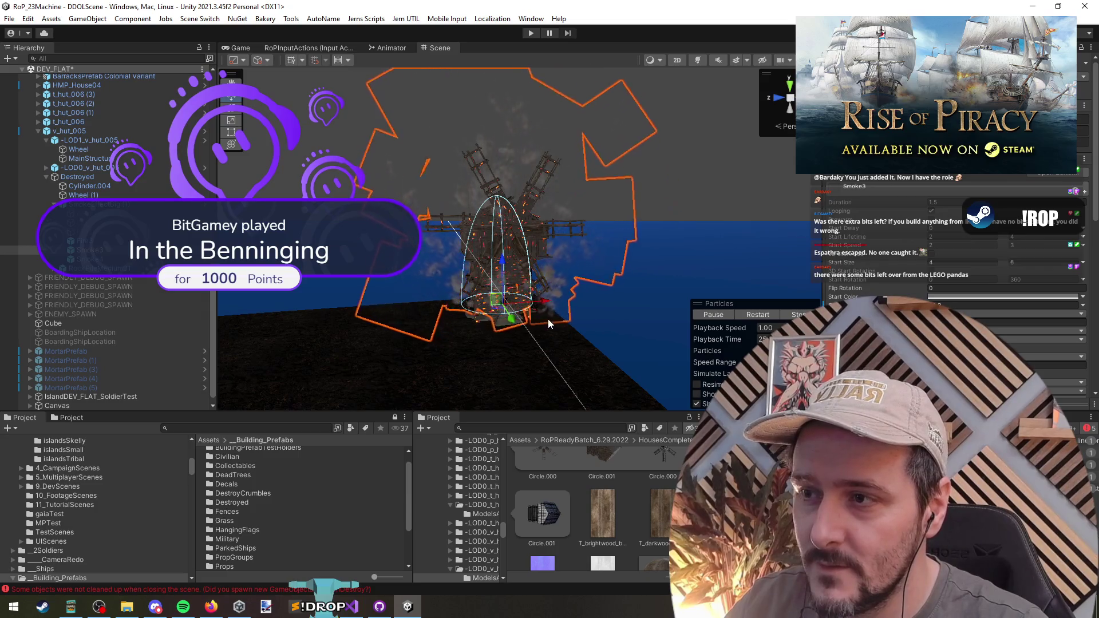
scroll(954, 273, down, 2)
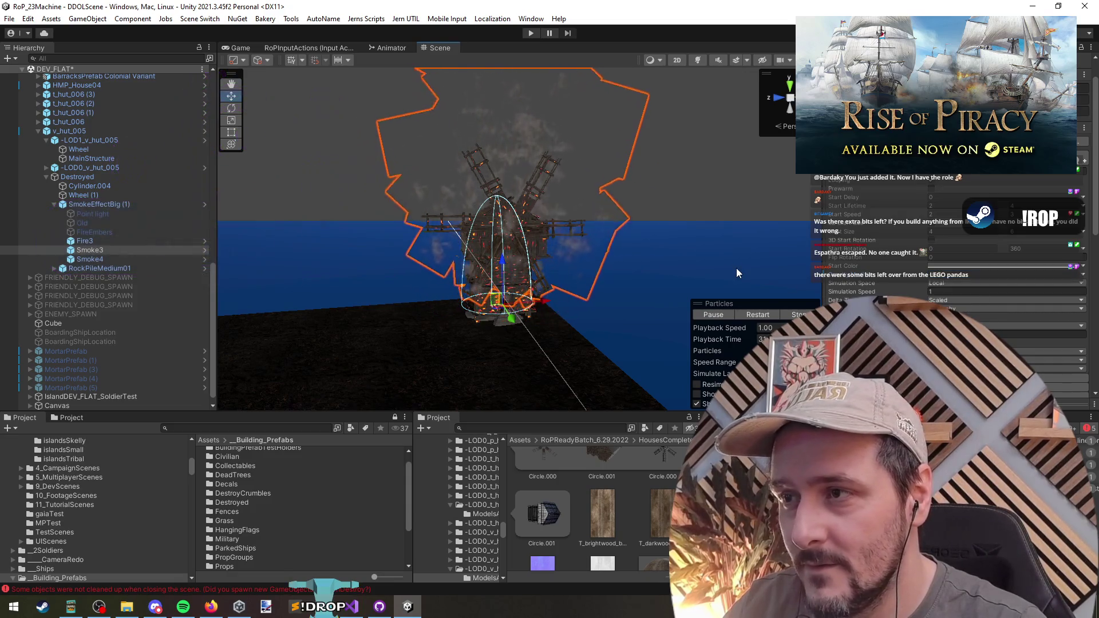
mouse_move(726, 262)
mouse_down()
mouse_move(657, 195)
mouse_move(655, 160)
mouse_move(654, 274)
mouse_up()
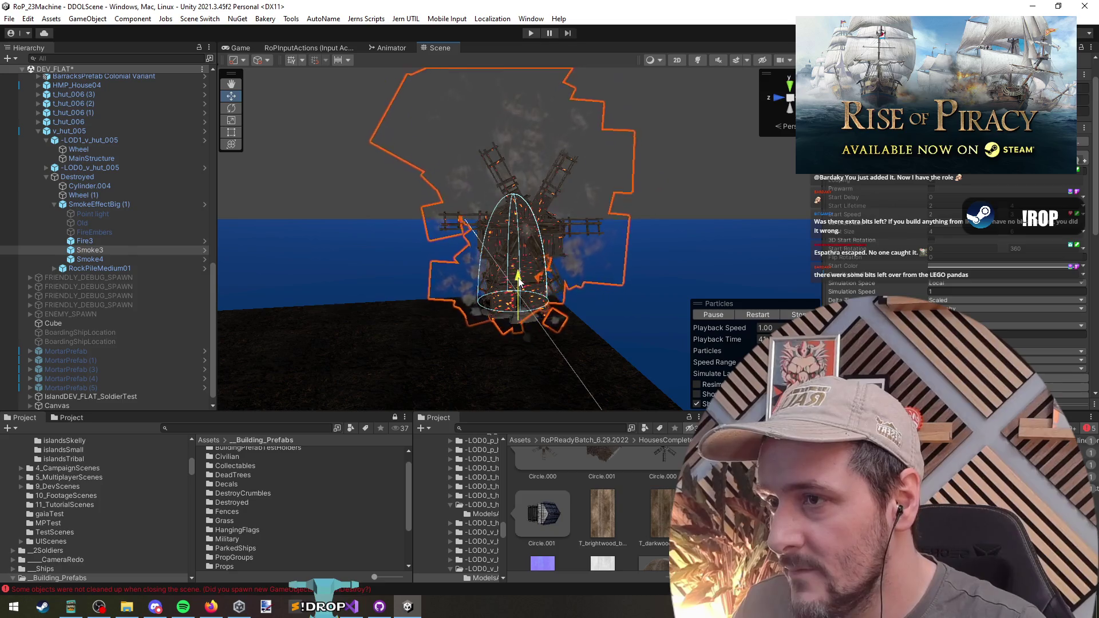
key(r)
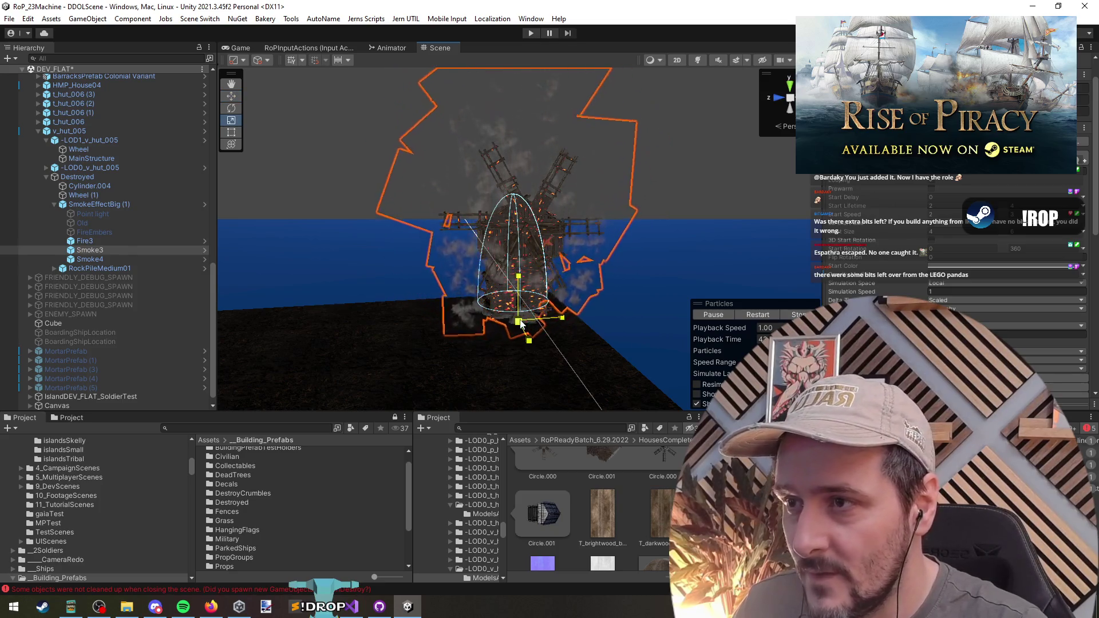
drag(517, 322, 523, 321)
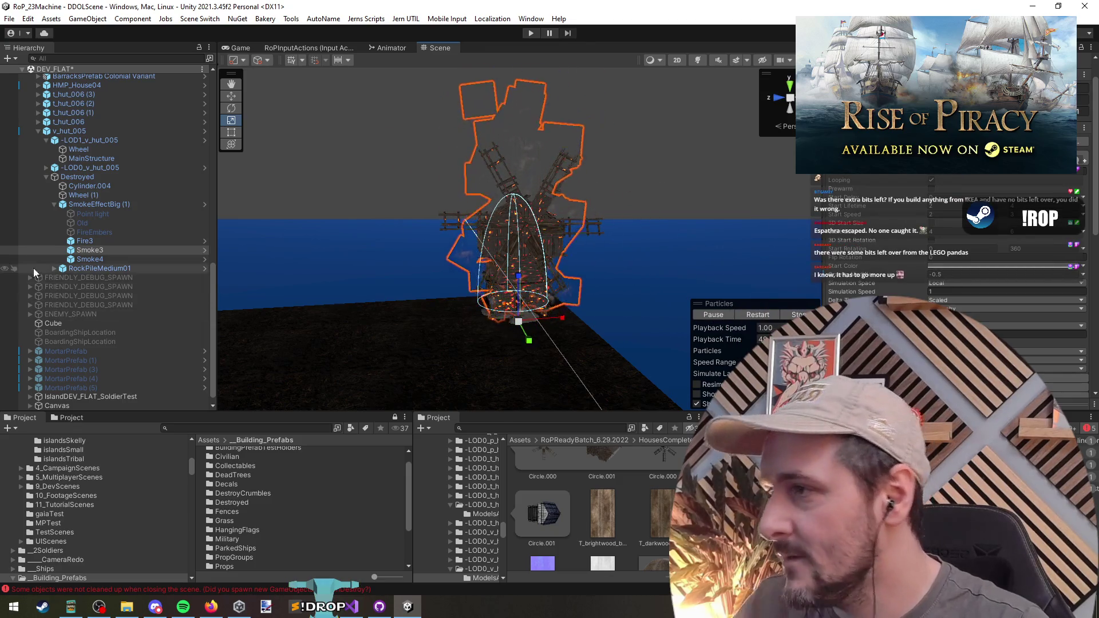
click(85, 260)
click(89, 242)
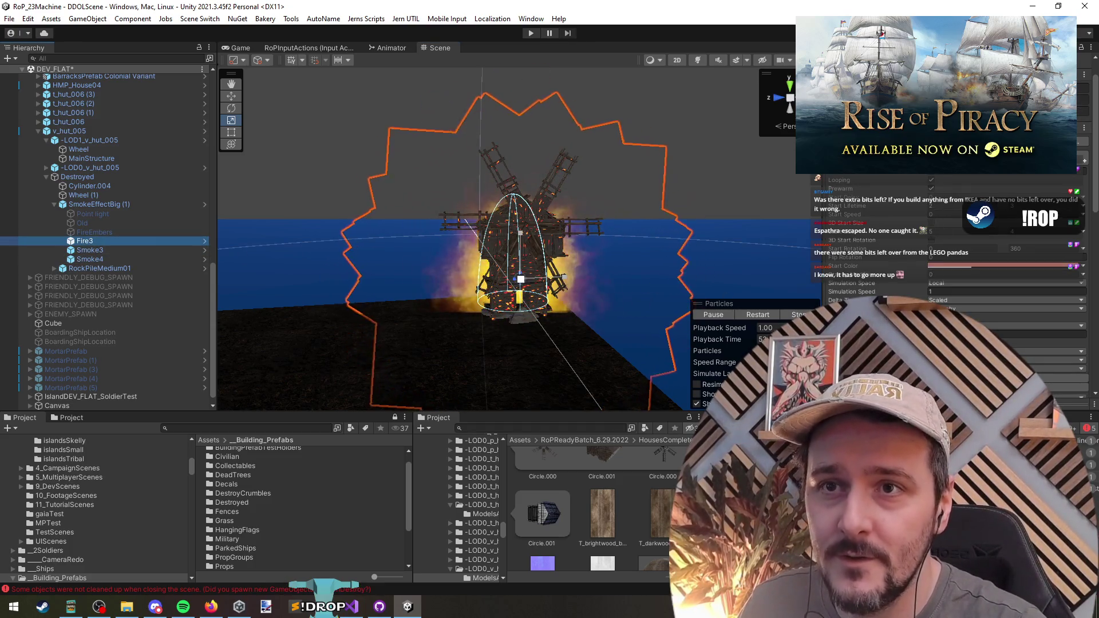
Step: Scale up the Fire3 flames, set Start Lifetime to 3, and replay the fire preview
click(521, 284)
mouse_move(521, 288)
mouse_down()
mouse_move(664, 312)
mouse_move(645, 320)
mouse_move(540, 237)
mouse_move(540, 284)
mouse_move(517, 276)
mouse_move(538, 295)
mouse_up()
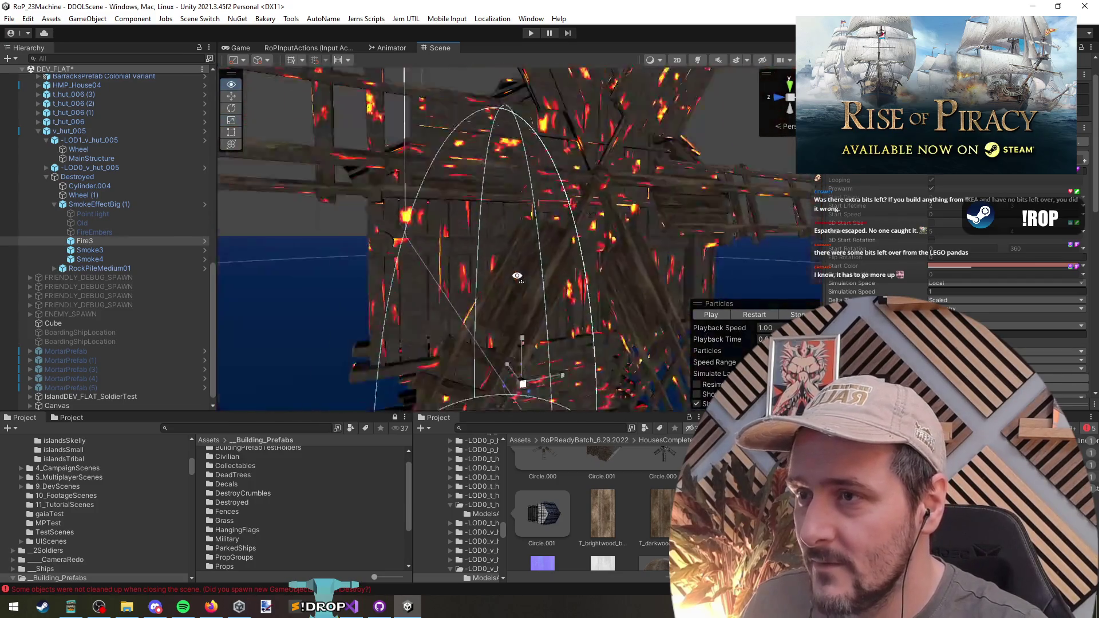
scroll(517, 276, down, 10)
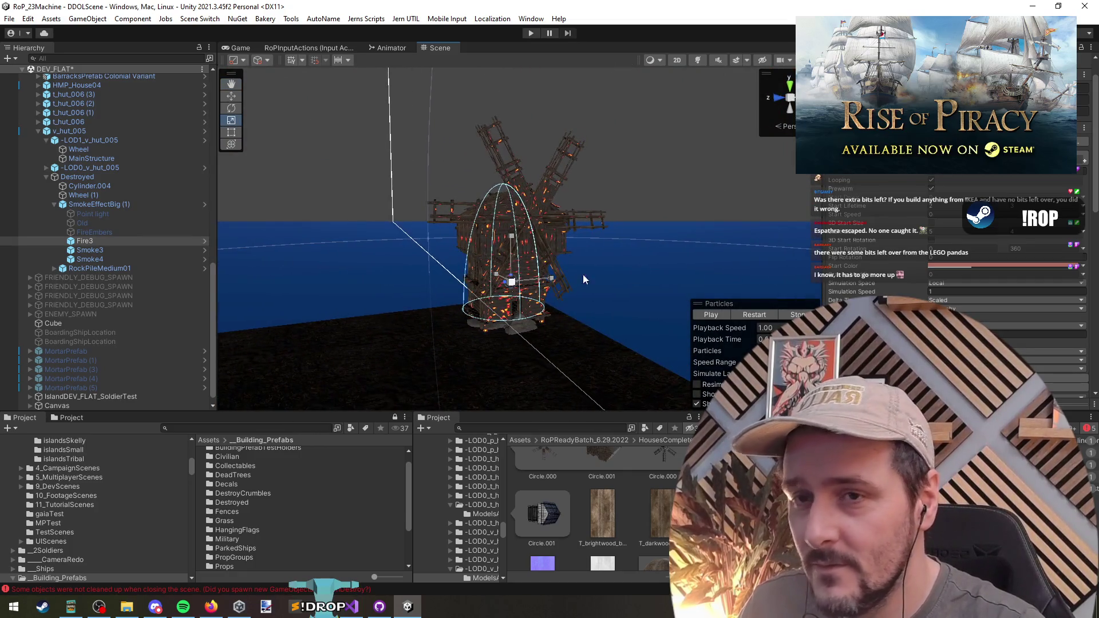
click(761, 315)
scroll(878, 268, down, 5)
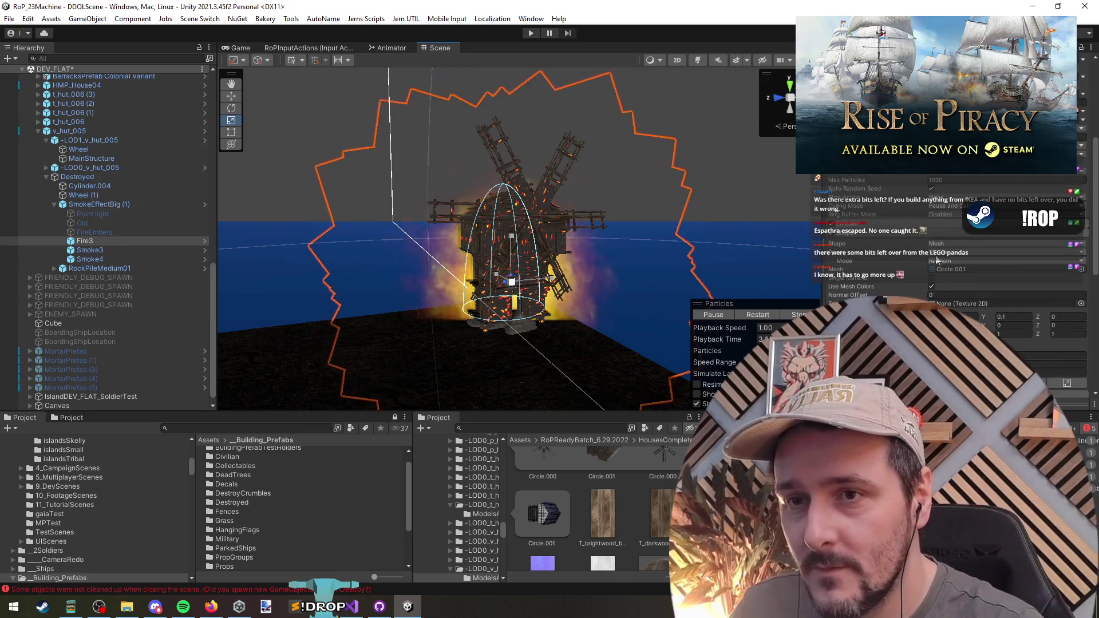
scroll(869, 279, up, 3)
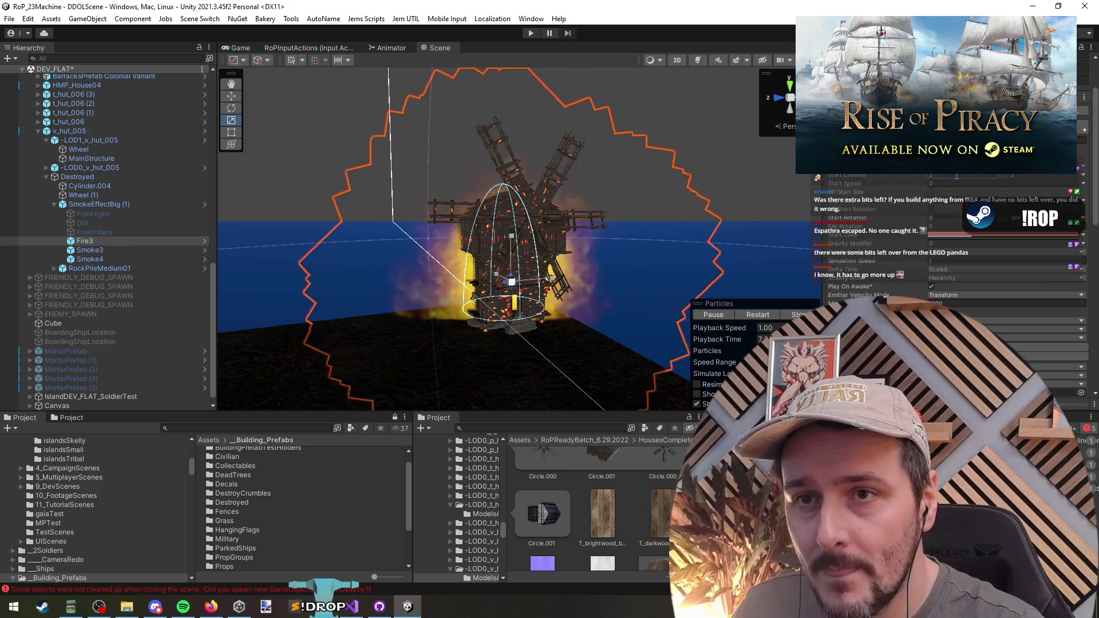
text(5)
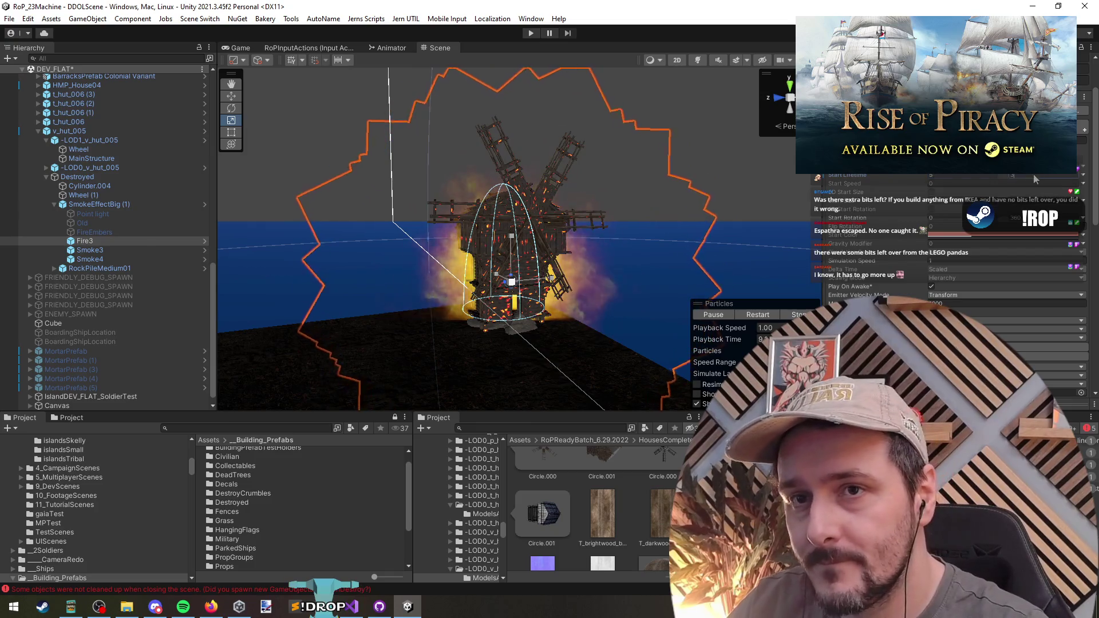
click(969, 179)
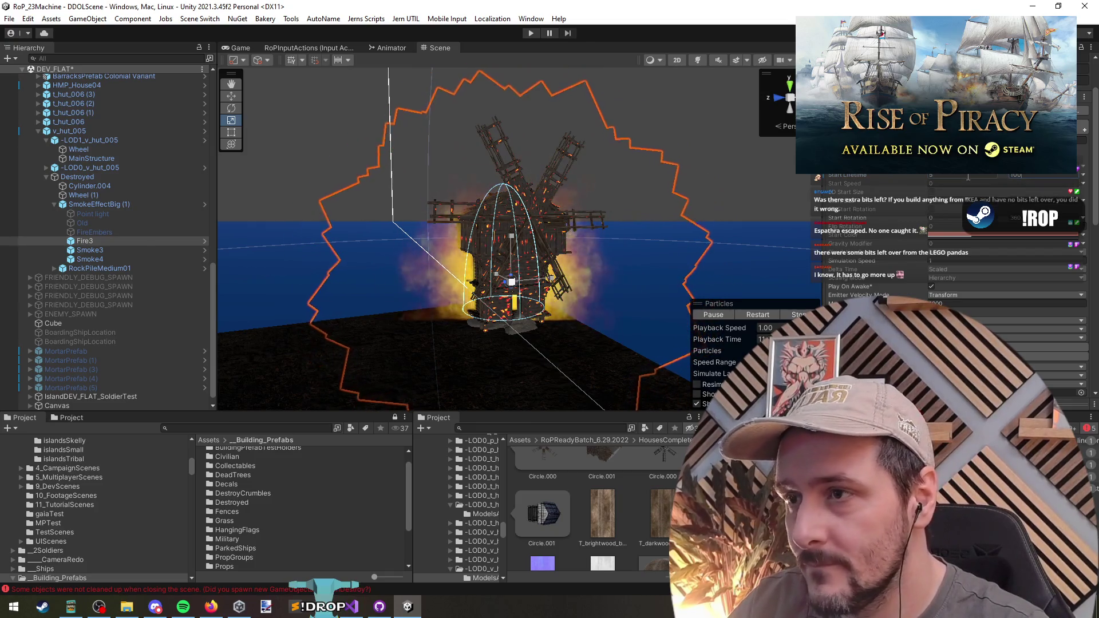
text(3)
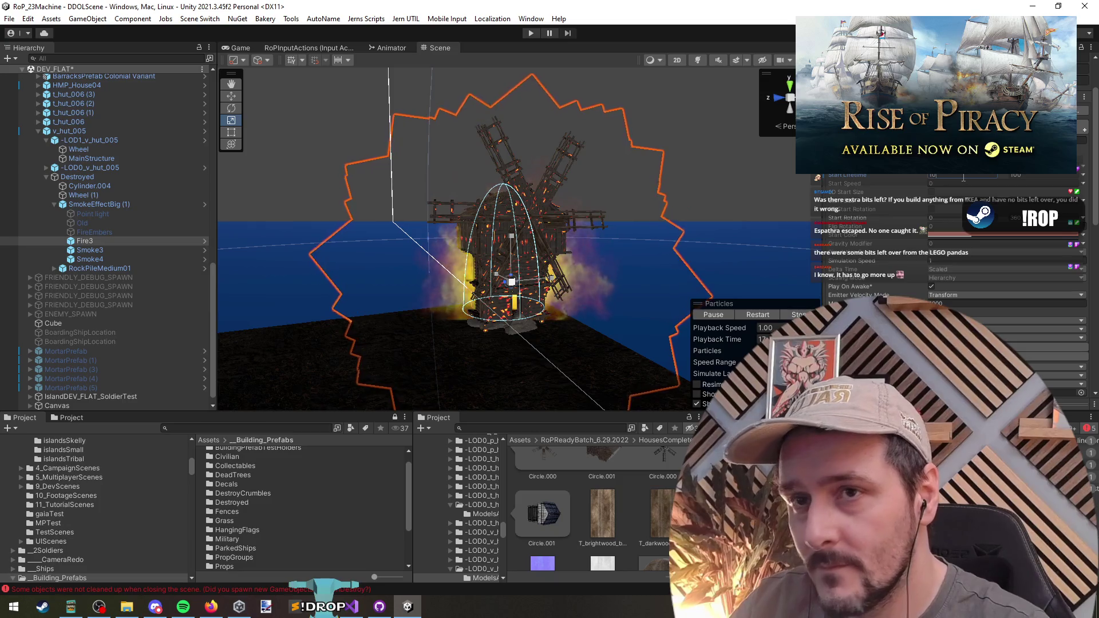
click(767, 316)
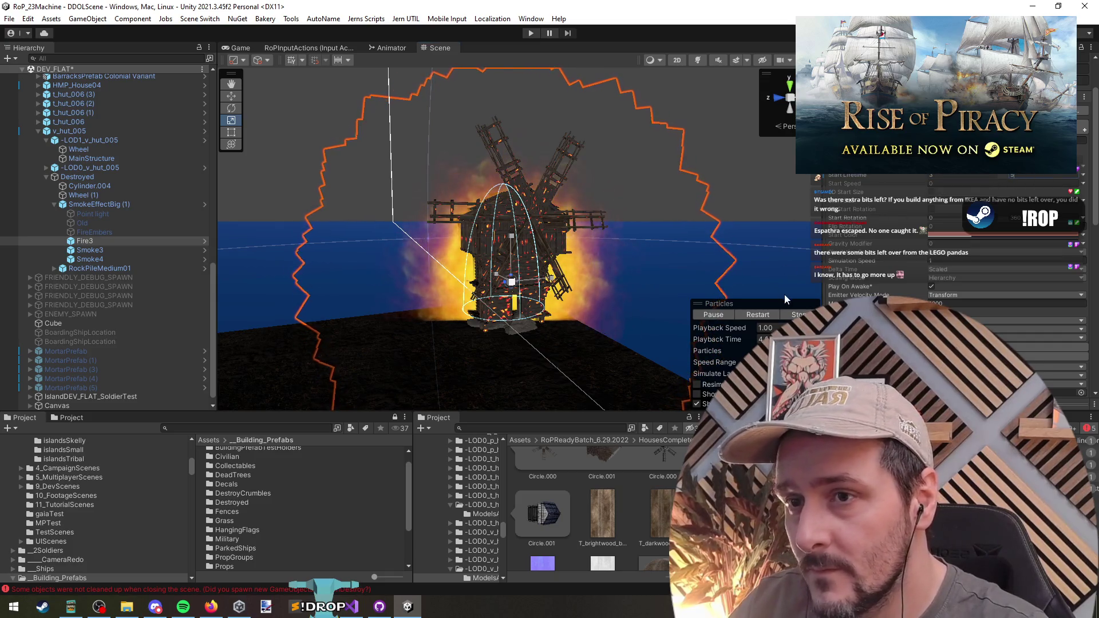
click(757, 314)
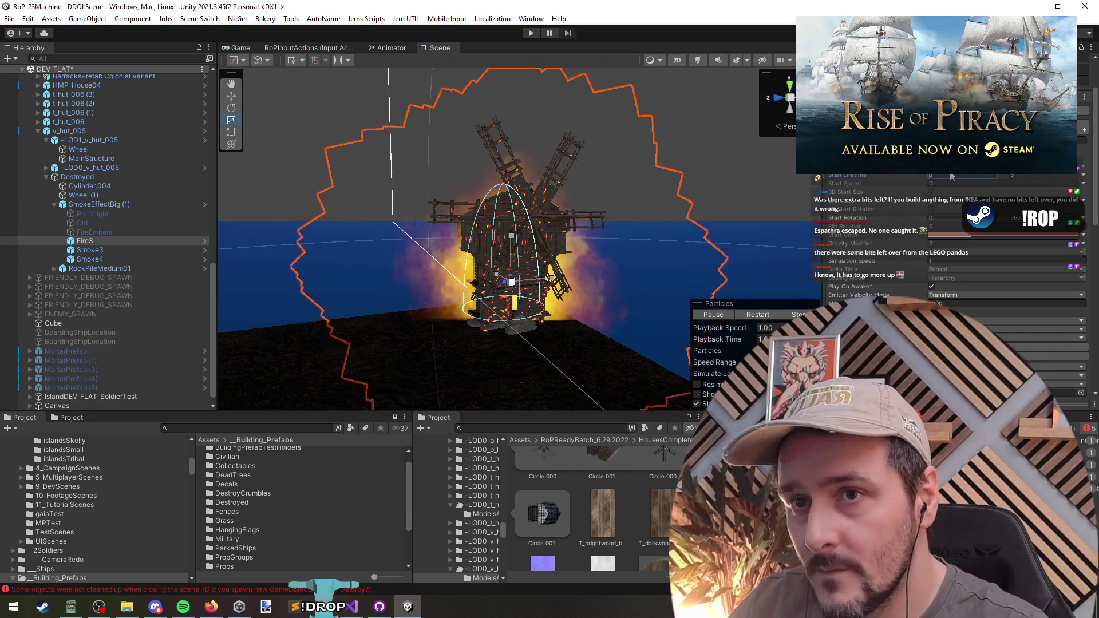
click(762, 316)
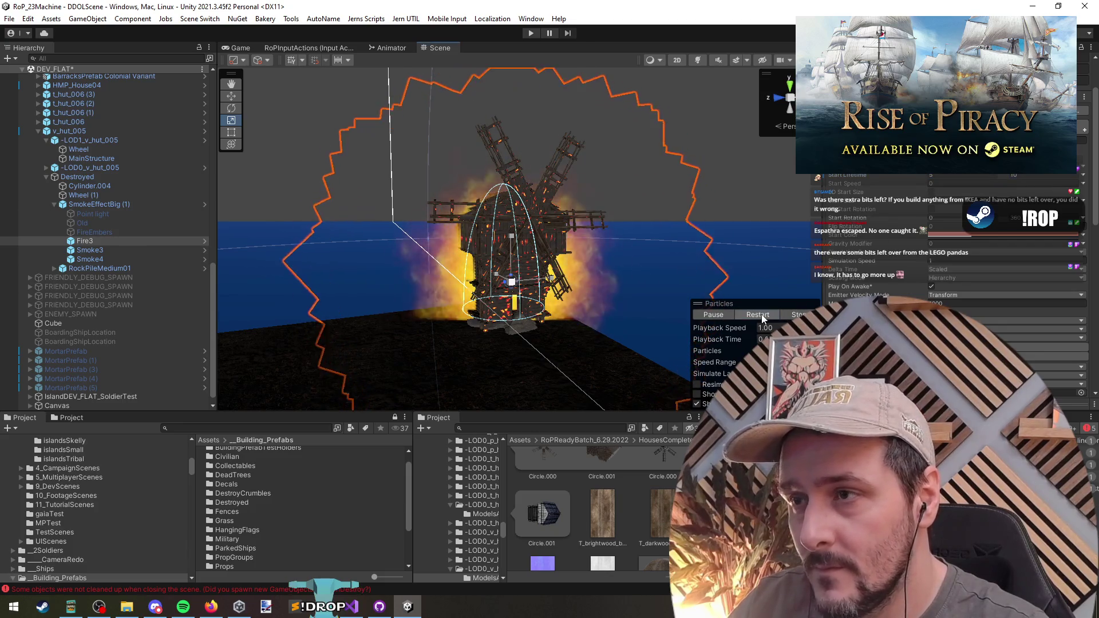
Step: Remove the Circle.001 mesh from Fire3's emitter and replay the preview
mouse_move(657, 242)
mouse_down()
mouse_move(606, 251)
mouse_move(672, 249)
mouse_up()
scroll(658, 252, down, 3)
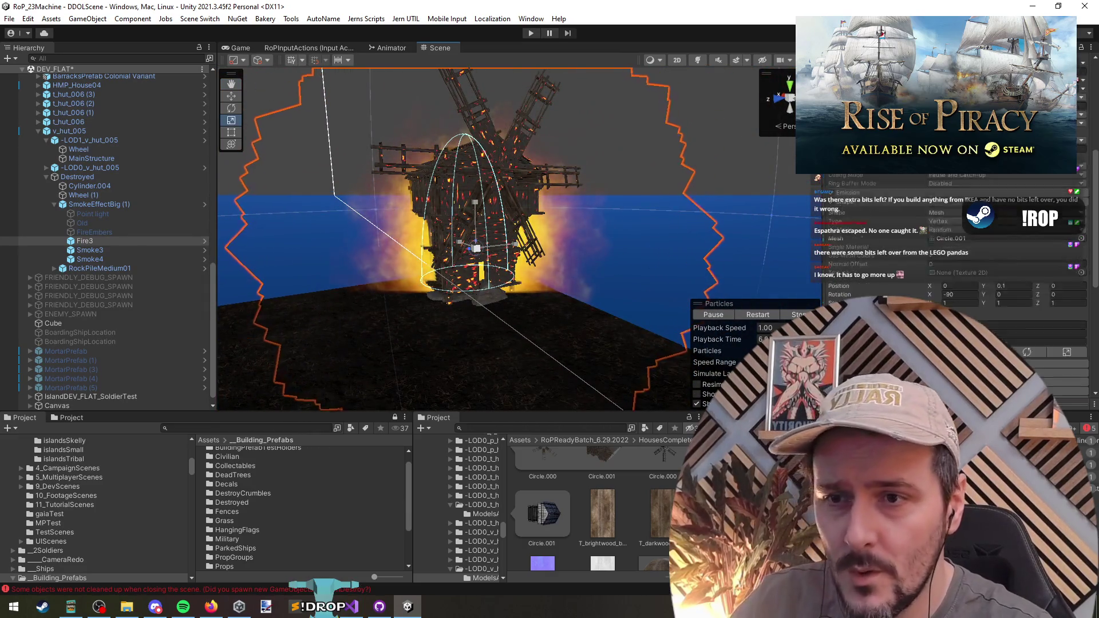
scroll(945, 240, down, 1)
click(947, 207)
key(Delete)
click(763, 315)
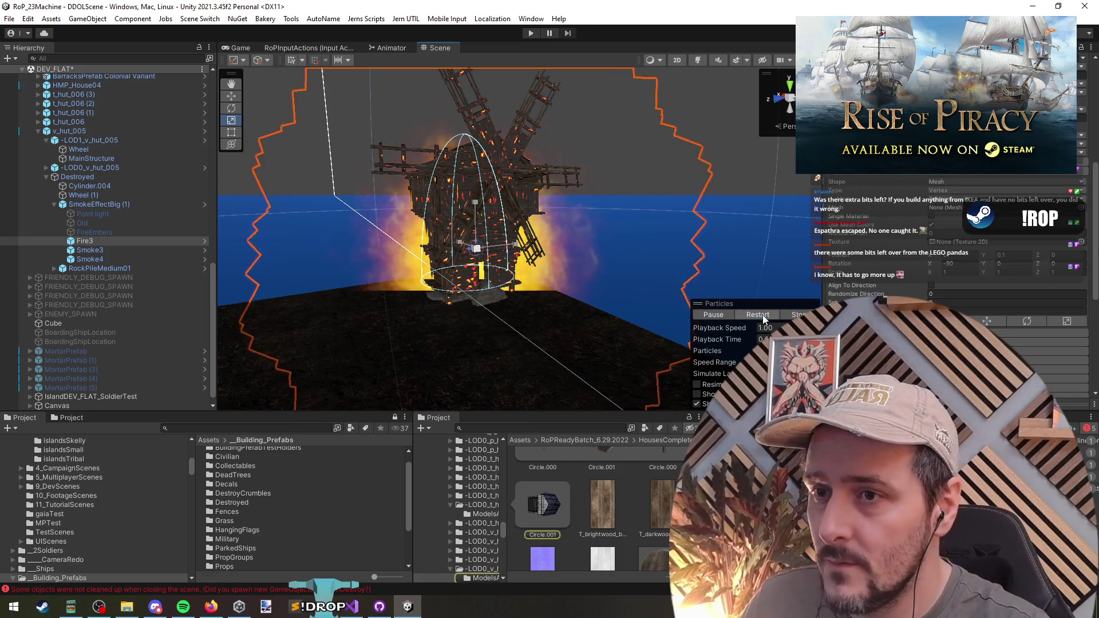
Step: Switch Fire3's emitter shape to Box with Rotation X 0 and Position Y 0.34
scroll(953, 193, up, 3)
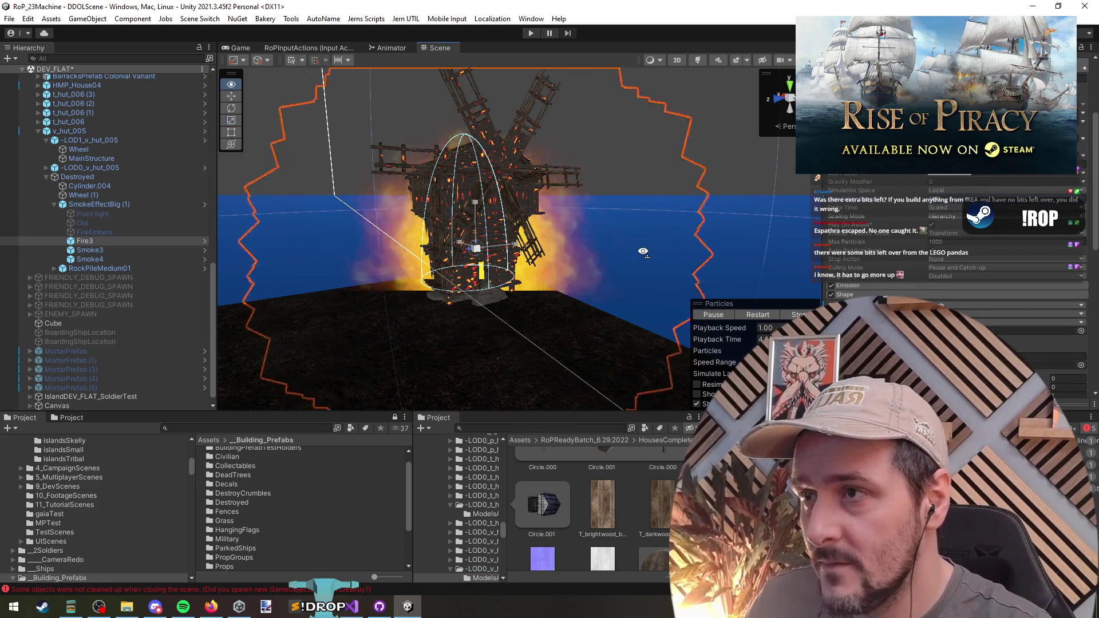
scroll(643, 252, down, 5)
scroll(944, 302, down, 3)
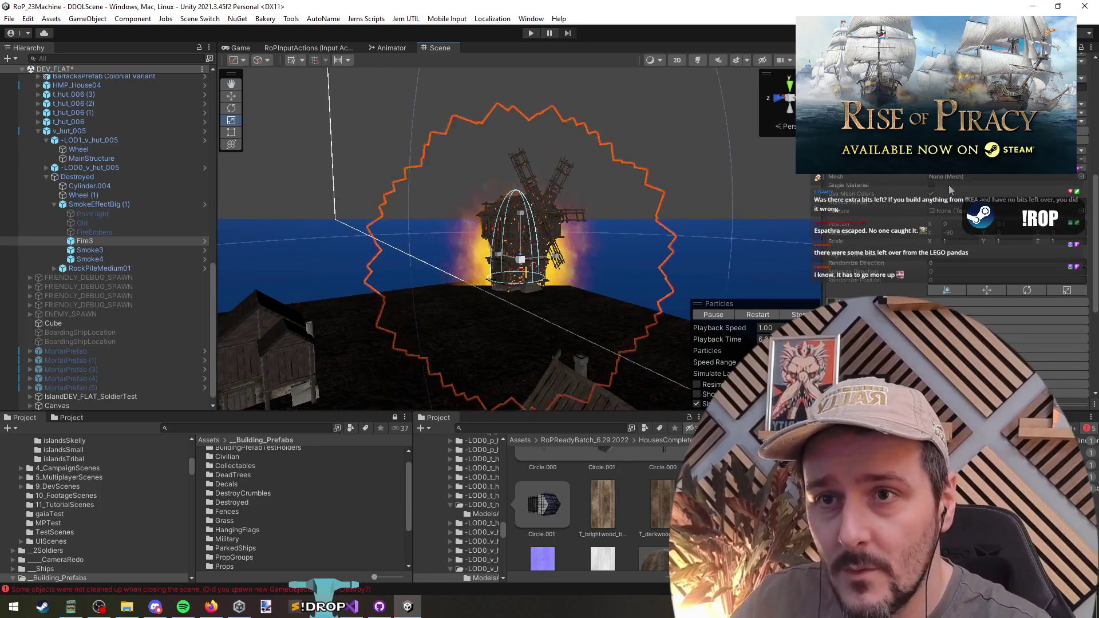
click(973, 169)
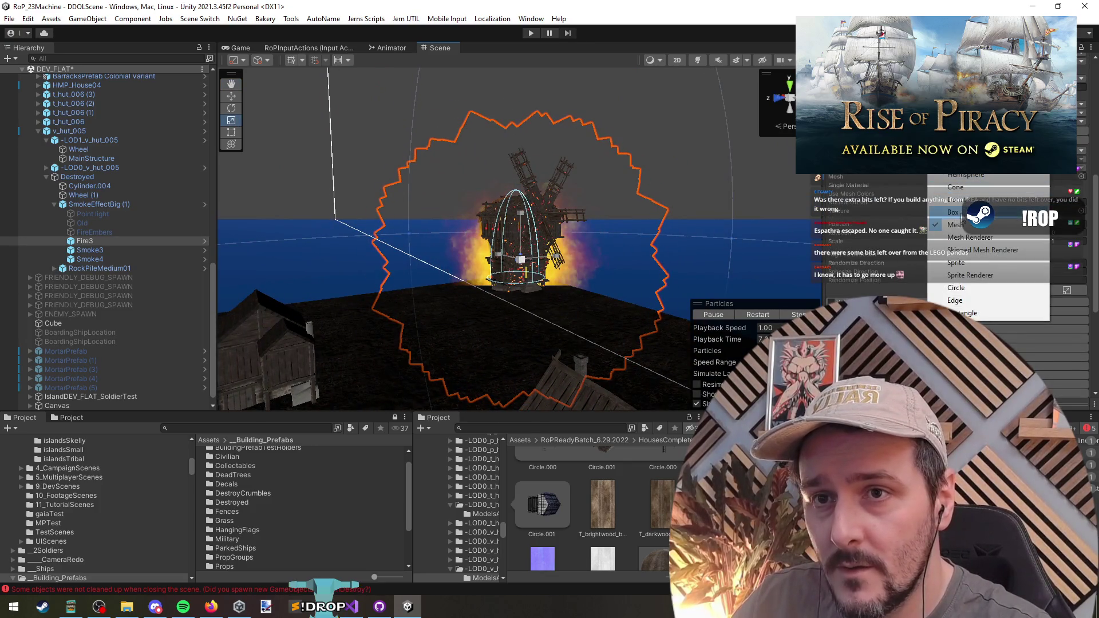
click(955, 212)
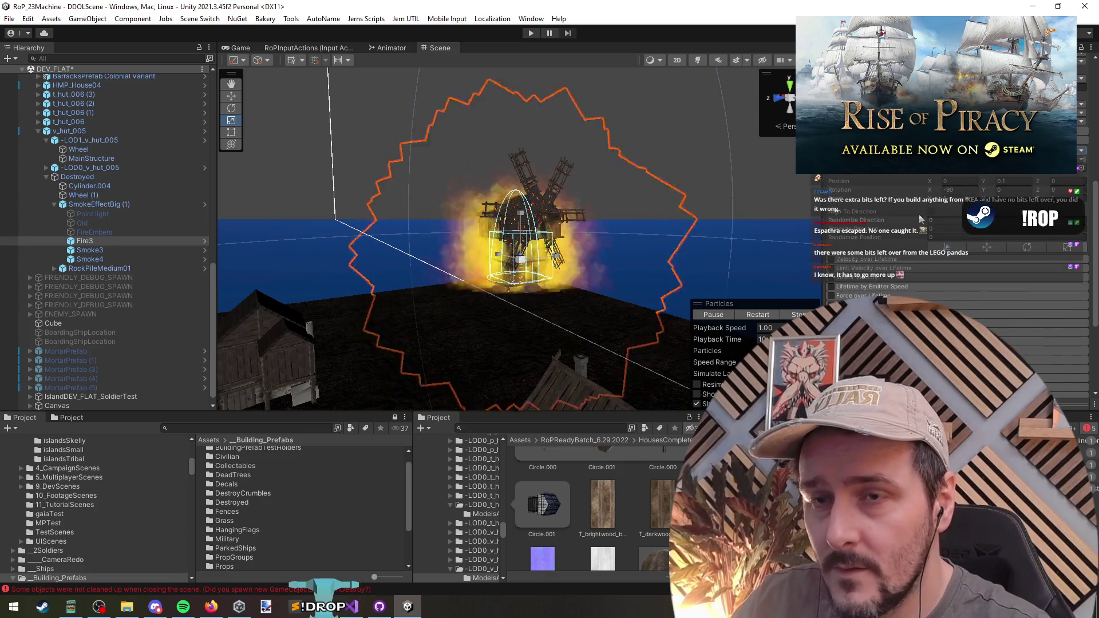
text(0)
key(Return)
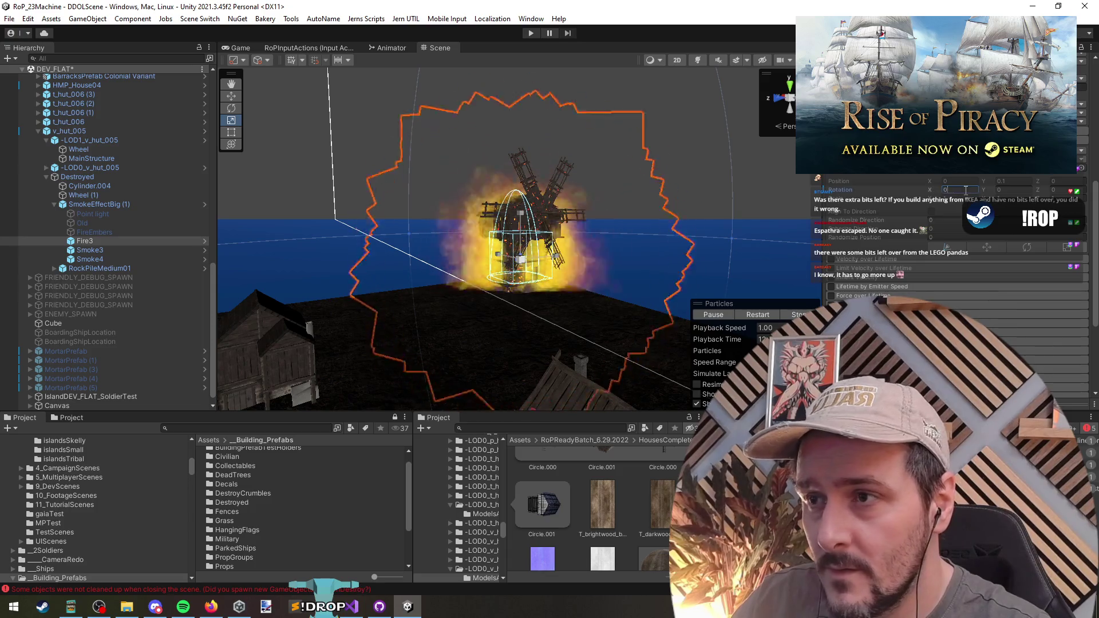
click(1000, 182)
text(0.49)
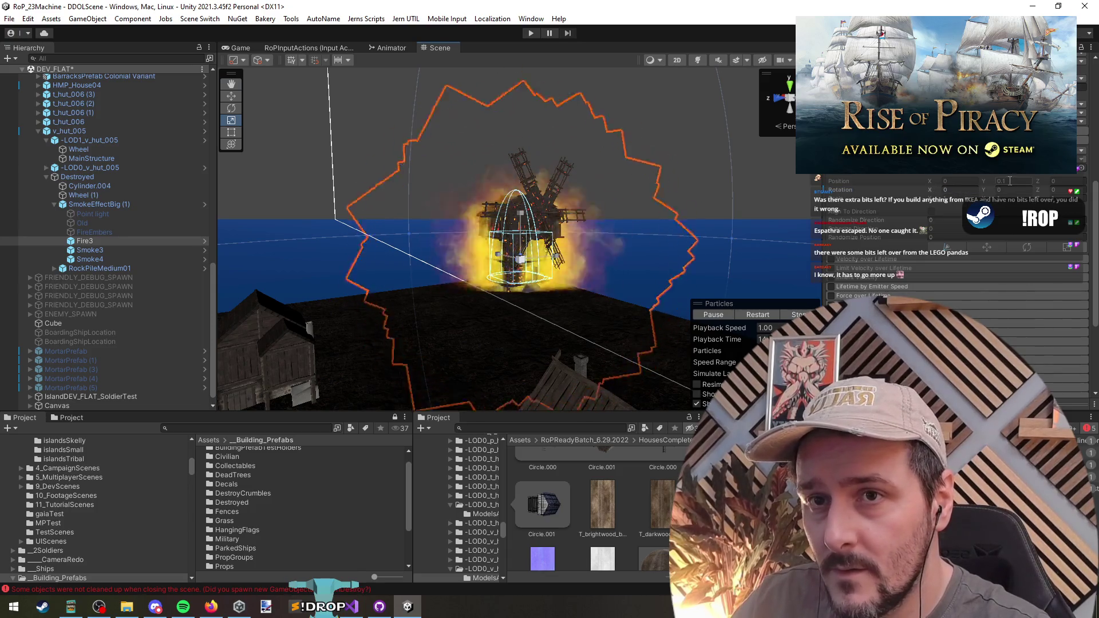
key(BackSpace)
key(BackSpace)
text(34)
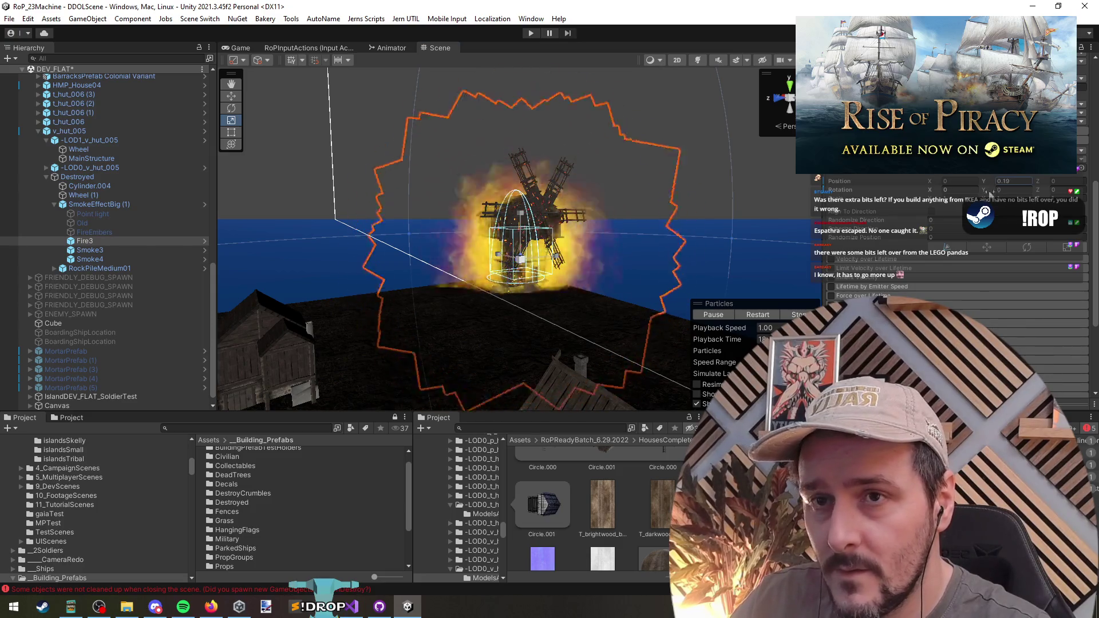
Step: Shrink the box emitter's scale to 0.1 × 0.1 and restart the fire preview
scroll(952, 229, up, 10)
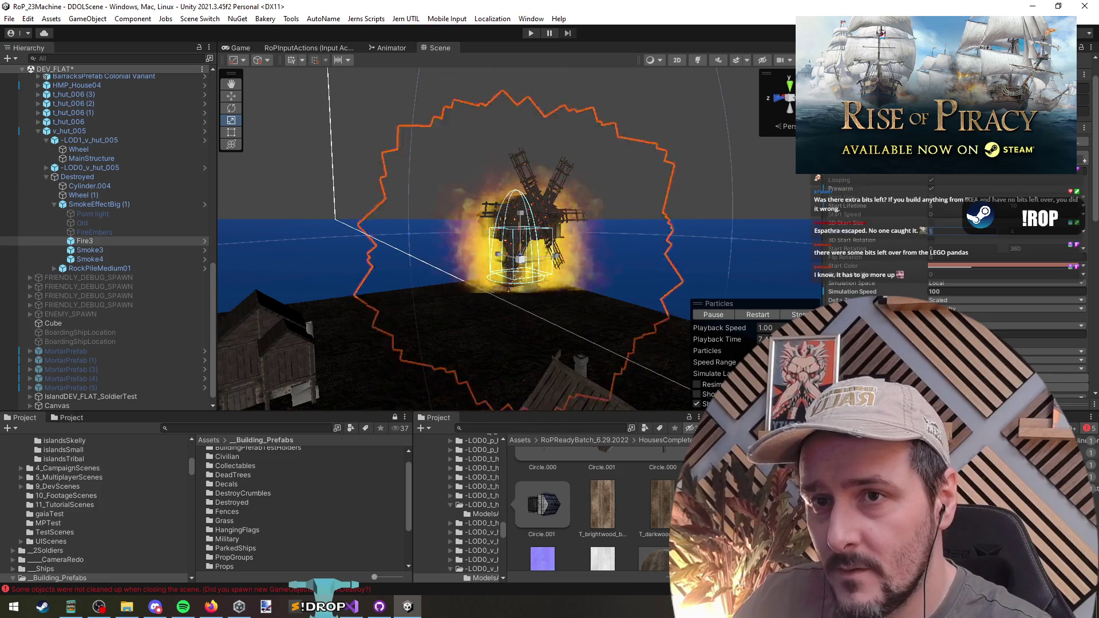
scroll(861, 279, down, 5)
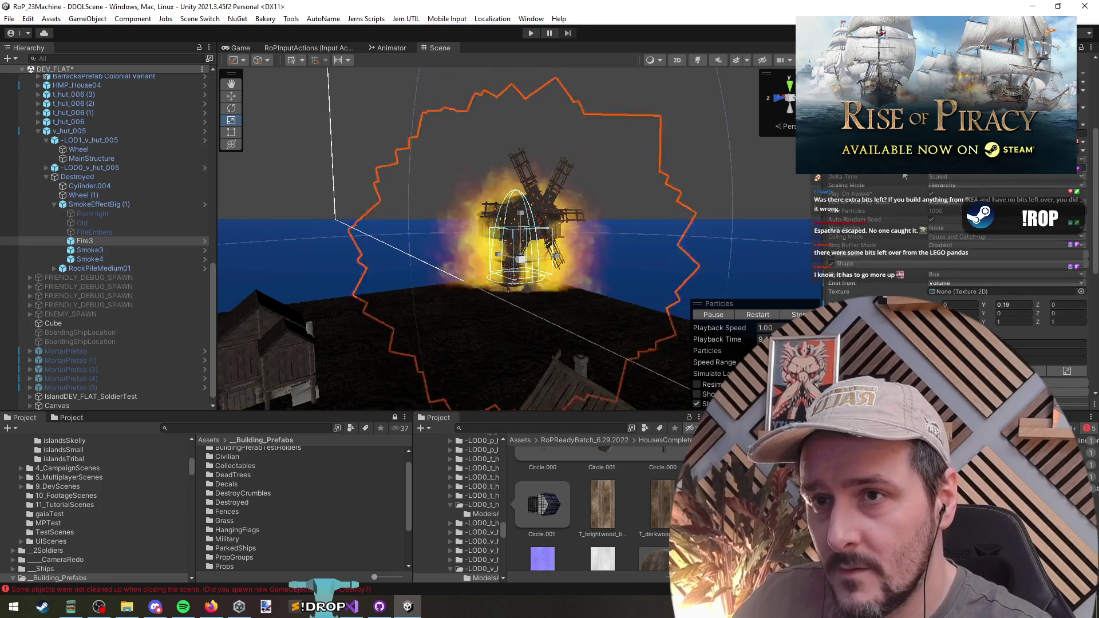
scroll(876, 195, down, 3)
click(869, 194)
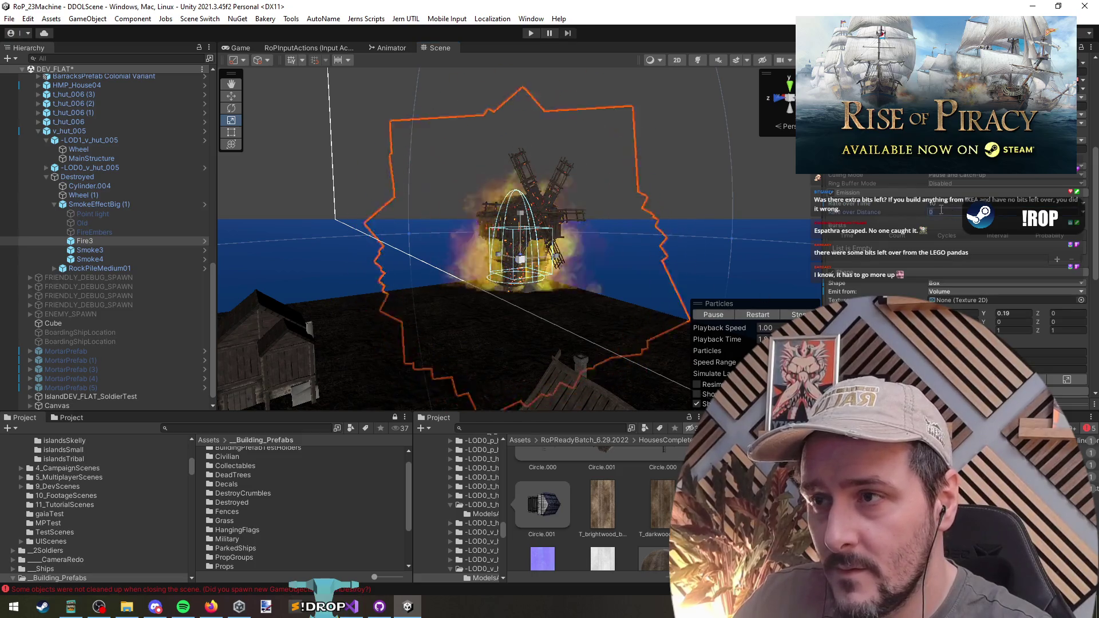
scroll(885, 243, down, 5)
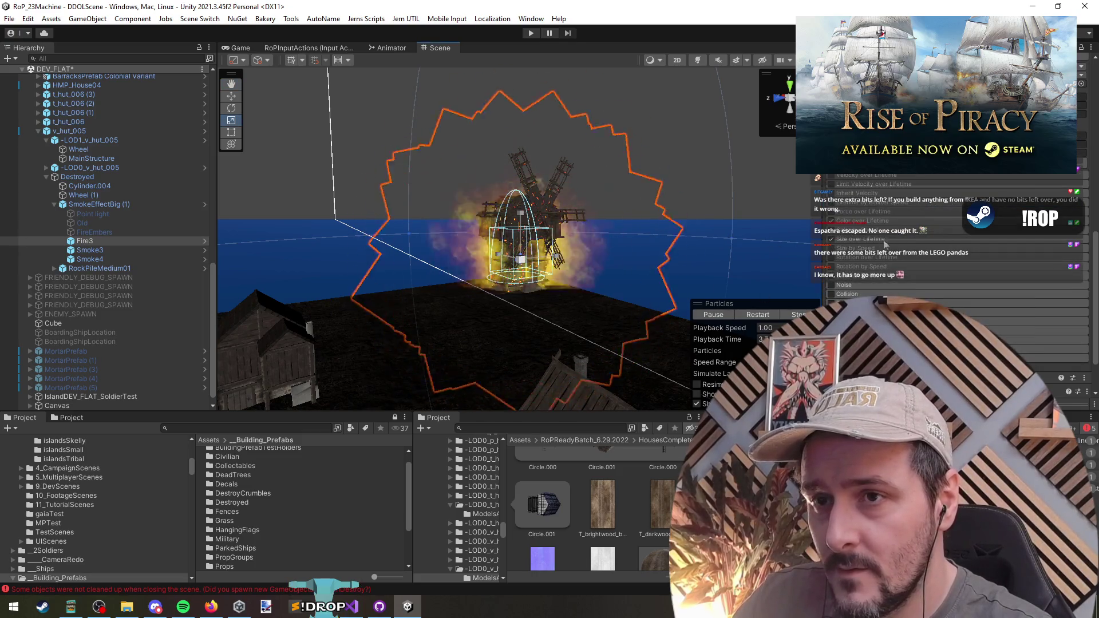
scroll(927, 258, up, 3)
click(961, 269)
text(0.1)
click(1000, 268)
text(0.1)
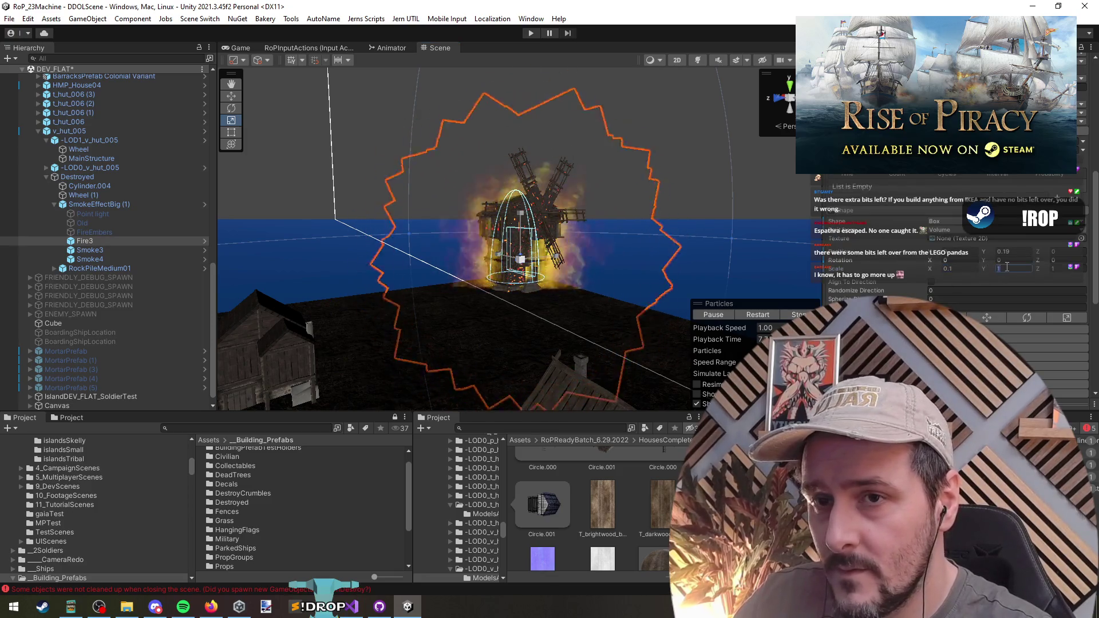
click(1053, 269)
text(0.)
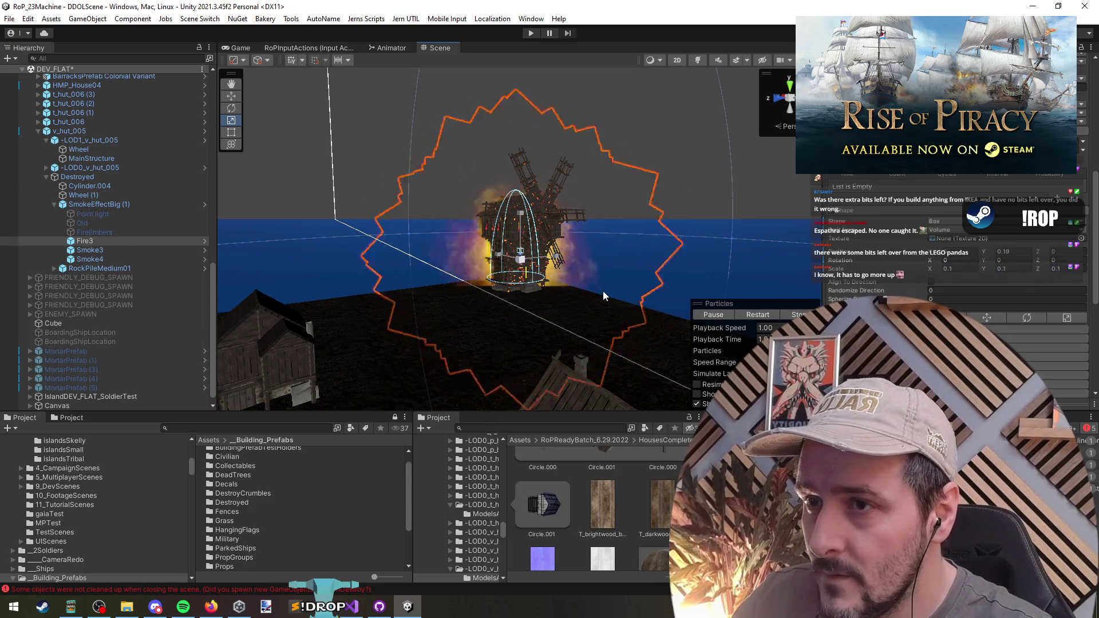
click(754, 314)
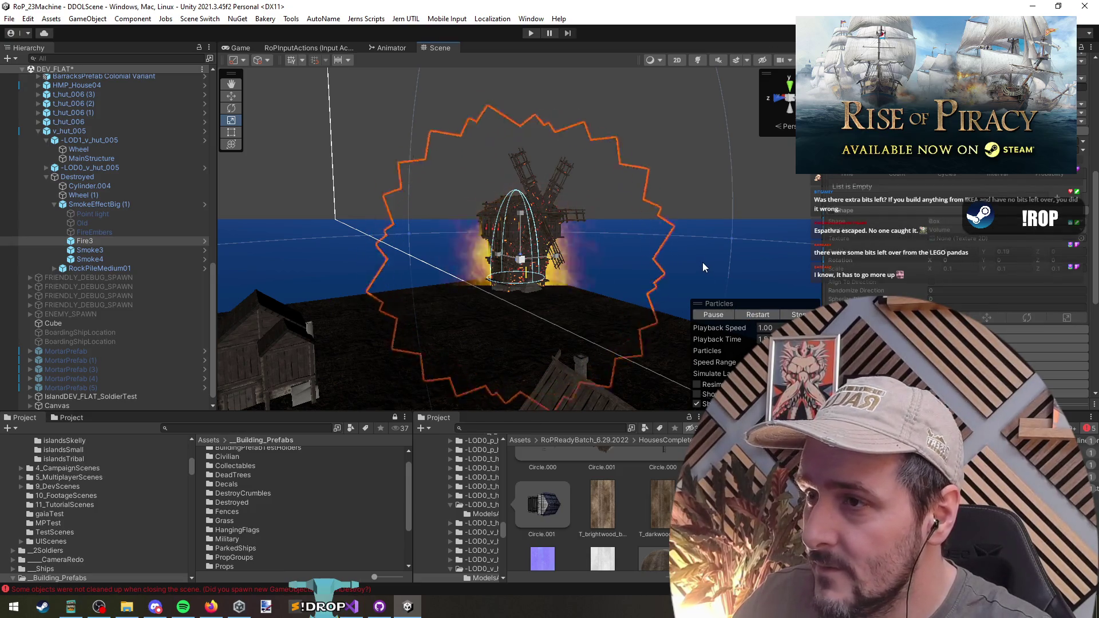
scroll(926, 237, up, 5)
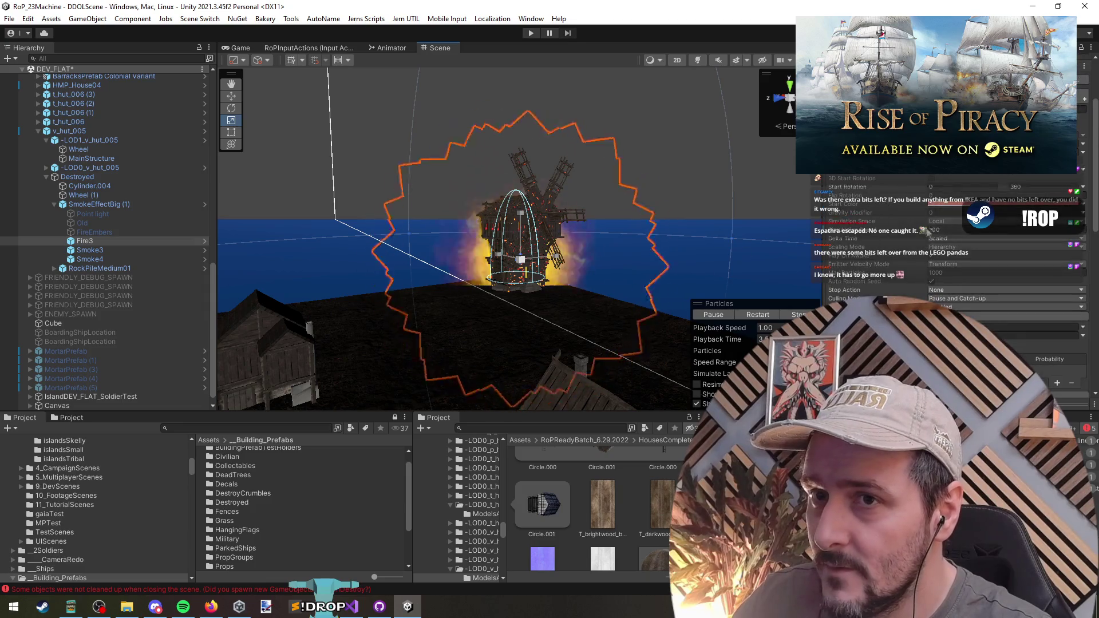
scroll(944, 241, up, 3)
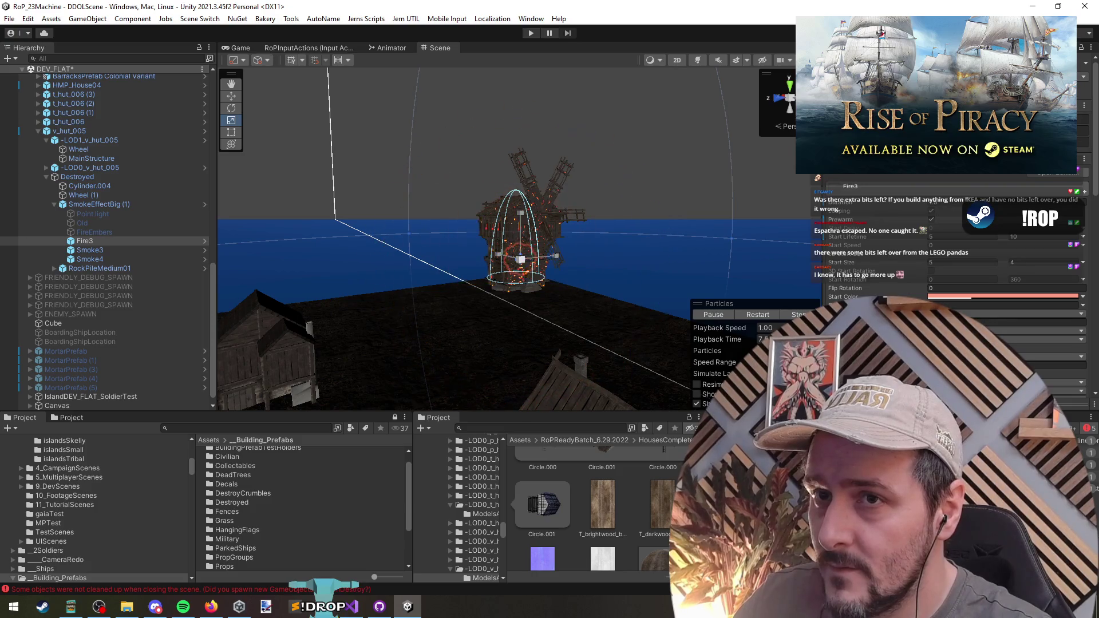
Step: Frame Fire3 and drag its box emitter scale to about 13.2 × 14 × 8.93
drag(714, 229, 643, 252)
scroll(653, 261, down, 15)
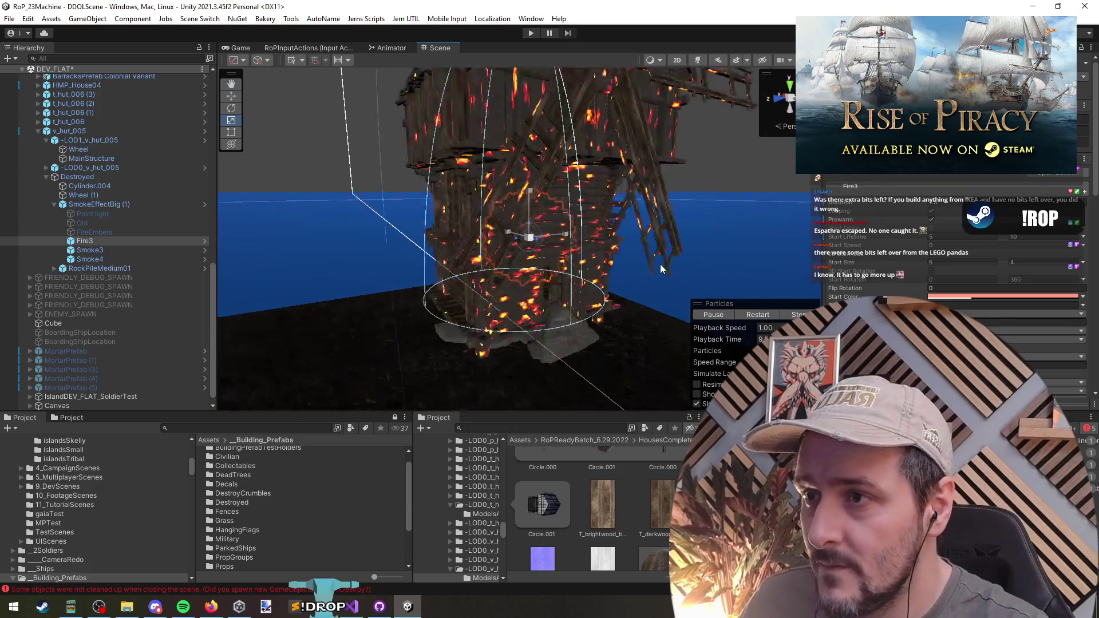
drag(653, 263, 674, 277)
key(f)
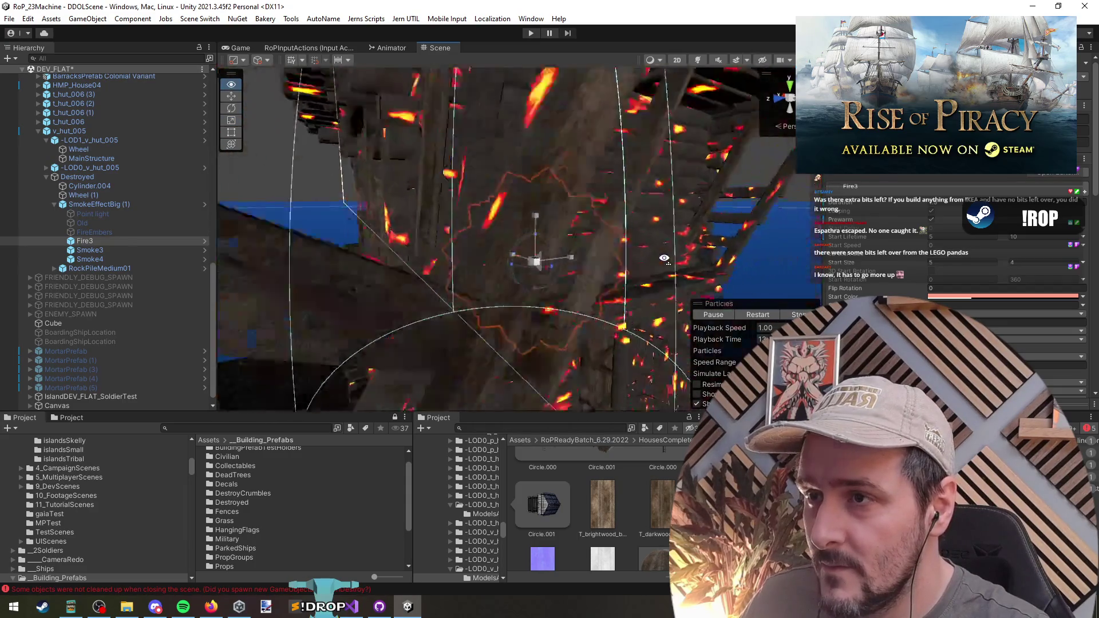
scroll(883, 256, down, 5)
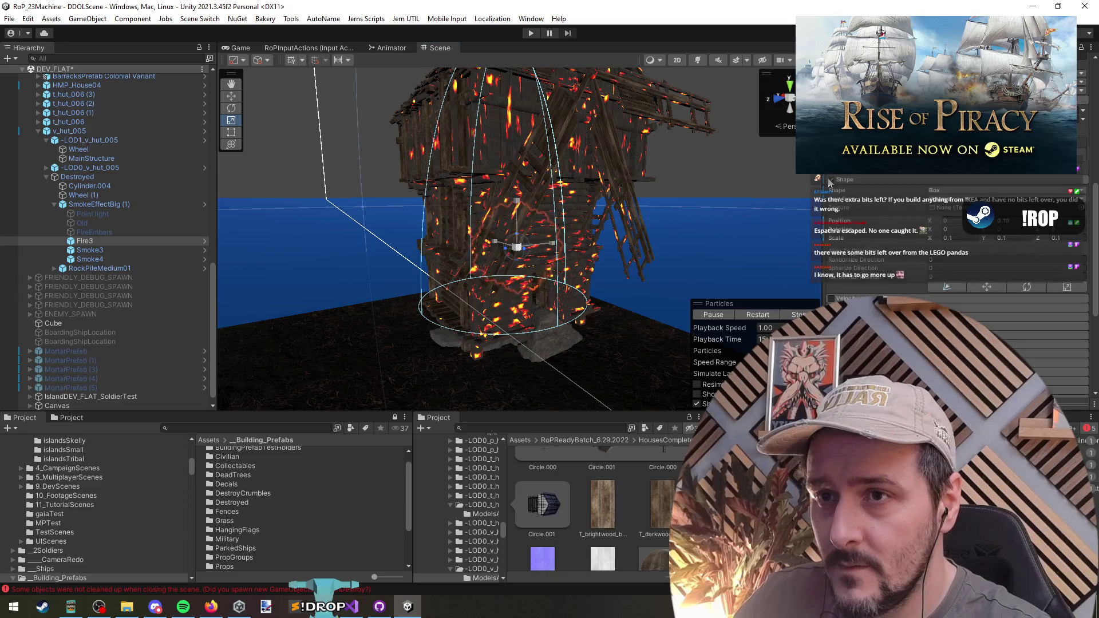
drag(936, 241, 964, 250)
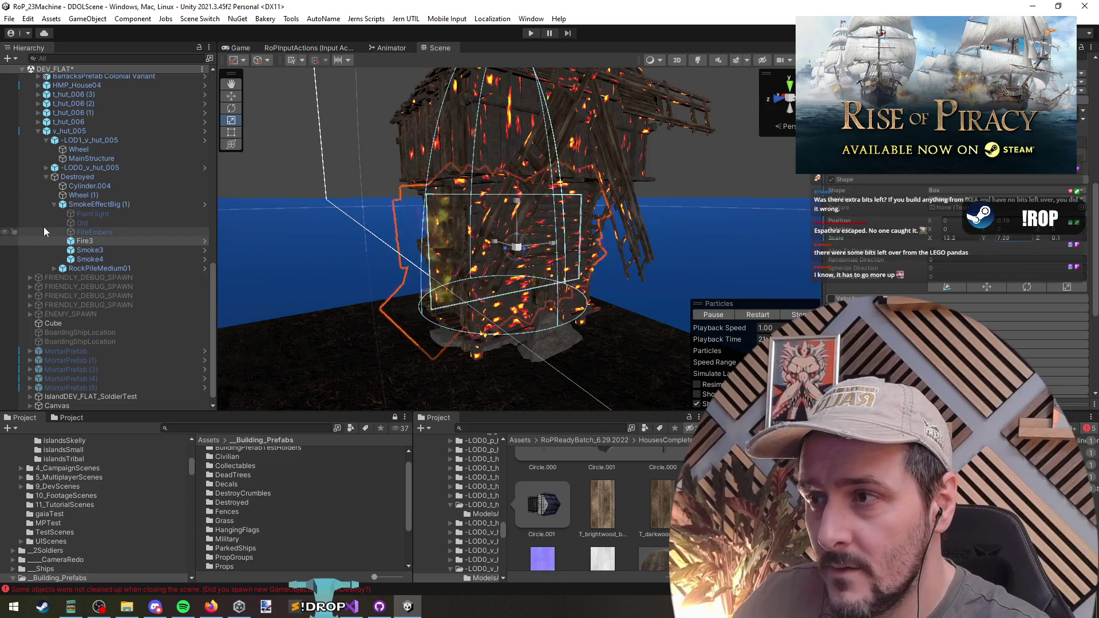
drag(158, 222, 194, 223)
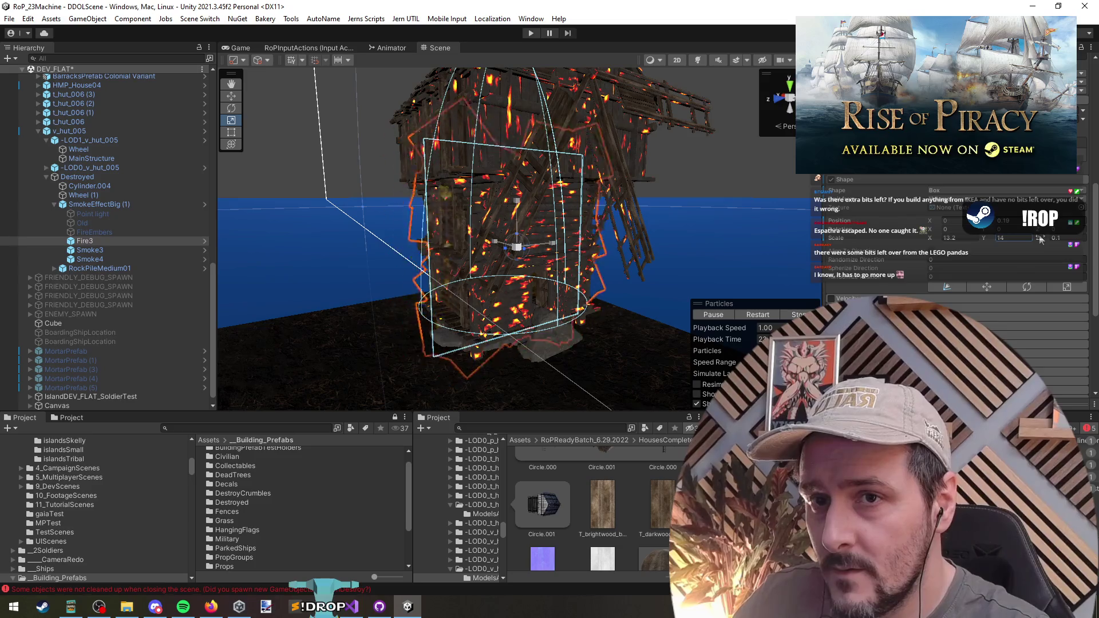
drag(14, 248, 190, 273)
drag(496, 258, 830, 224)
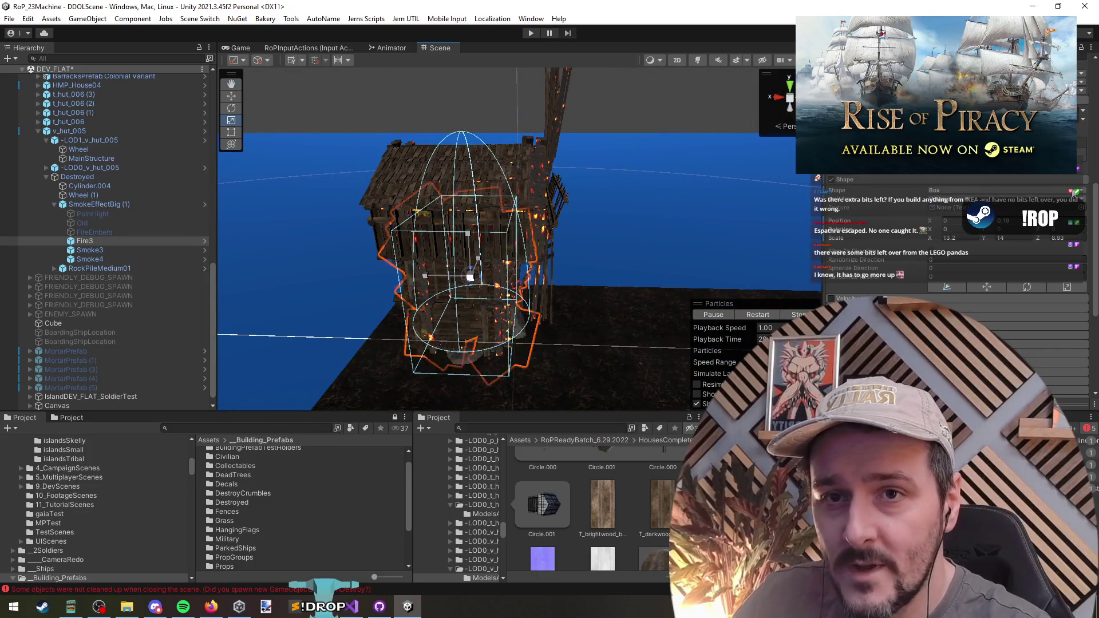
Step: Switch the Fire3 emitter shape to Mesh and stretch it much wider along X
click(1001, 190)
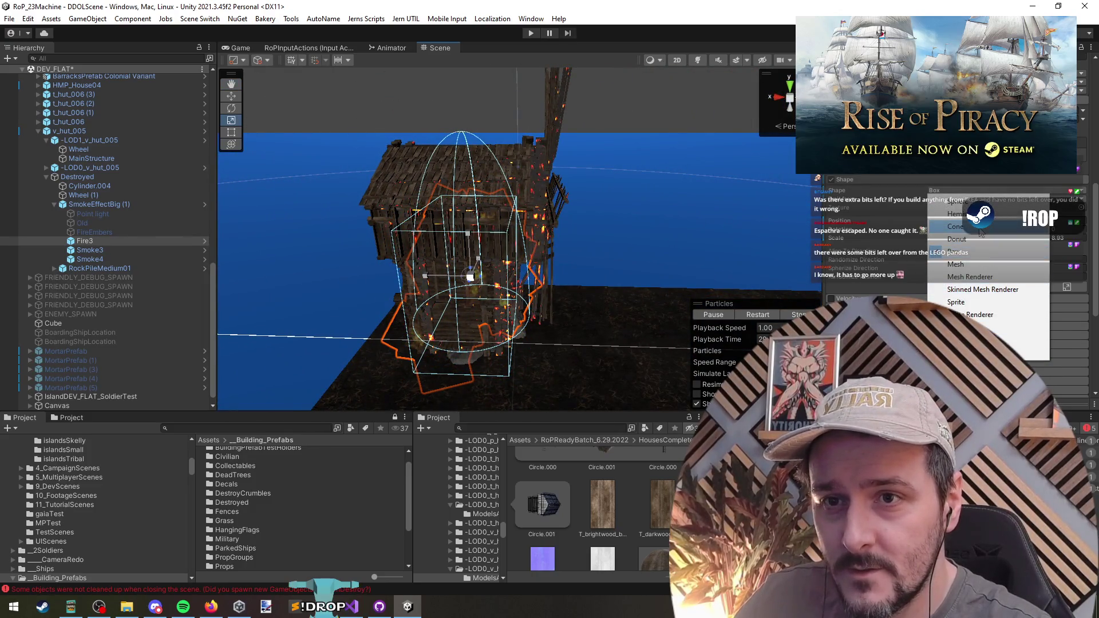
click(729, 243)
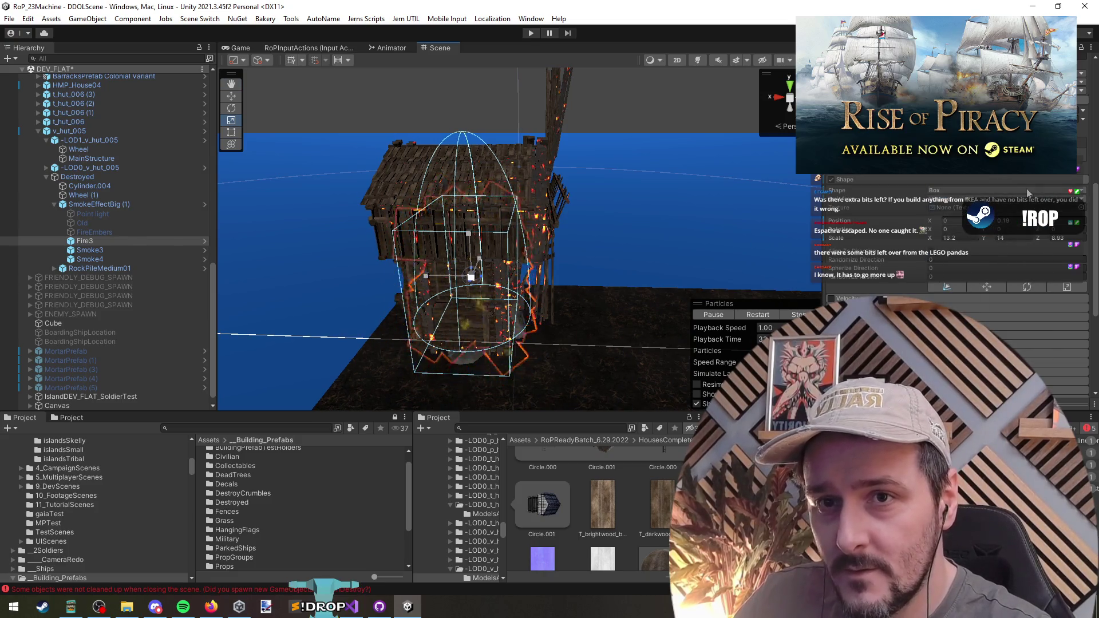
click(1027, 193)
click(982, 266)
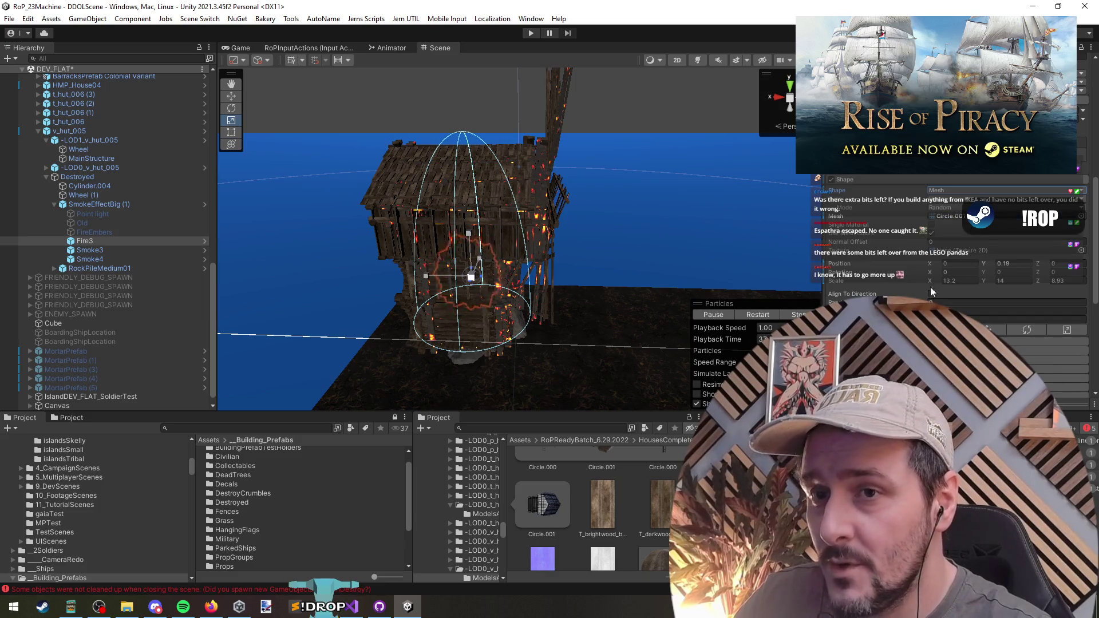
mouse_move(934, 284)
mouse_down()
mouse_move(114, 280)
mouse_move(373, 269)
mouse_move(55, 284)
mouse_move(245, 280)
mouse_move(522, 327)
mouse_move(515, 319)
mouse_move(519, 333)
mouse_move(547, 338)
mouse_up()
scroll(519, 334, up, 5)
Step: Set the emitter's X rotation to -90 and its Y and Z scale to 100
click(953, 272)
text(90)
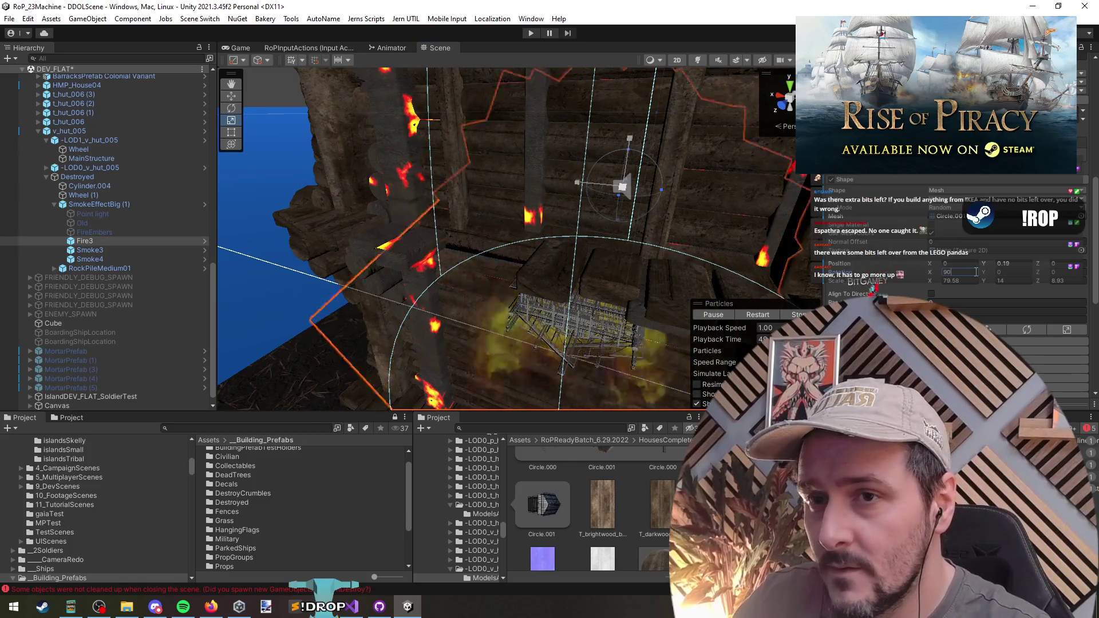
key(Home)
text(-)
mouse_move(542, 263)
mouse_down()
mouse_move(385, 245)
mouse_move(323, 255)
mouse_move(507, 261)
mouse_up()
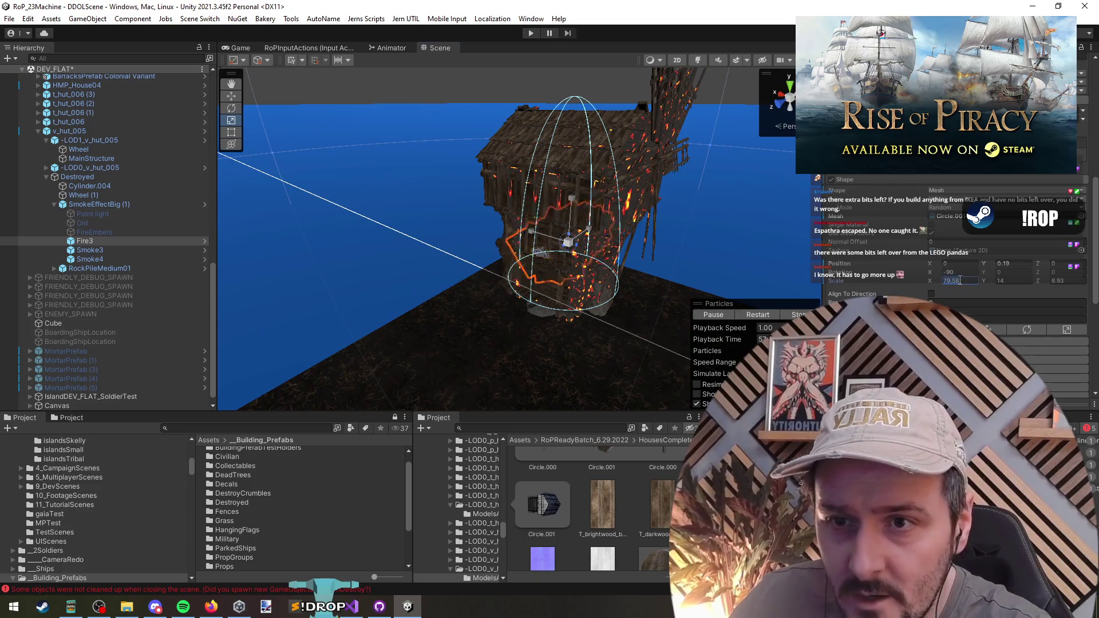
text(00)
key(Tab)
text(100)
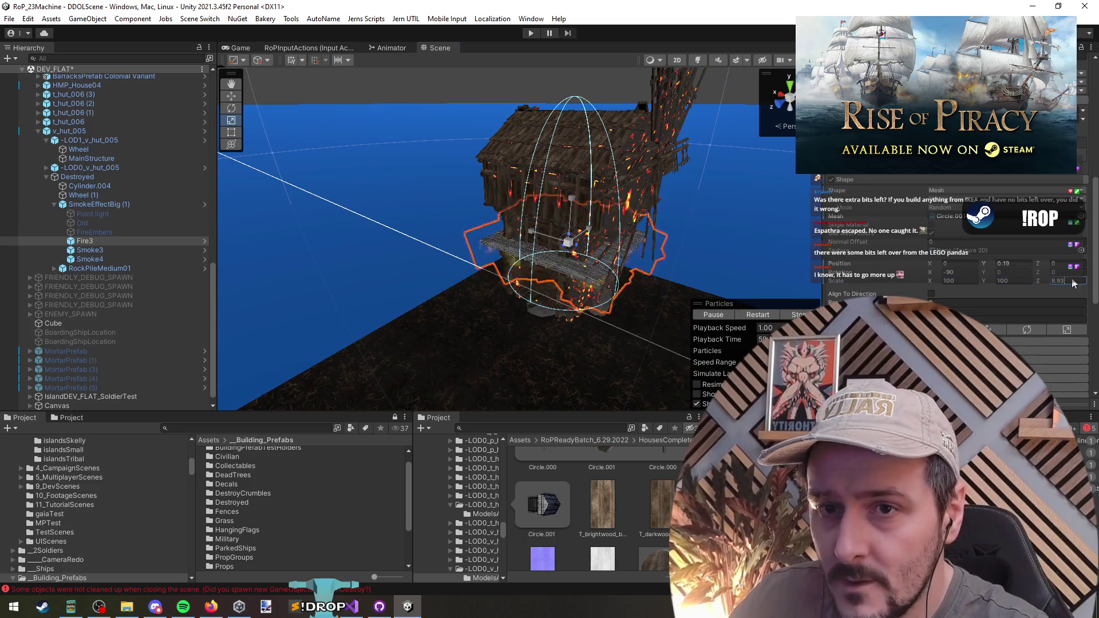
Step: Drag the emitter's Y rotation to about 84, then deselect to view the windmill
drag(730, 247, 664, 241)
click(953, 273)
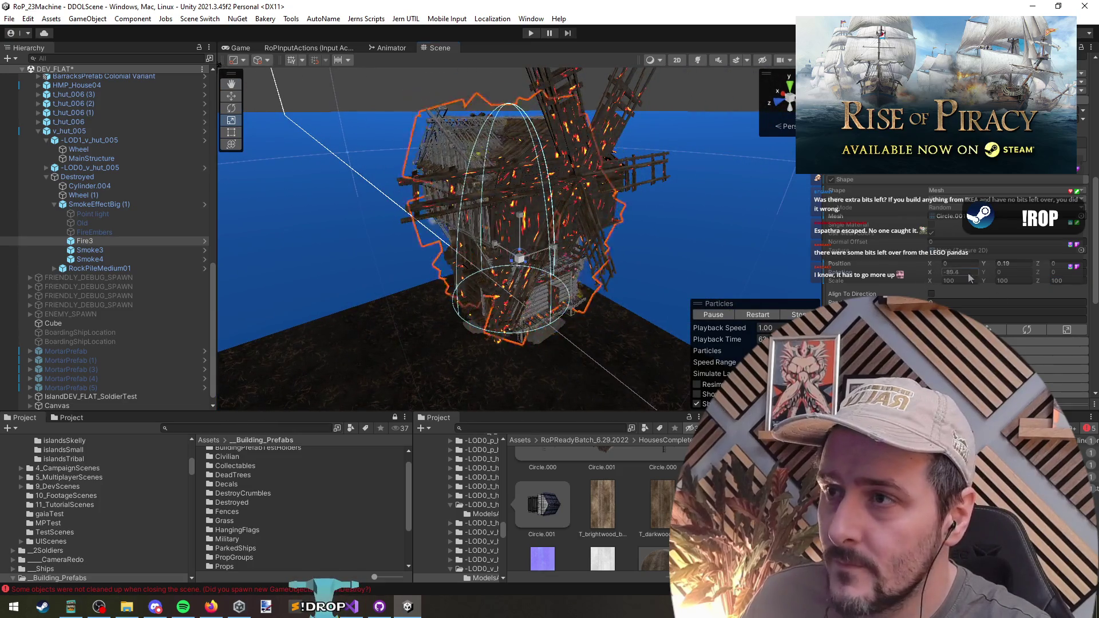
mouse_move(985, 276)
mouse_down()
mouse_move(71, 283)
mouse_move(442, 305)
mouse_up()
mouse_move(752, 318)
mouse_down()
mouse_move(713, 274)
mouse_move(687, 179)
mouse_up()
click(695, 248)
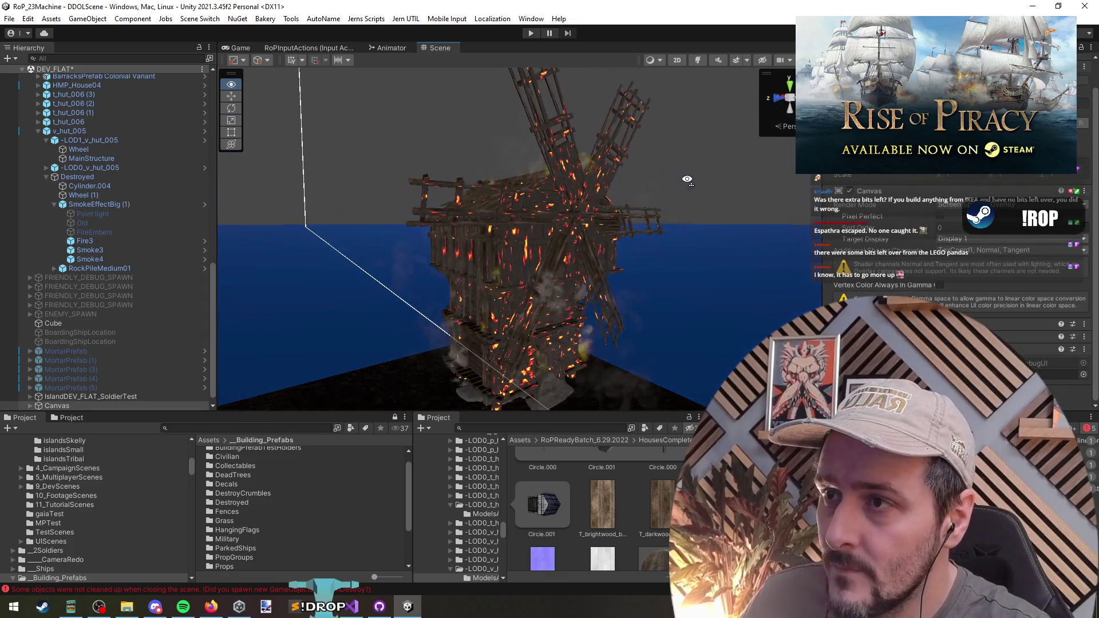
key(ctrl+z)
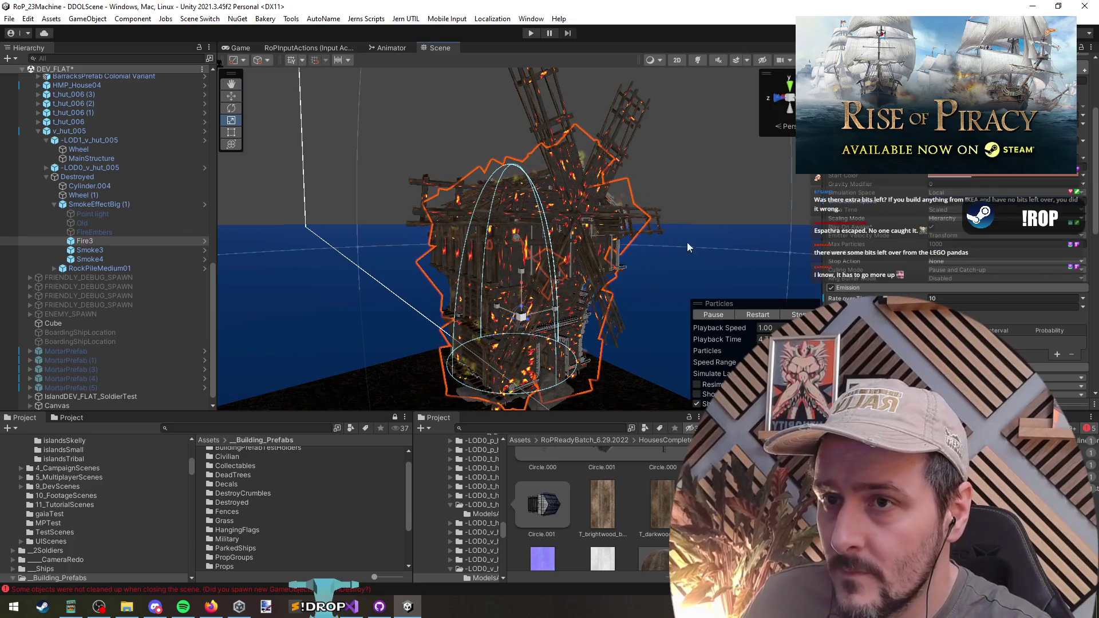
click(764, 315)
drag(732, 242, 719, 243)
key(f)
scroll(717, 237, up, 5)
scroll(954, 245, up, 3)
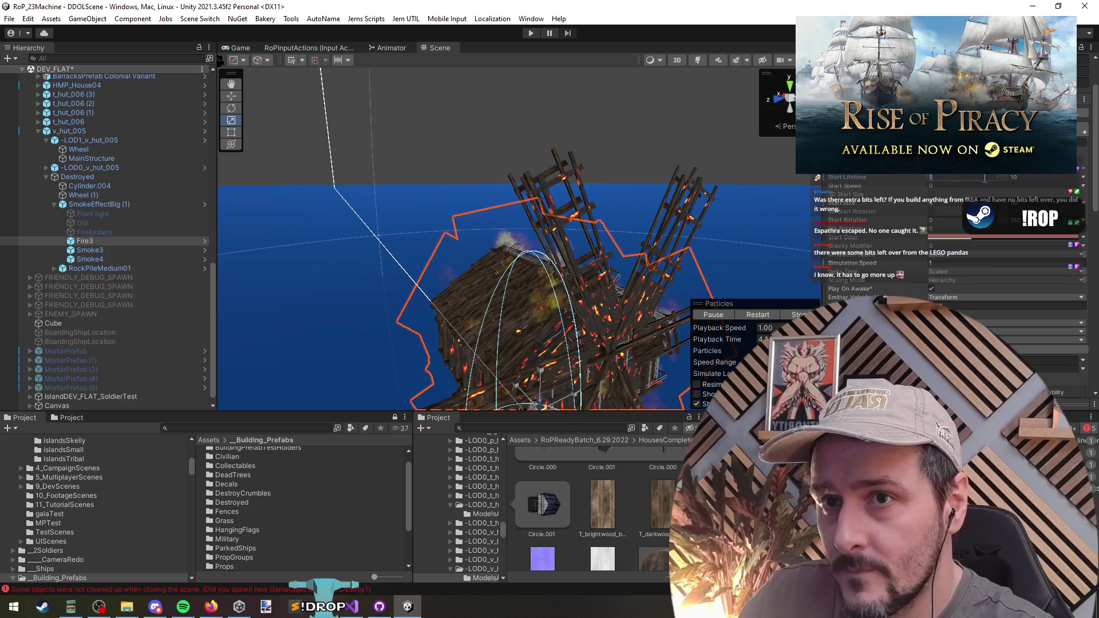
mouse_move(751, 340)
mouse_down()
mouse_move(606, 258)
mouse_move(714, 252)
mouse_up()
scroll(658, 229, down, 5)
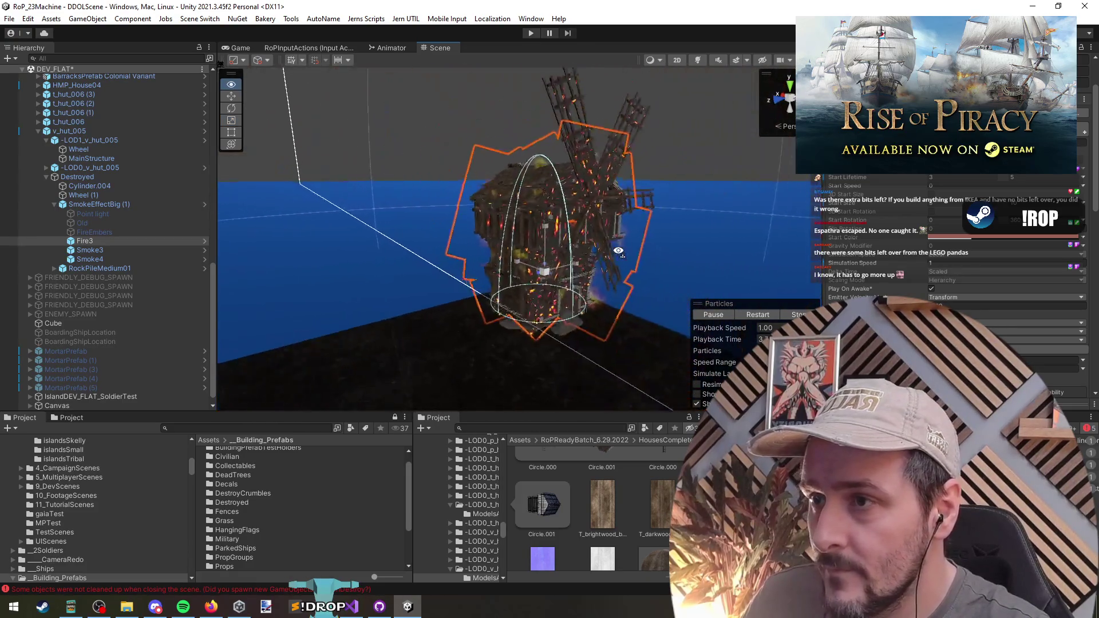
click(602, 143)
scroll(602, 143, down, 3)
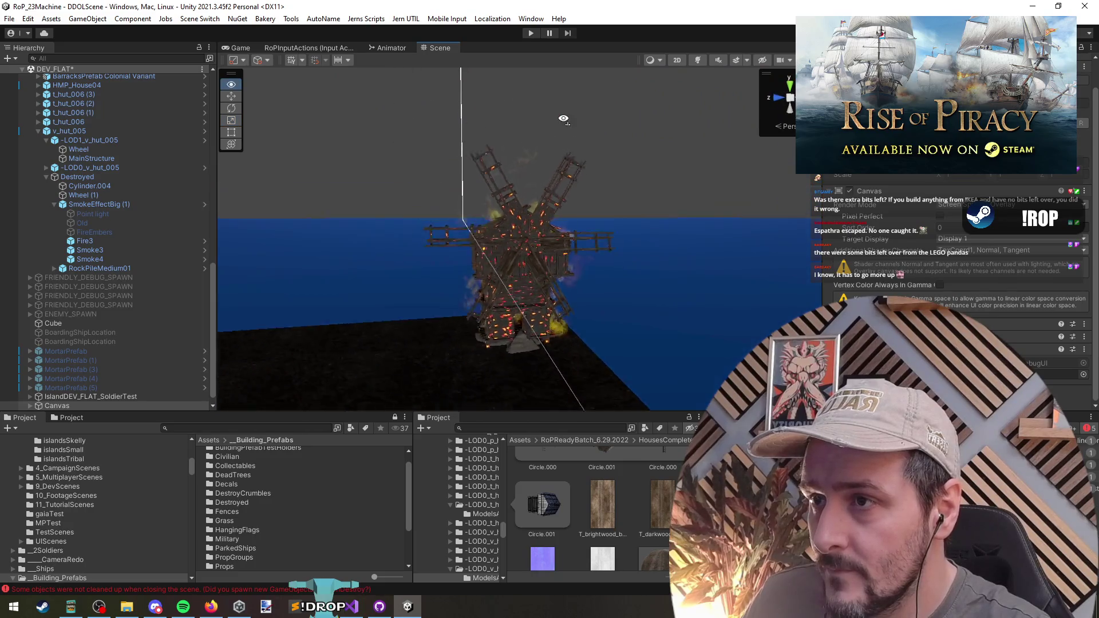
click(517, 167)
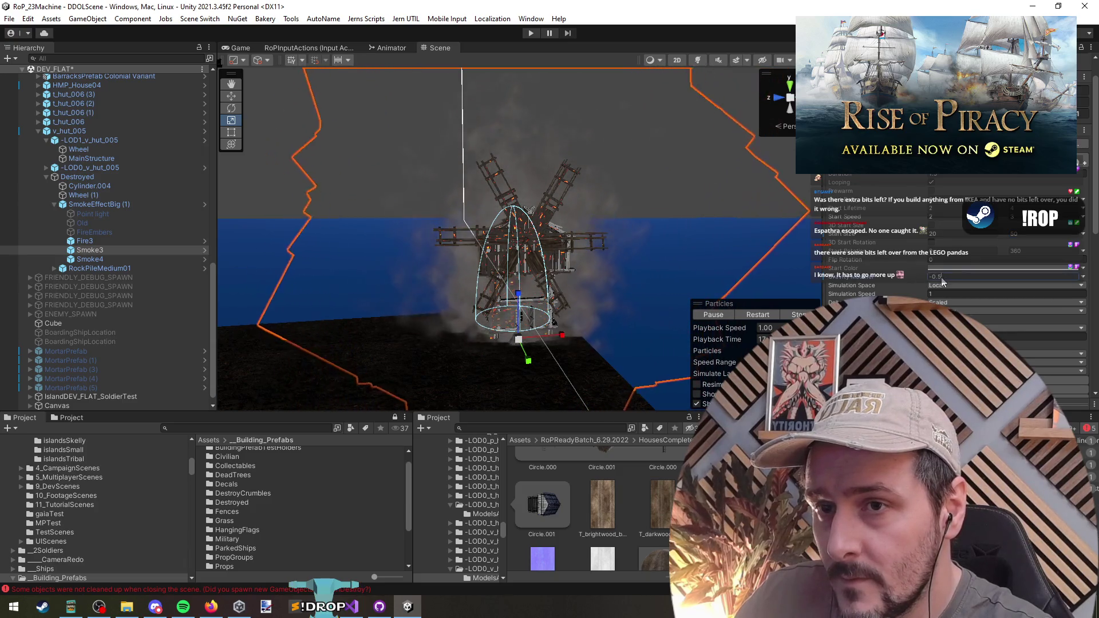
Step: Set Smoke3's Gravity Modifier to -0.2, replay, and give Velocity over Lifetime Z 0.5
key(BackSpace)
text(1)
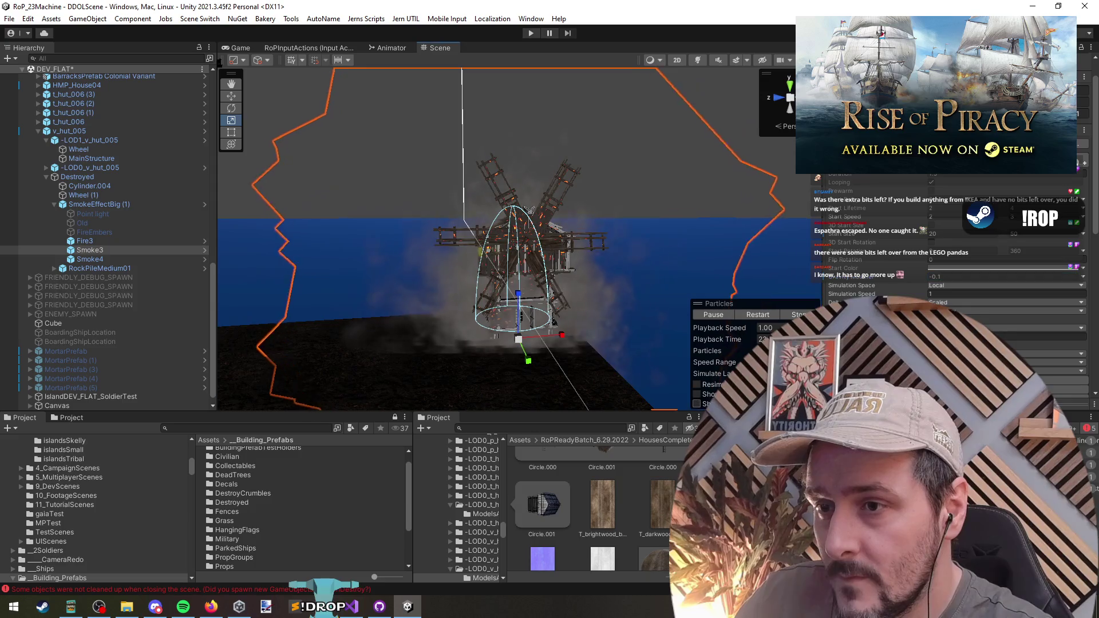
click(759, 316)
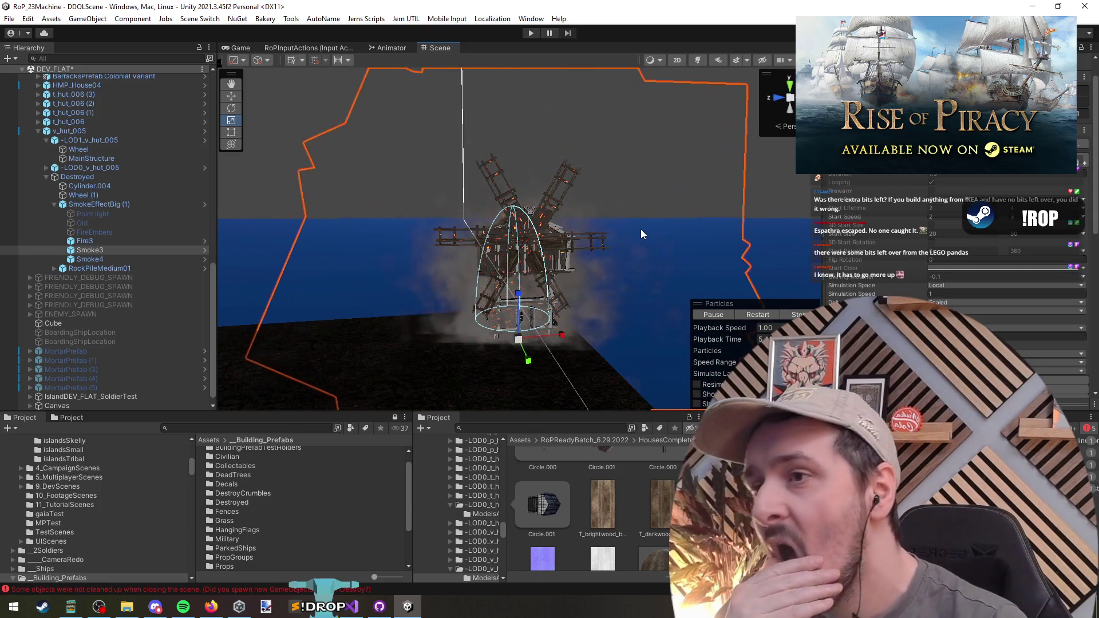
scroll(600, 231, up, 5)
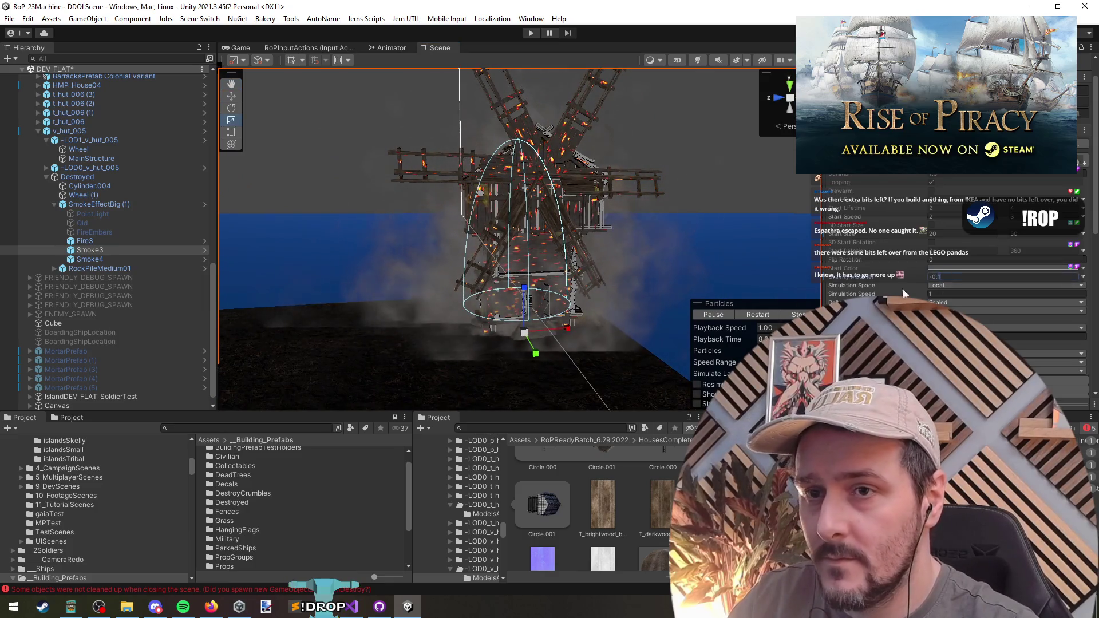
scroll(712, 231, down, 5)
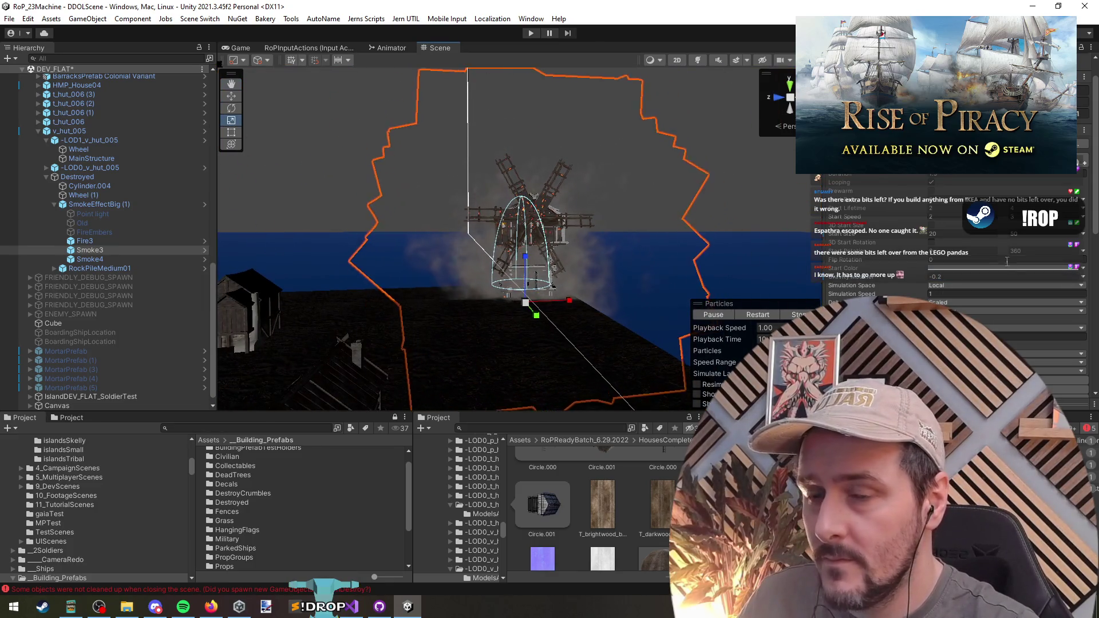
scroll(1007, 262, down, 10)
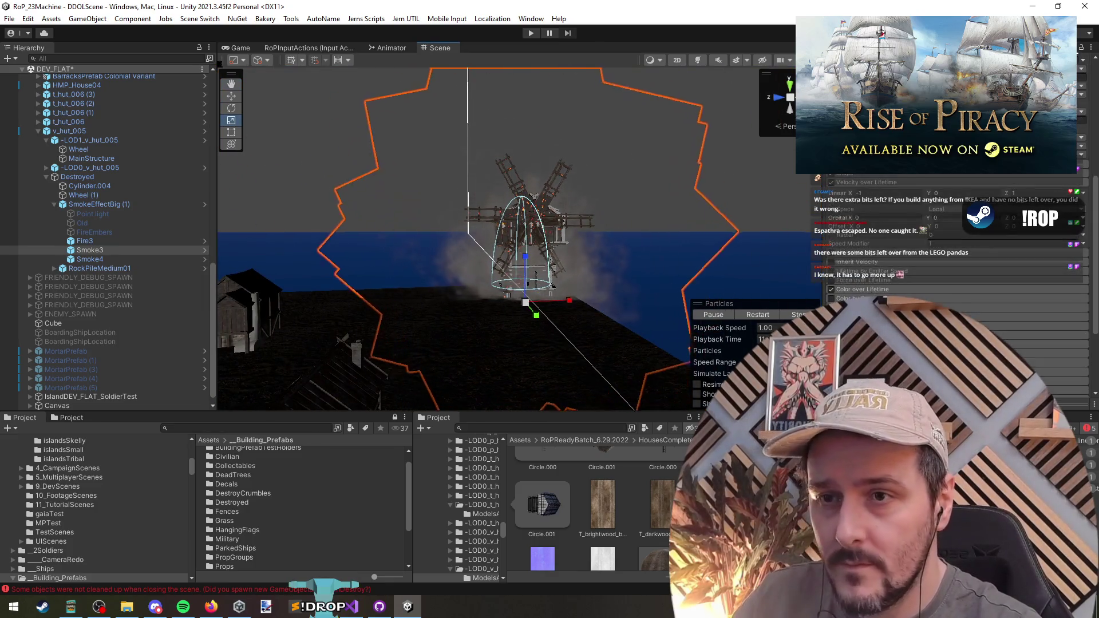
double_click(1016, 193)
text(0.5)
key(Return)
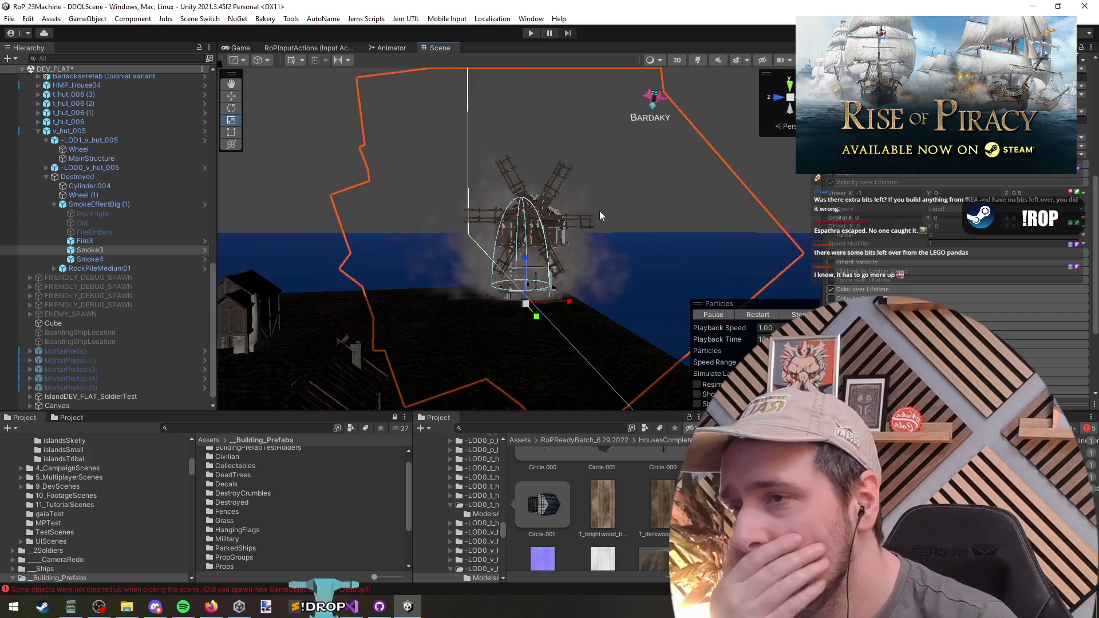
Step: Switch the smoke emitter shape to Circle, leaving its emission mode as Random
scroll(660, 225, up, 5)
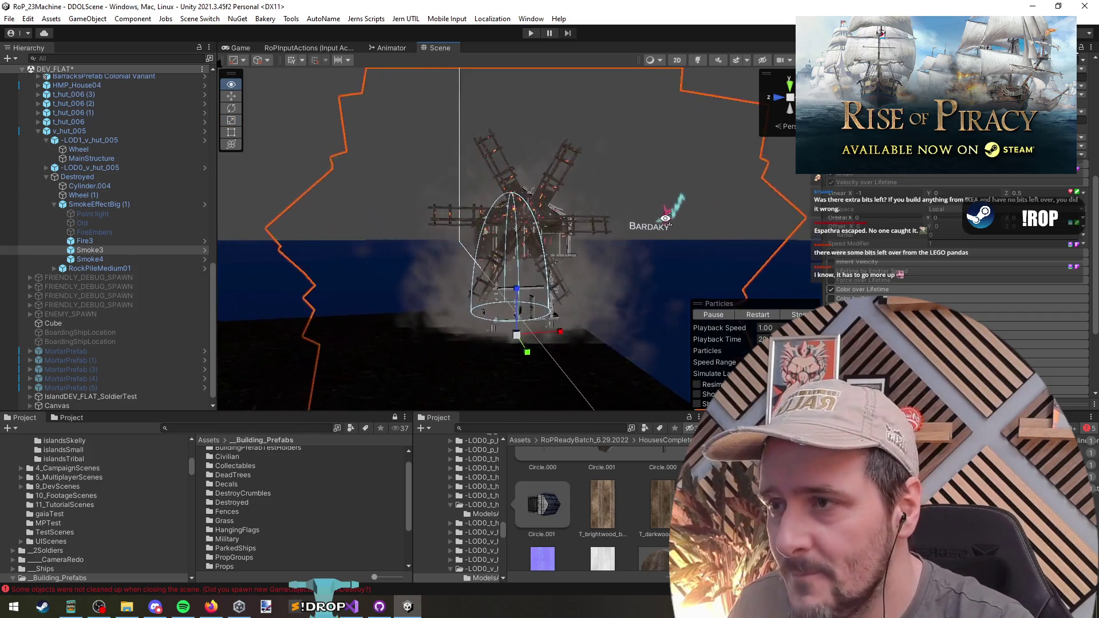
scroll(663, 220, down, 5)
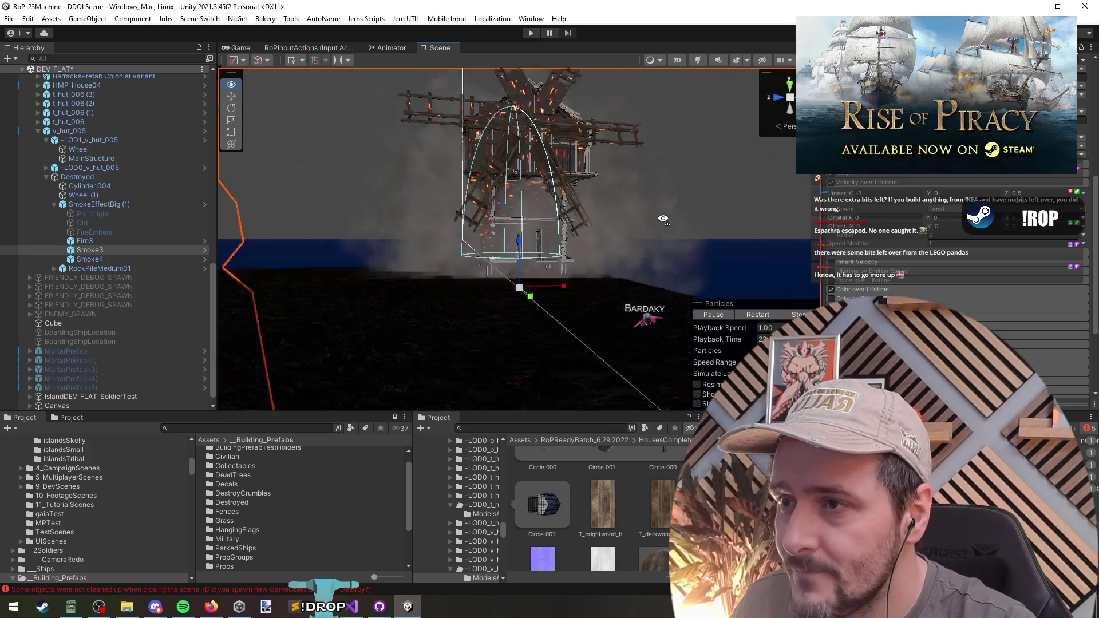
mouse_move(522, 299)
mouse_down()
mouse_move(528, 279)
mouse_move(585, 262)
mouse_move(574, 236)
mouse_up()
scroll(574, 236, up, 5)
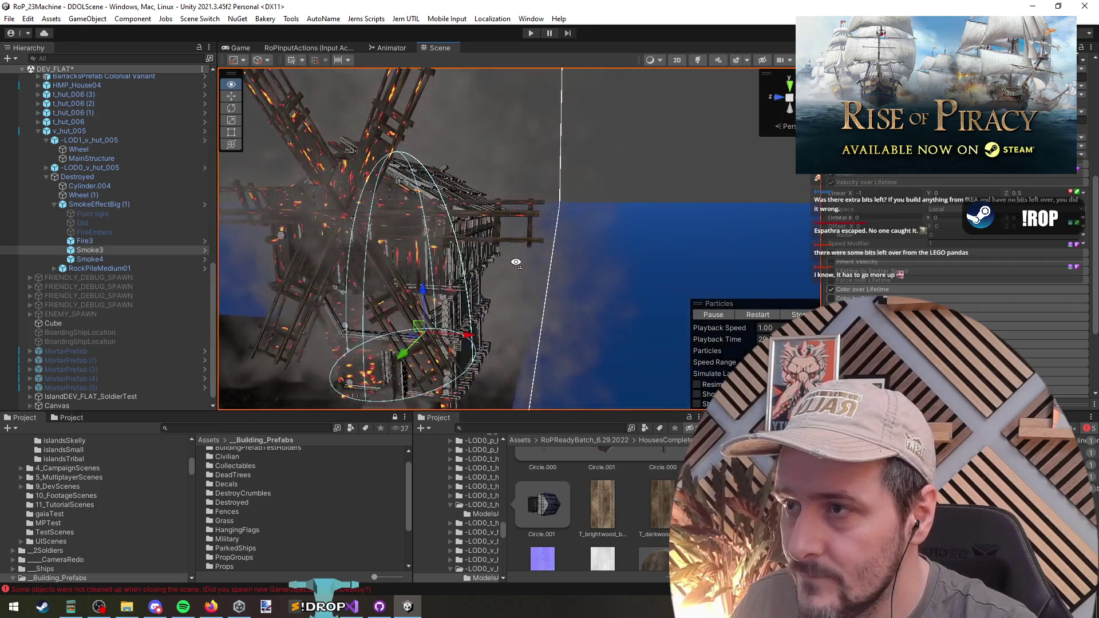
scroll(515, 262, down, 8)
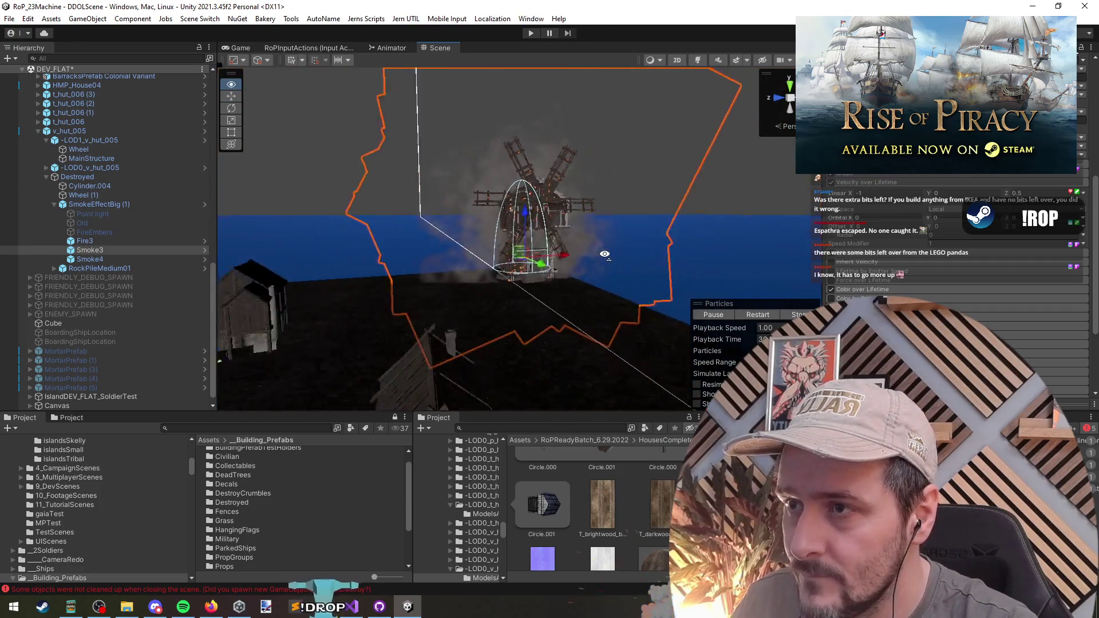
drag(573, 259, 574, 259)
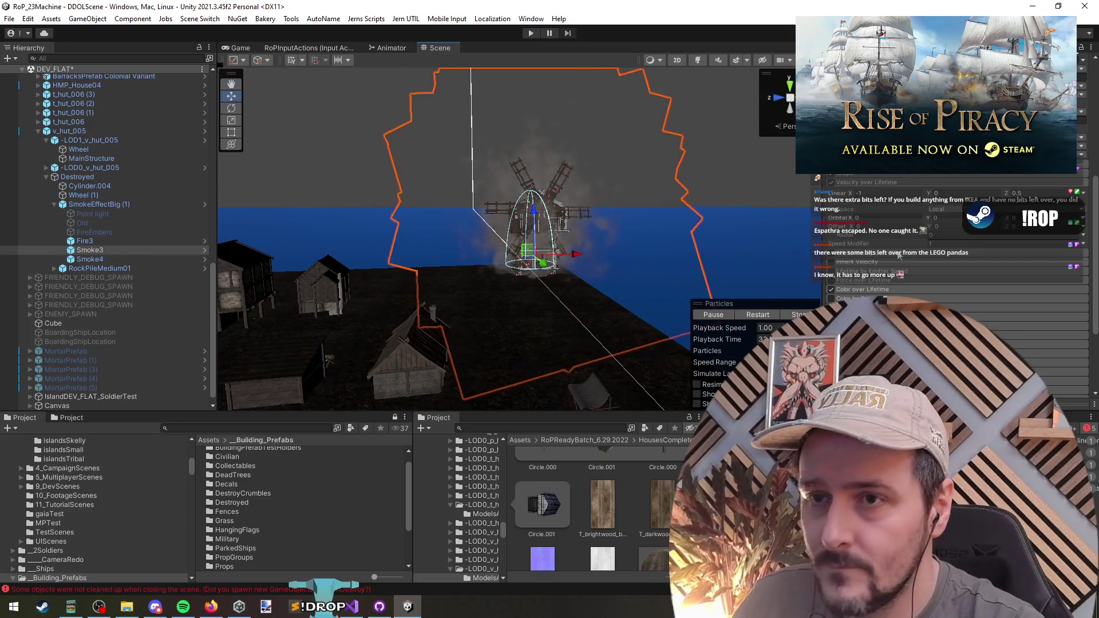
scroll(857, 185, up, 4)
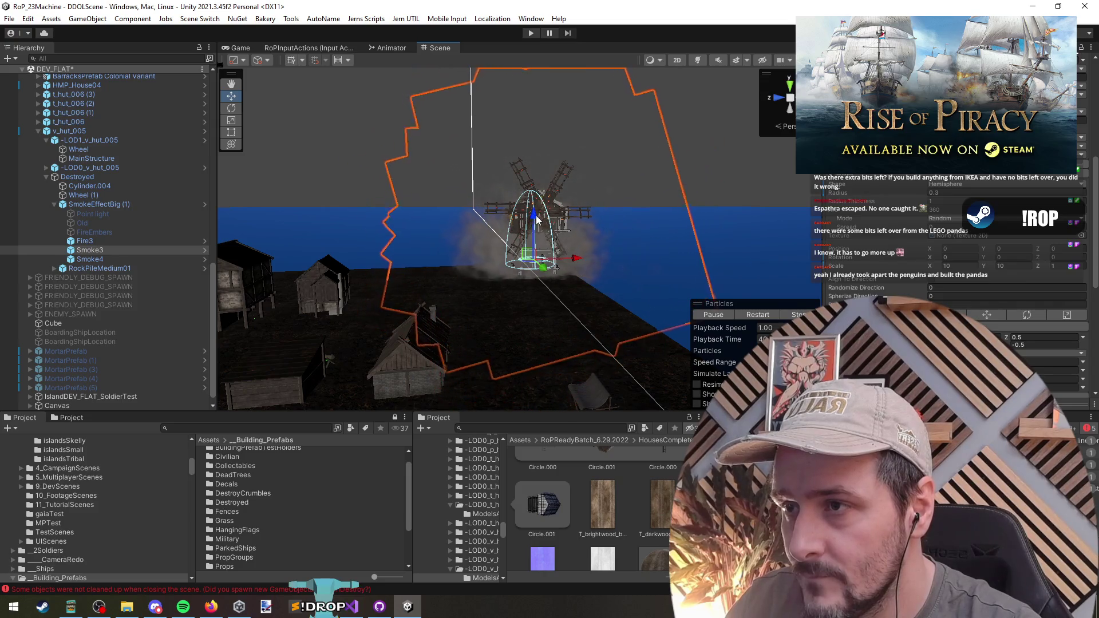
click(947, 184)
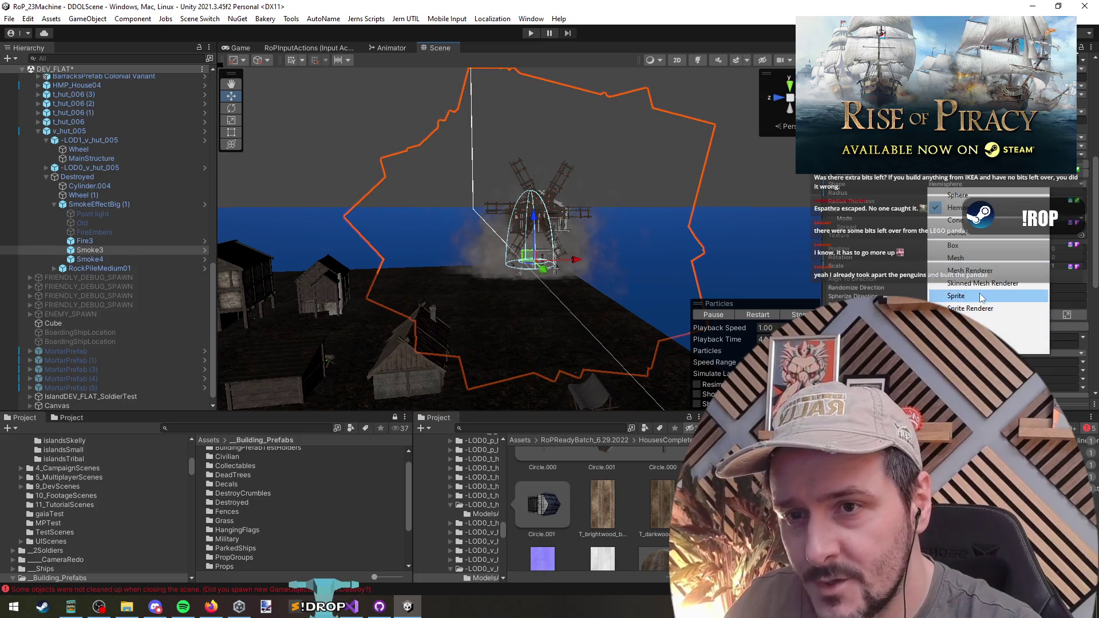
click(989, 321)
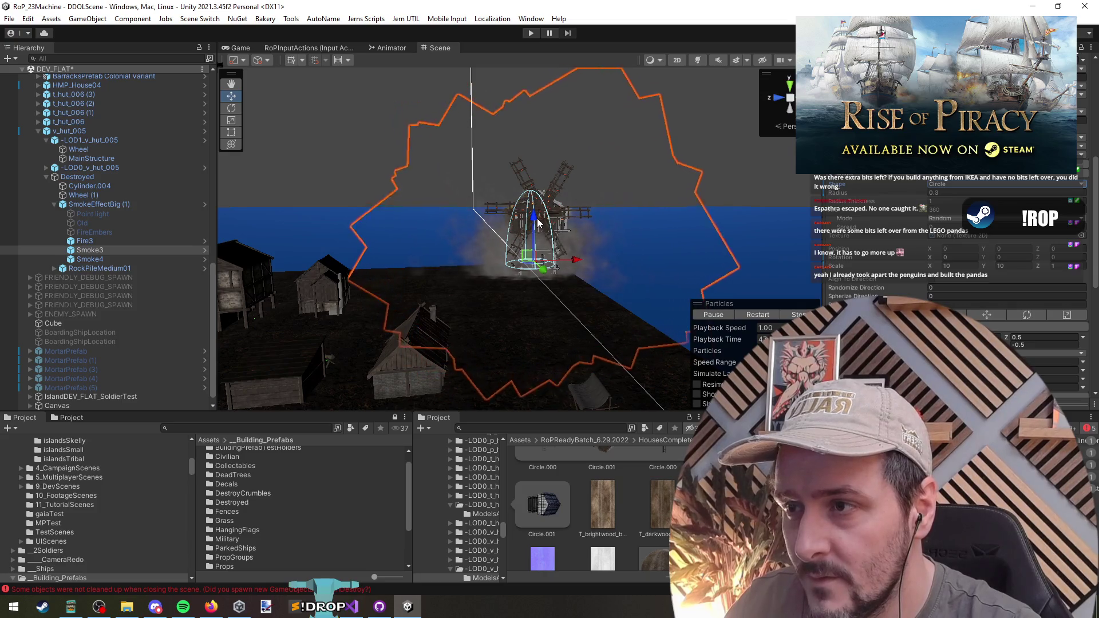
click(944, 223)
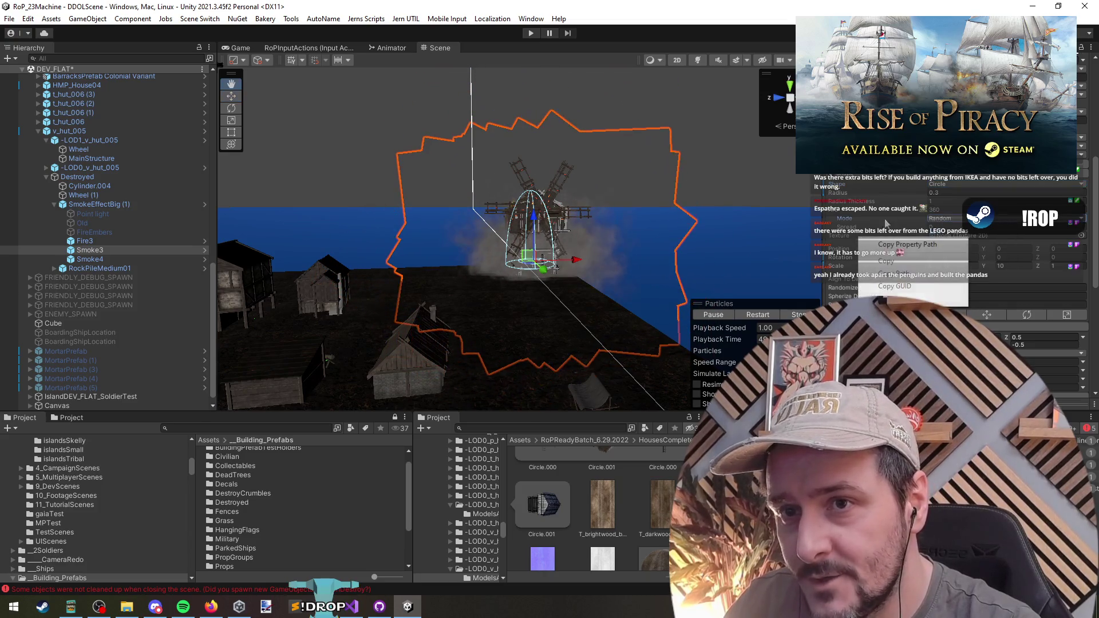
click(737, 218)
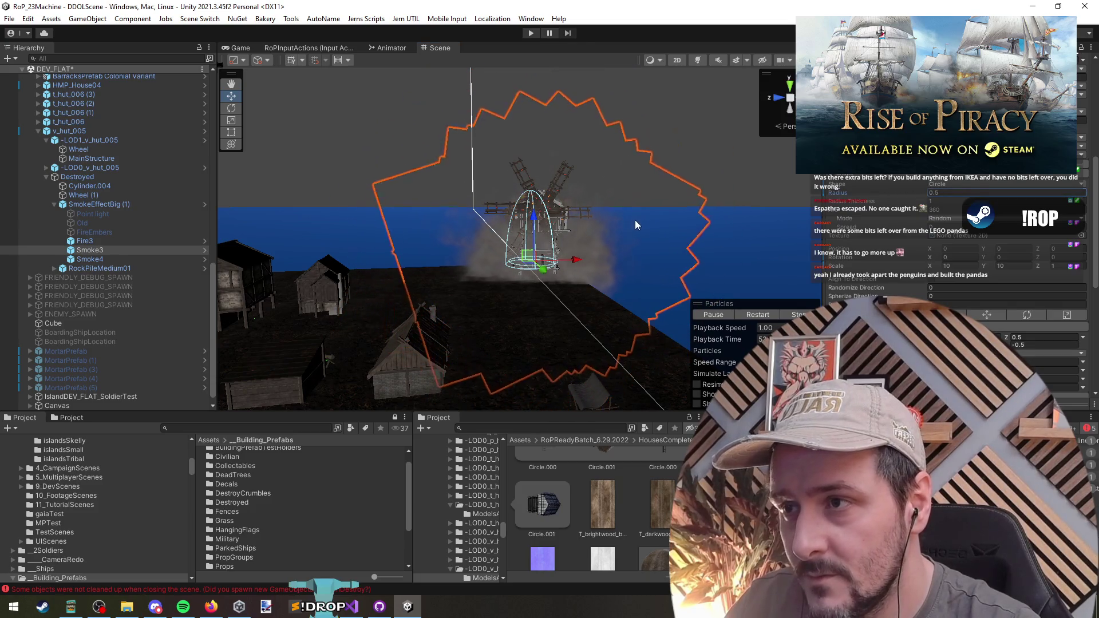
Step: Raise the smoke emitter higher up the windmill, then select Smoke3 in the Hierarchy
scroll(629, 225, up, 5)
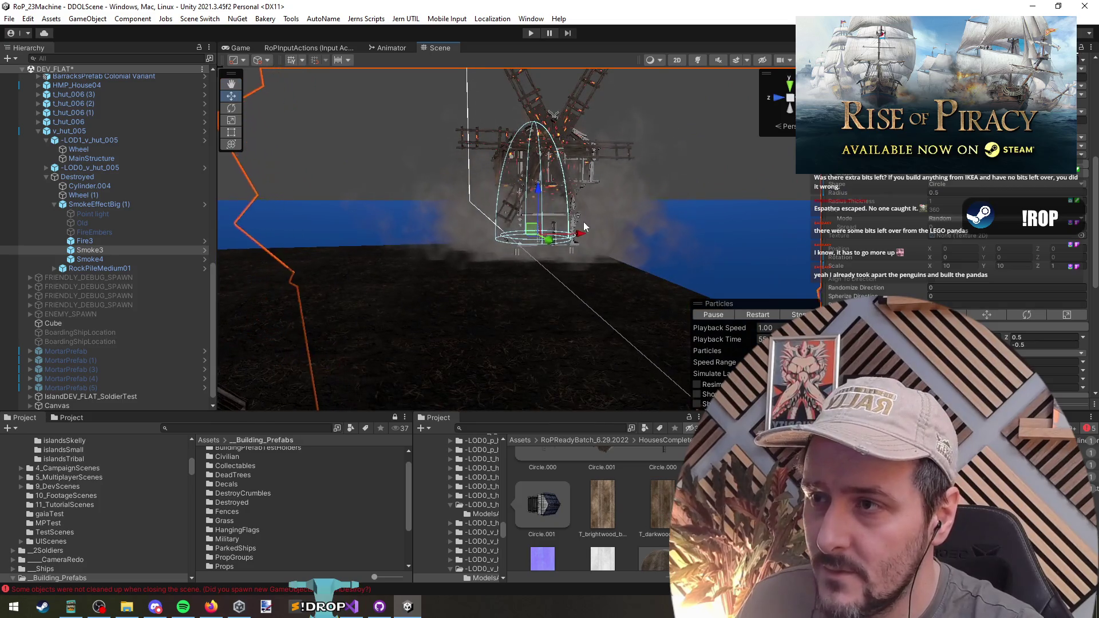
mouse_move(538, 190)
mouse_down()
mouse_move(545, 125)
mouse_move(552, 133)
mouse_up()
scroll(882, 286, up, 10)
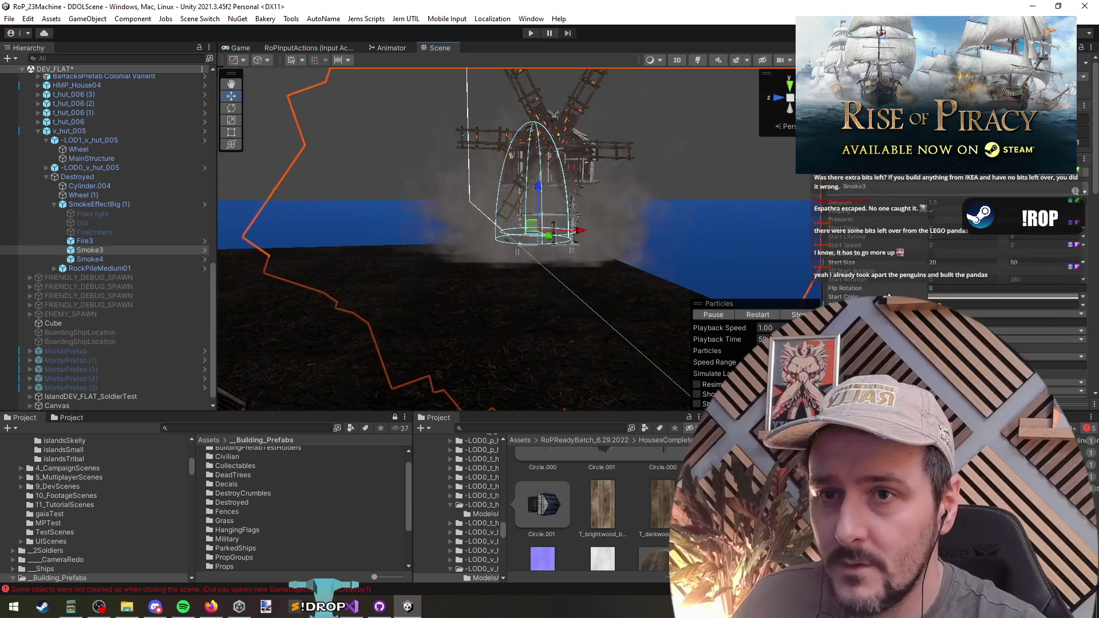
click(937, 304)
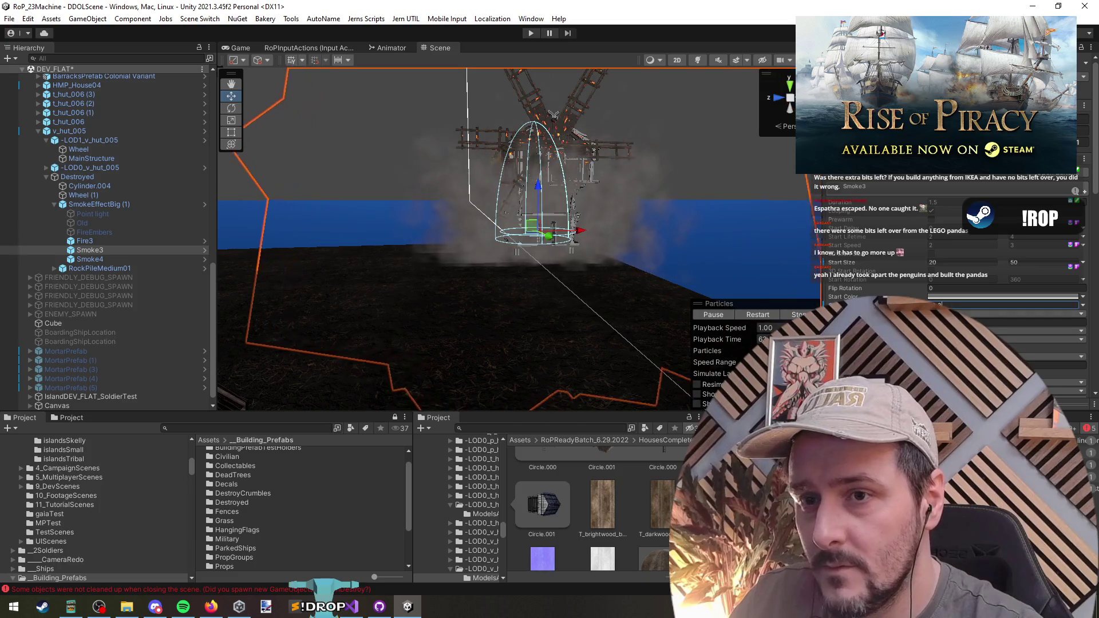
drag(778, 250, 651, 160)
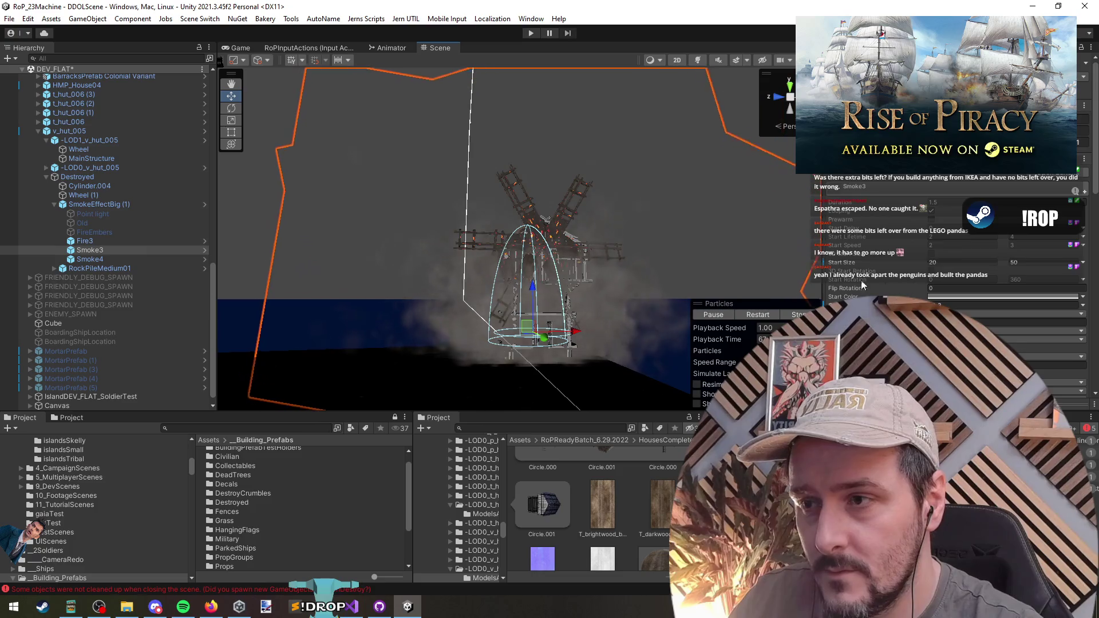
click(698, 163)
mouse_move(698, 163)
mouse_down()
mouse_move(694, 202)
mouse_move(915, 246)
mouse_move(640, 235)
mouse_up()
click(626, 229)
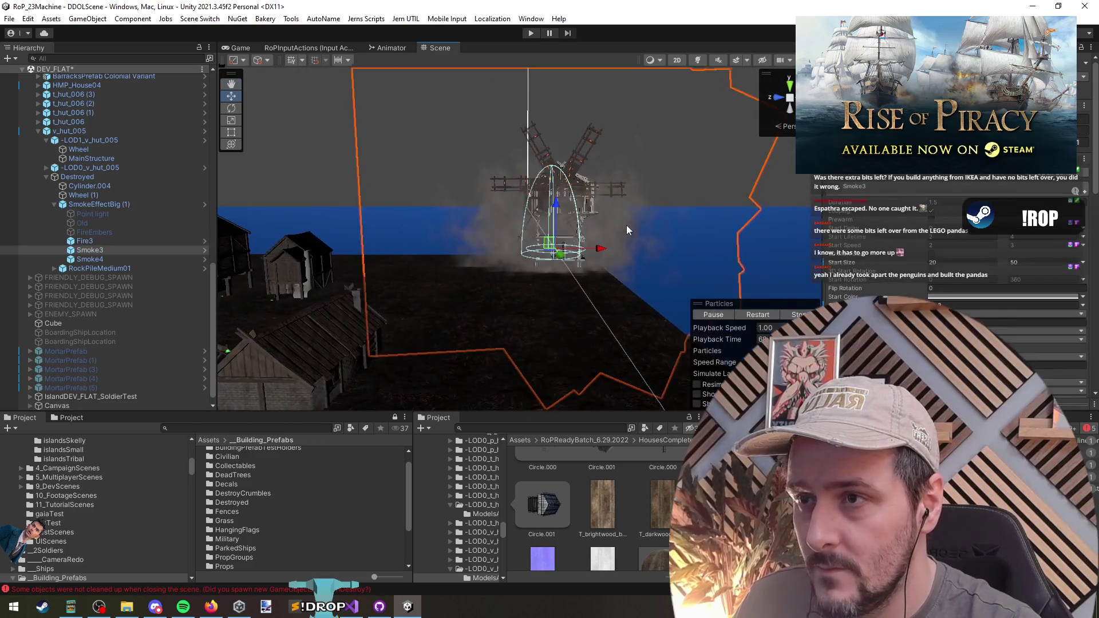
click(90, 251)
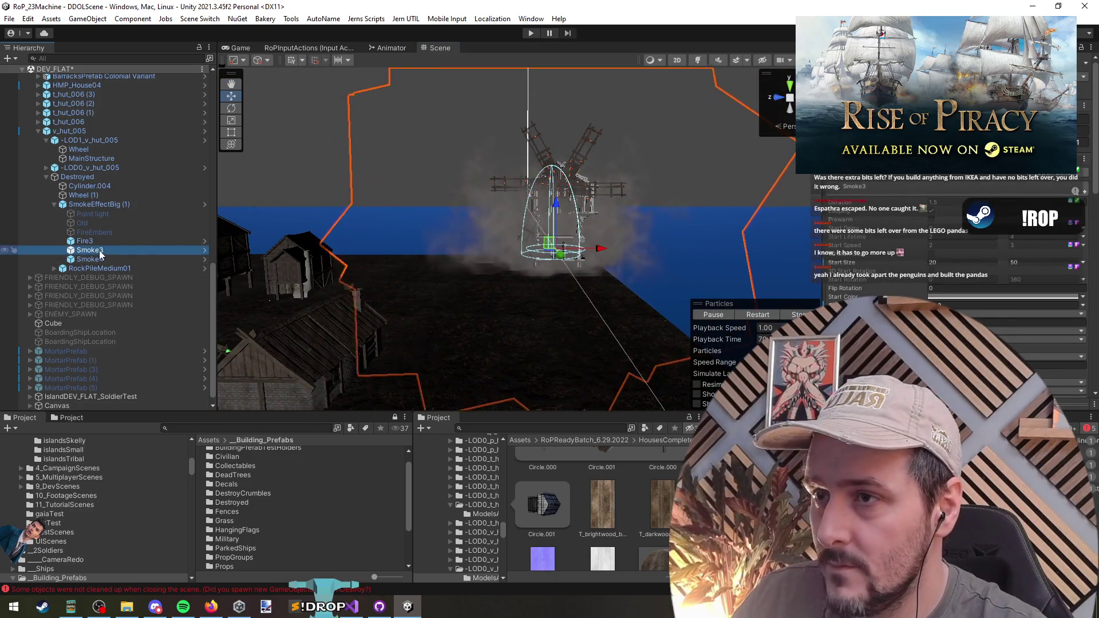
Step: Give Smoke3 shape Scale X 5, Start Size 10 to 30, and Gravity Modifier -0.63
scroll(961, 258, down, 5)
click(959, 295)
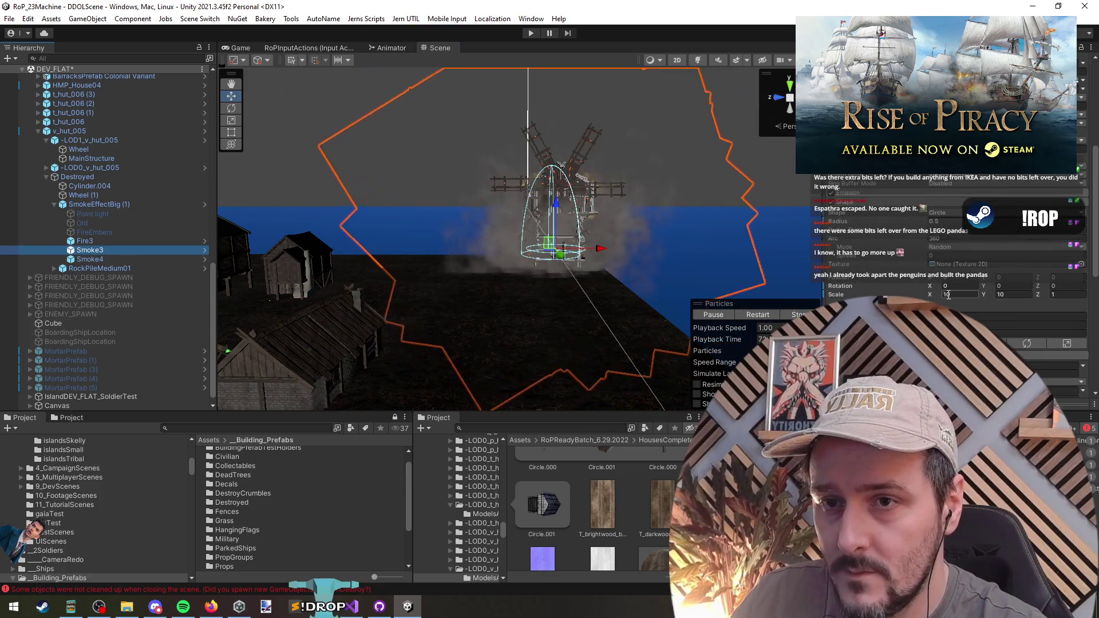
text(5)
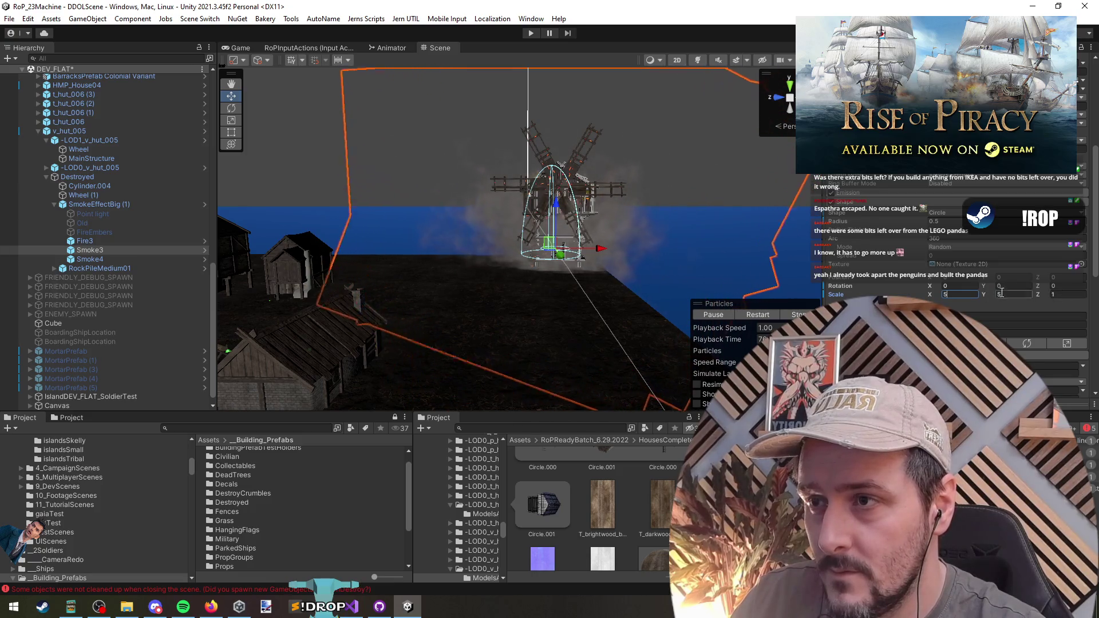
scroll(919, 293, up, 4)
click(950, 201)
text(10)
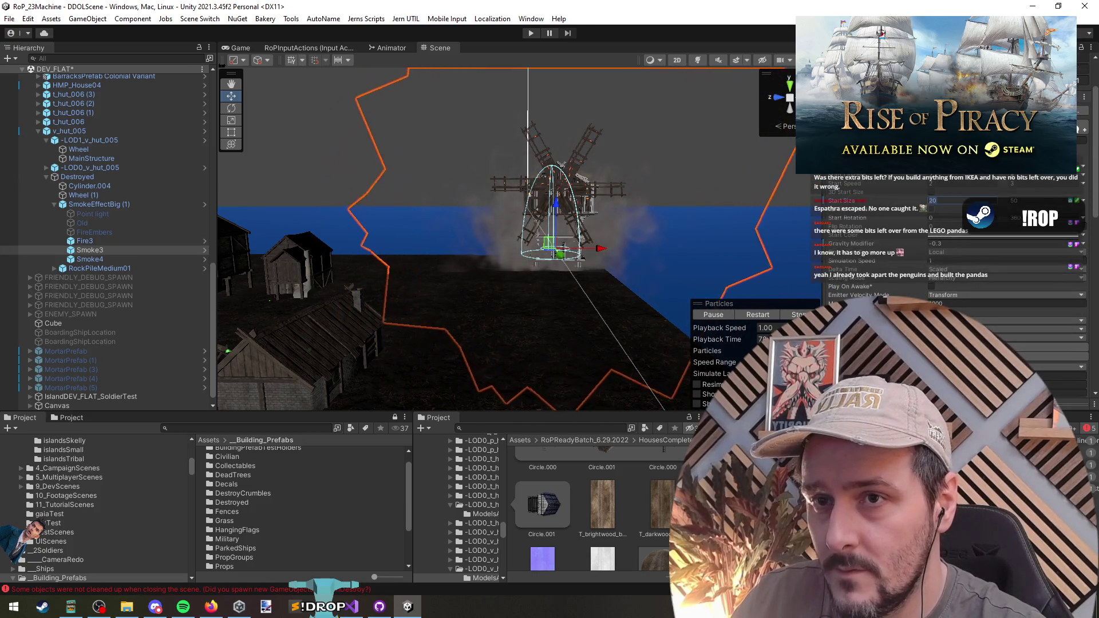
click(1025, 201)
text(30)
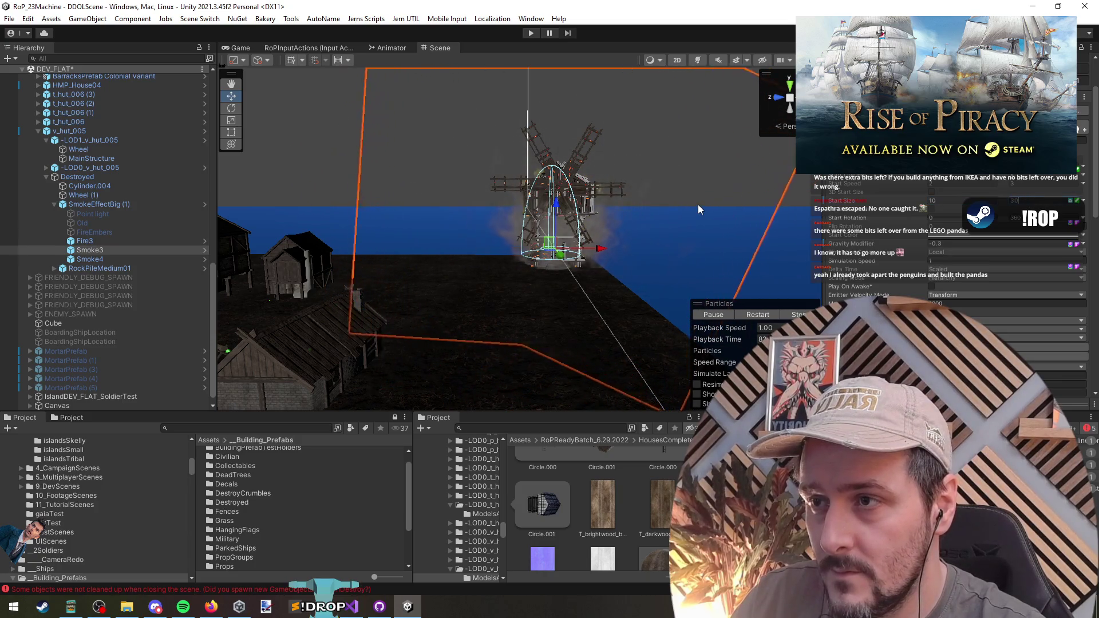
click(942, 244)
text(-0.63)
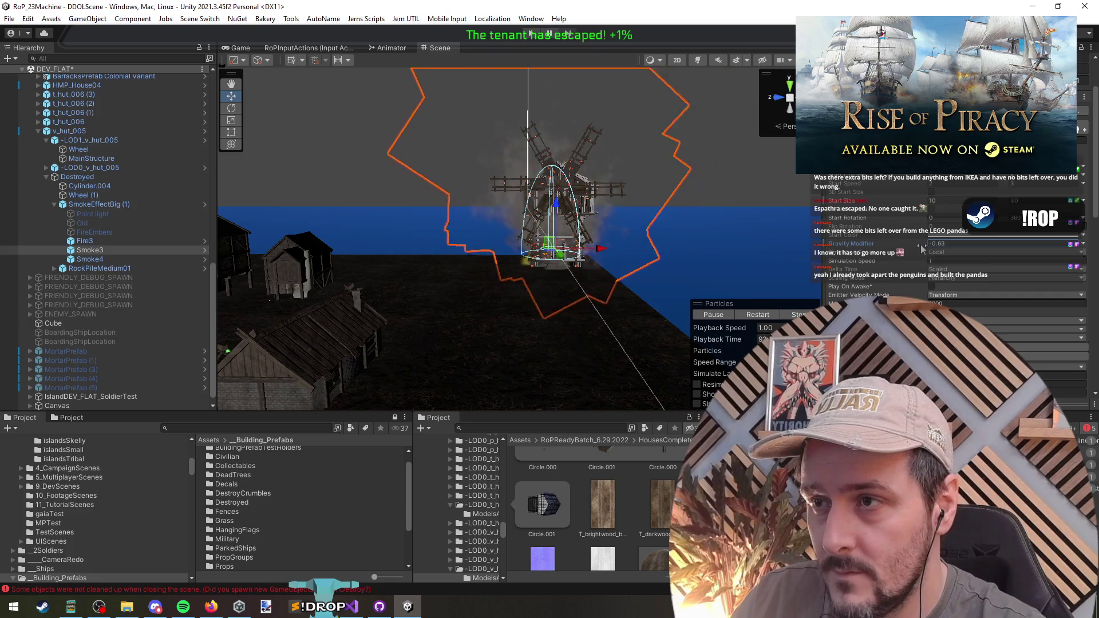
click(756, 189)
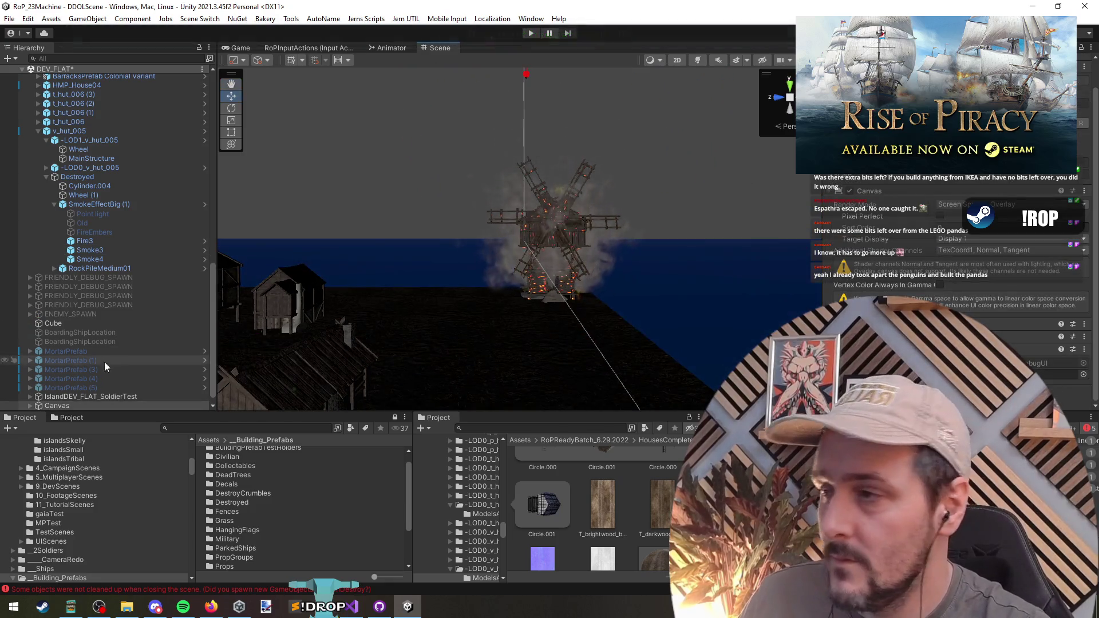
Step: Select the windmill and review its prefab overrides without applying any
click(82, 198)
key(Left)
key(Left)
key(Left)
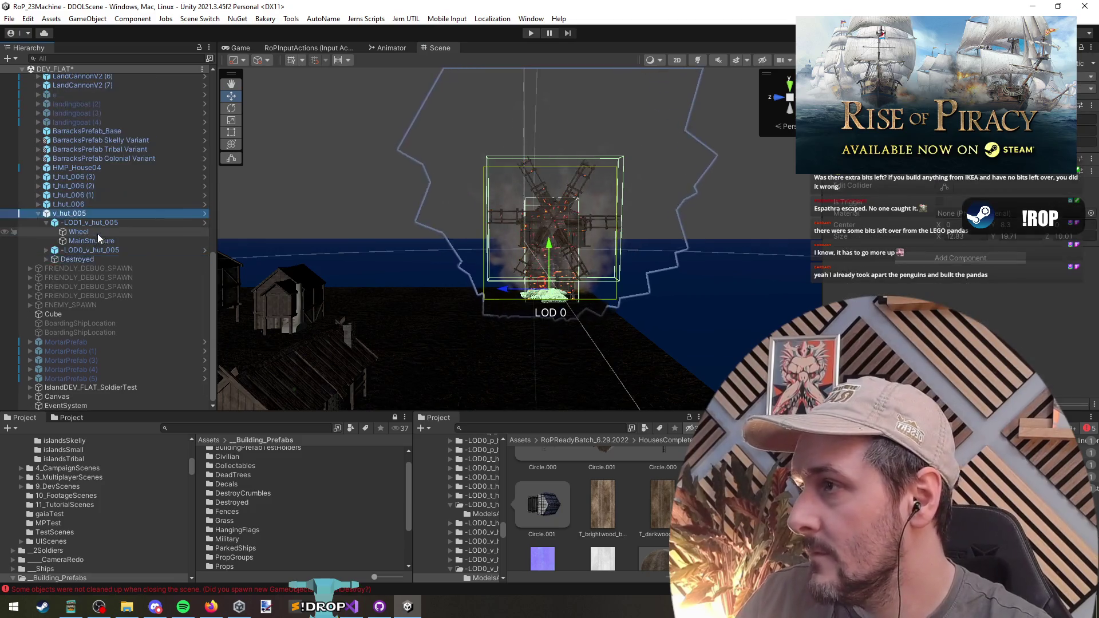
click(538, 244)
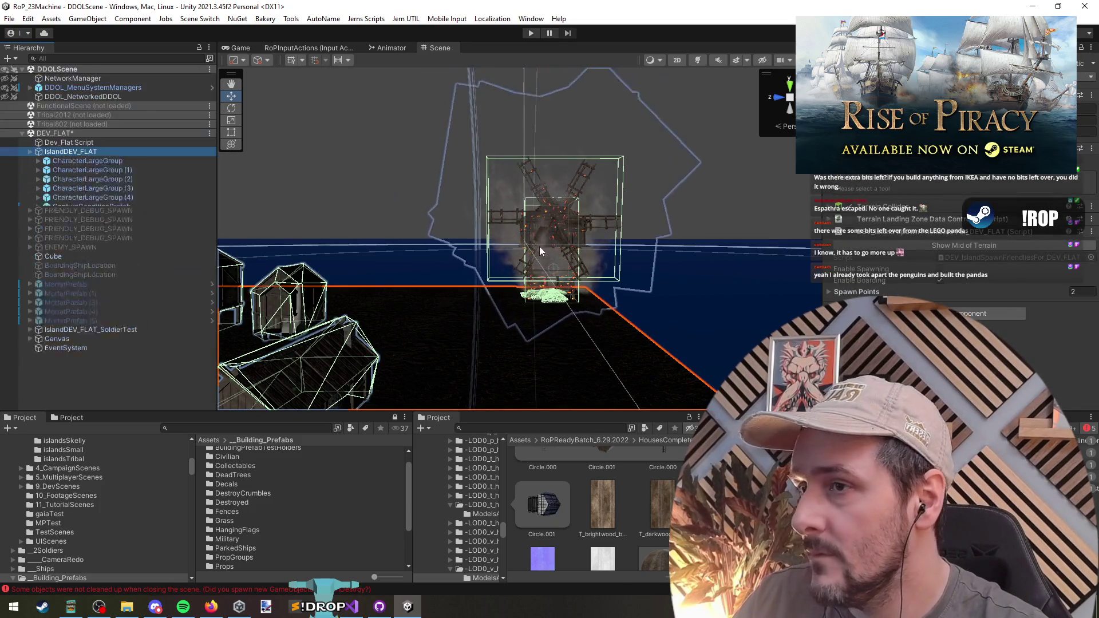
scroll(156, 288, down, 5)
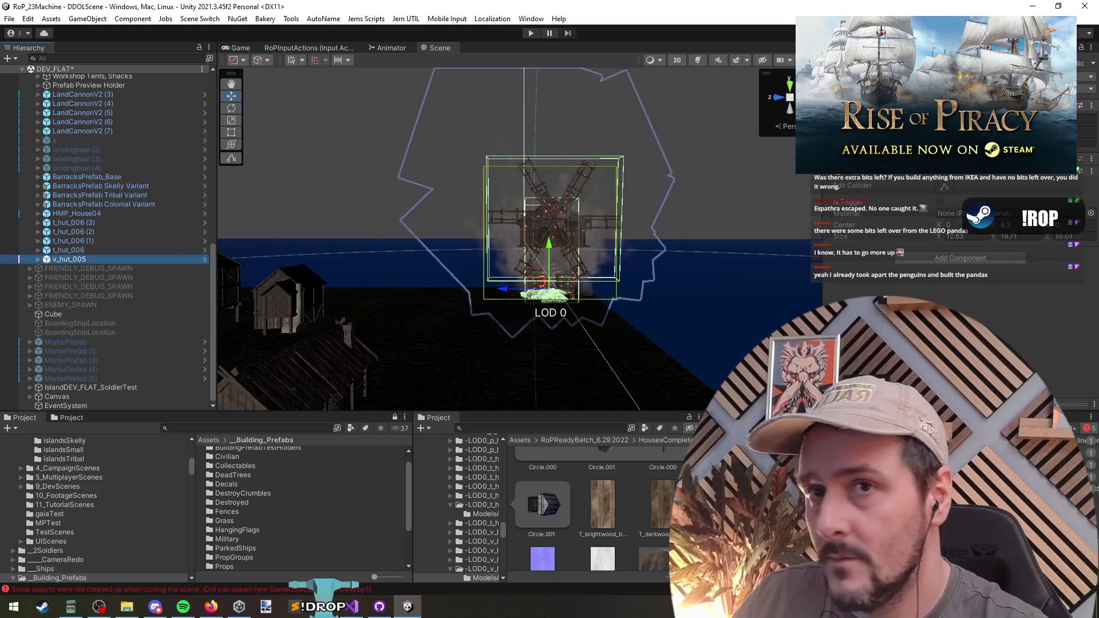
click(1076, 89)
click(747, 323)
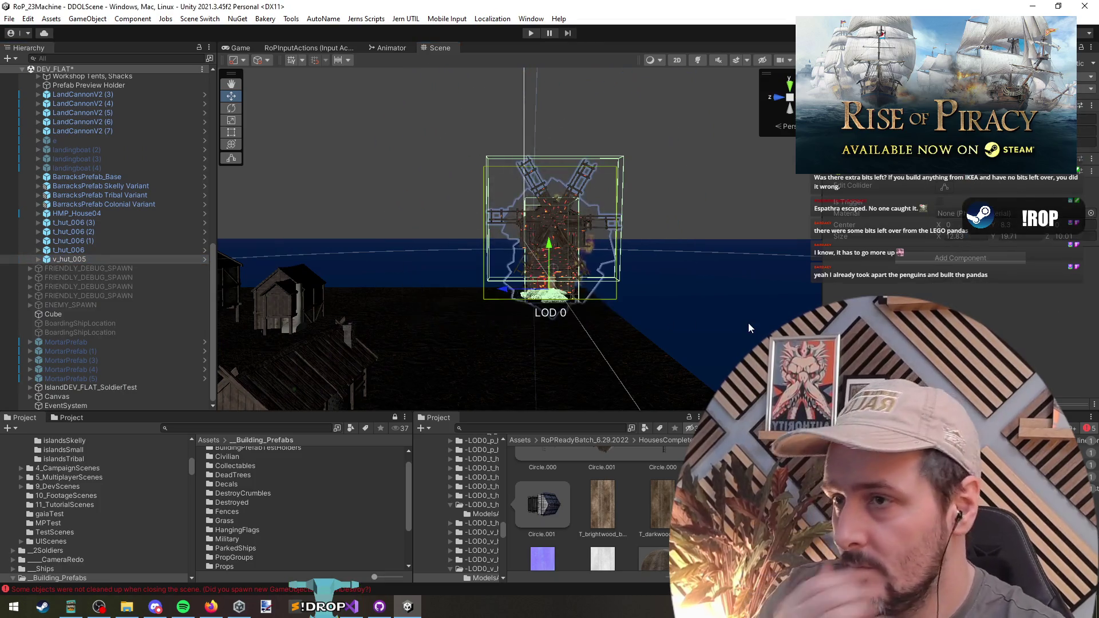
Step: Unload the DEV_FLAT scene from the Hierarchy
click(448, 214)
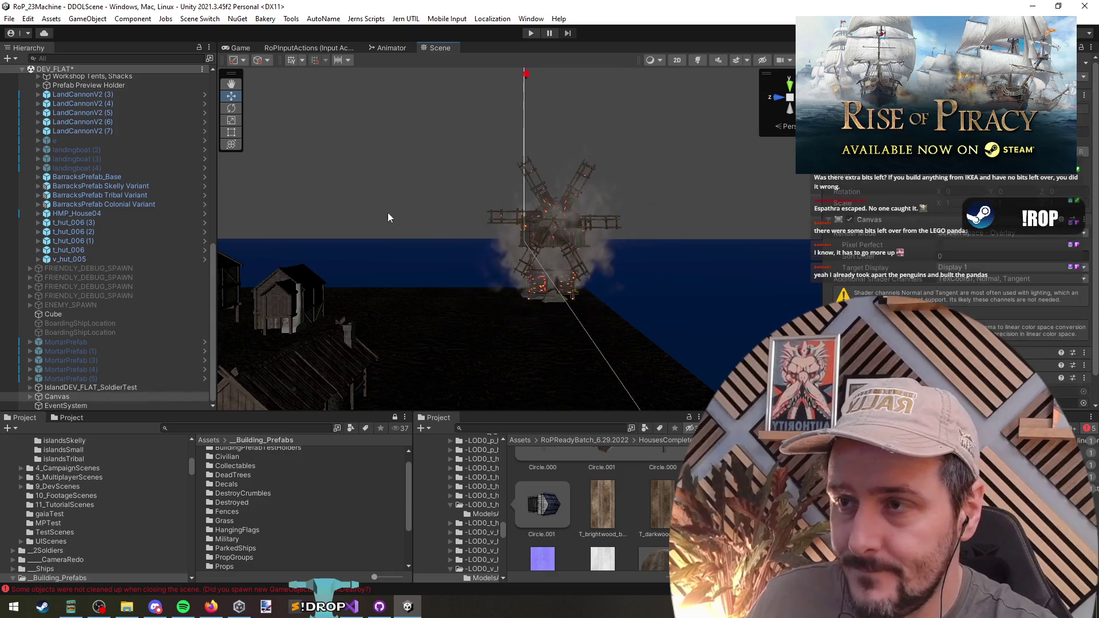
right_click(64, 70)
click(78, 135)
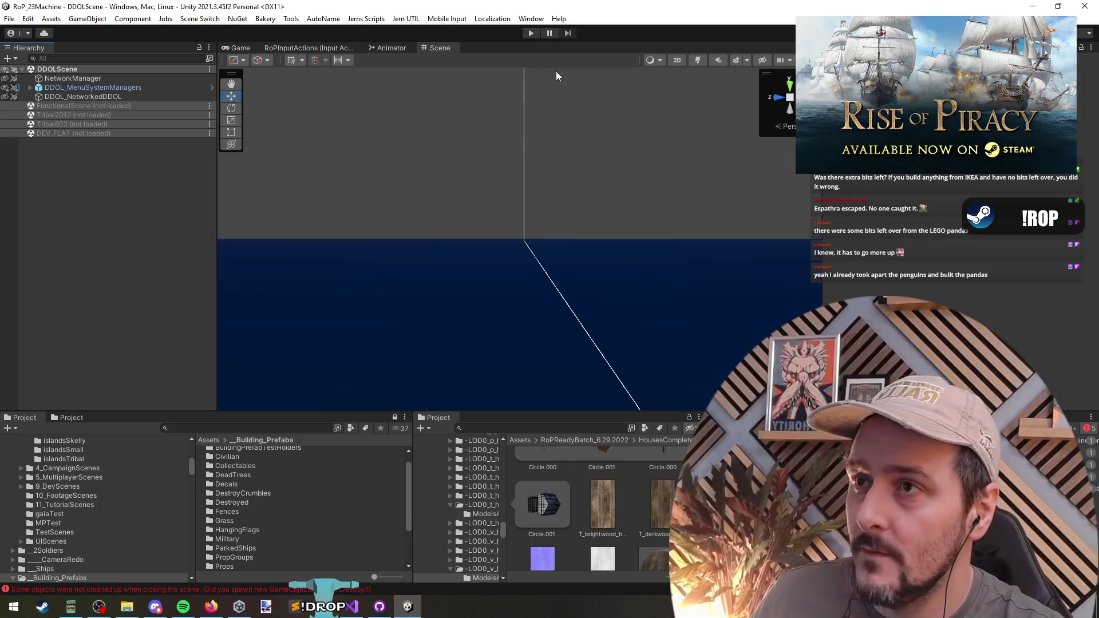
Step: Briefly play-test the scene, then load DEV_FLAT back in
click(531, 34)
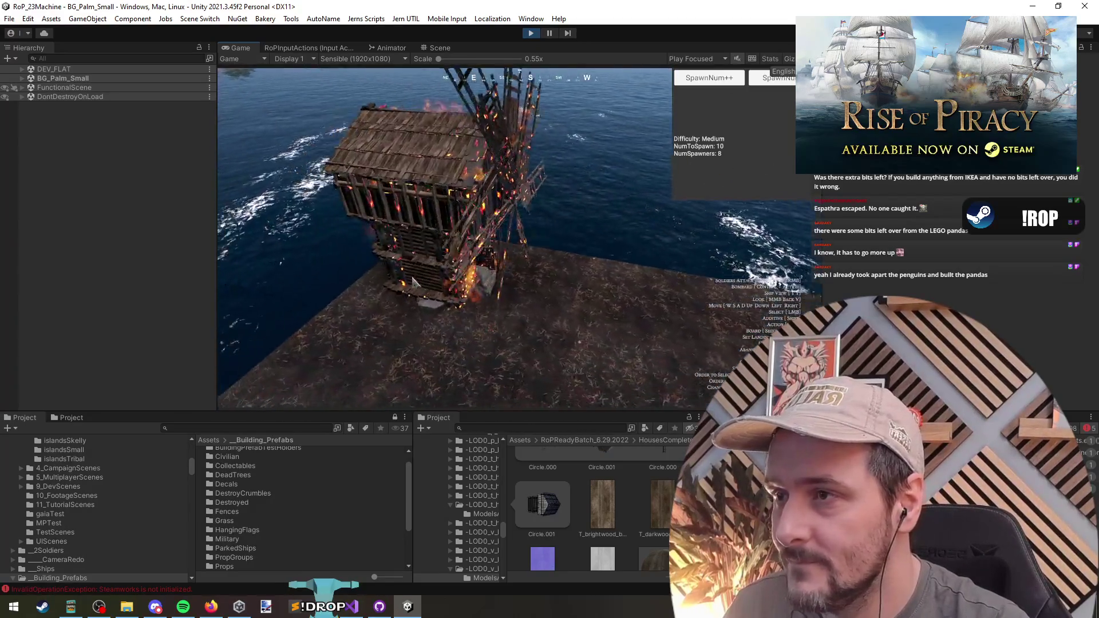
key(ctrl+p)
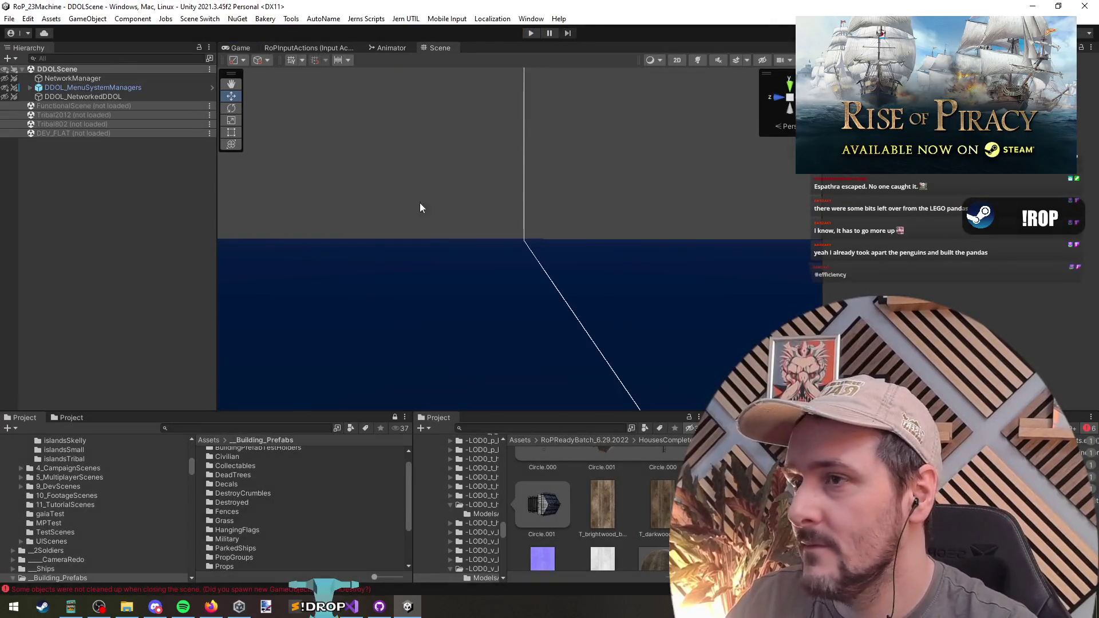
right_click(62, 132)
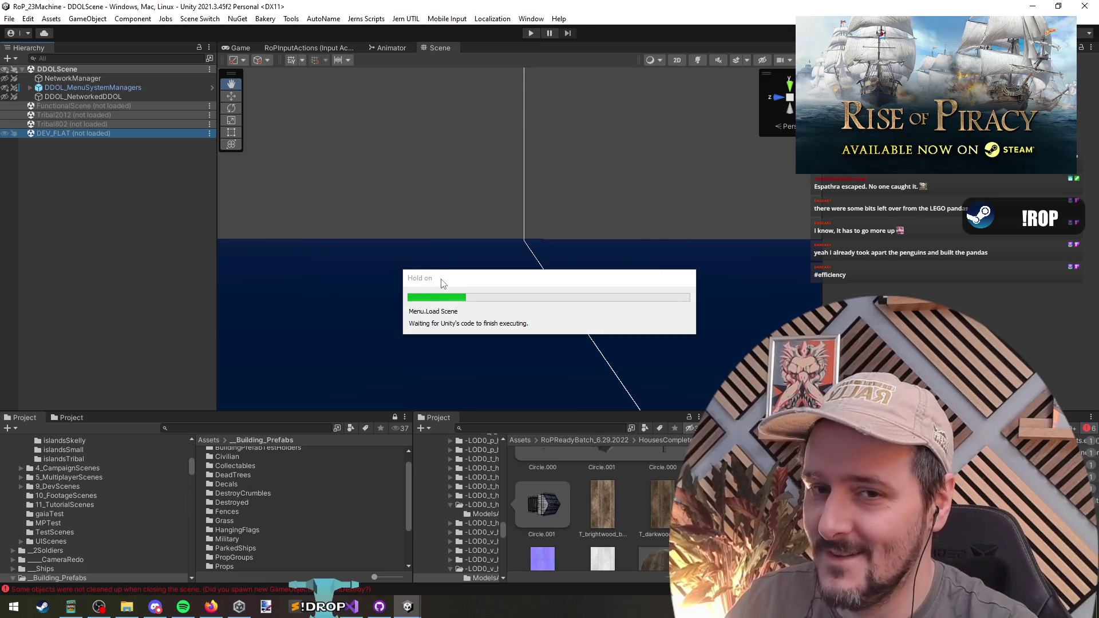
Step: Select the v_hut_005 windmill object in the Hierarchy
key(w)
click(548, 232)
scroll(118, 382, down, 3)
click(84, 304)
key(Right)
key(Down)
key(Down)
key(Down)
click(88, 304)
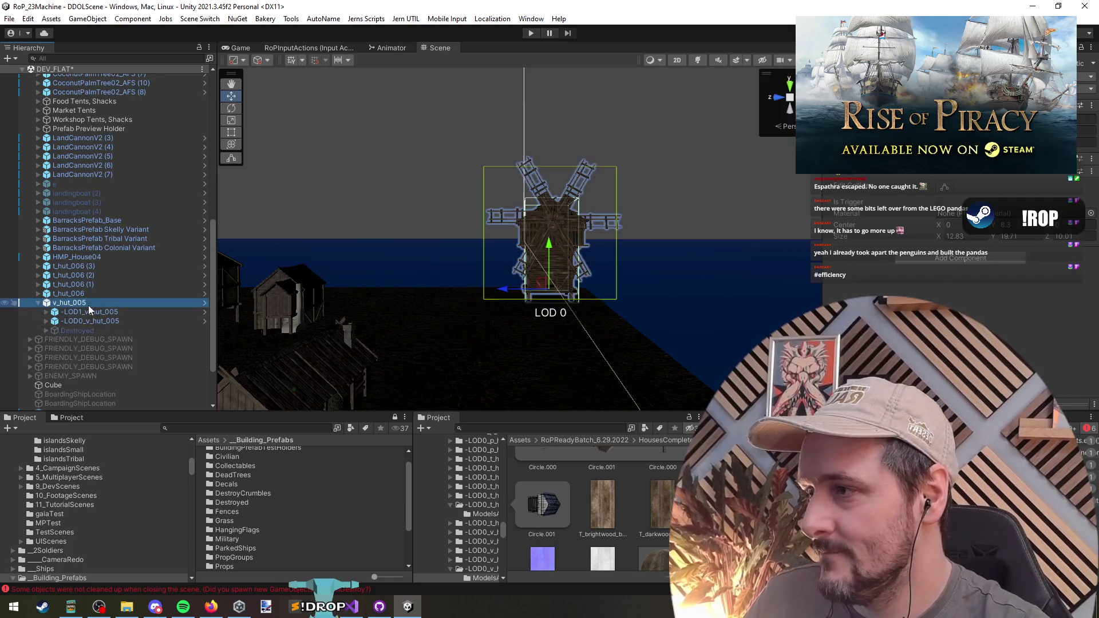
Step: Play, run a 'des' Destroy debug command on the windmill, slow time scale, then stop
key(ctrl+p)
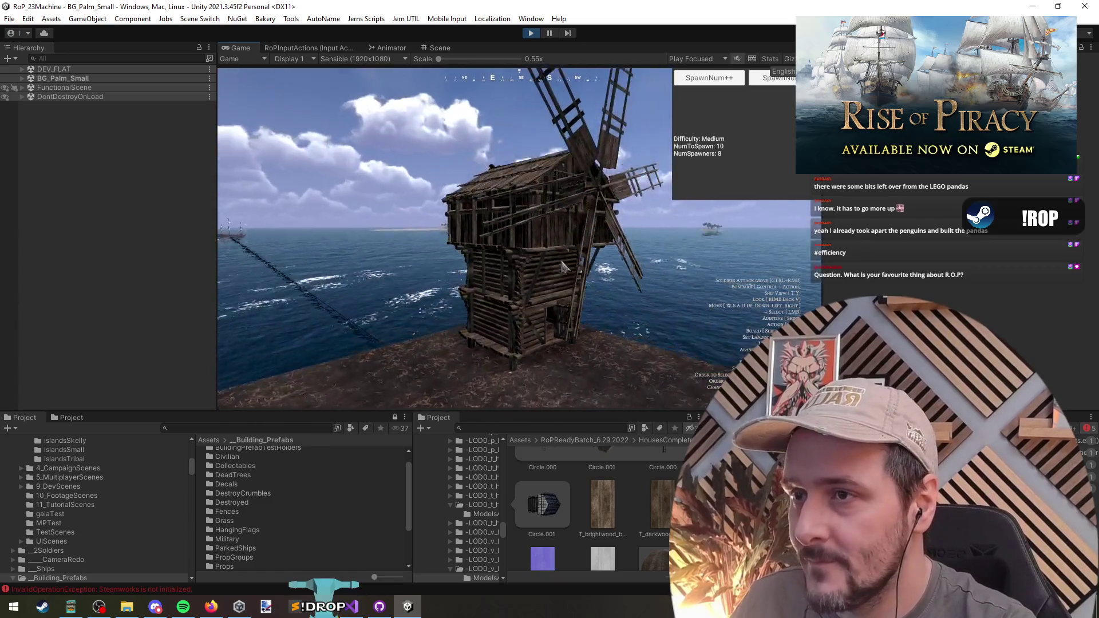
click(385, 87)
text(des)
click(316, 100)
click(531, 256)
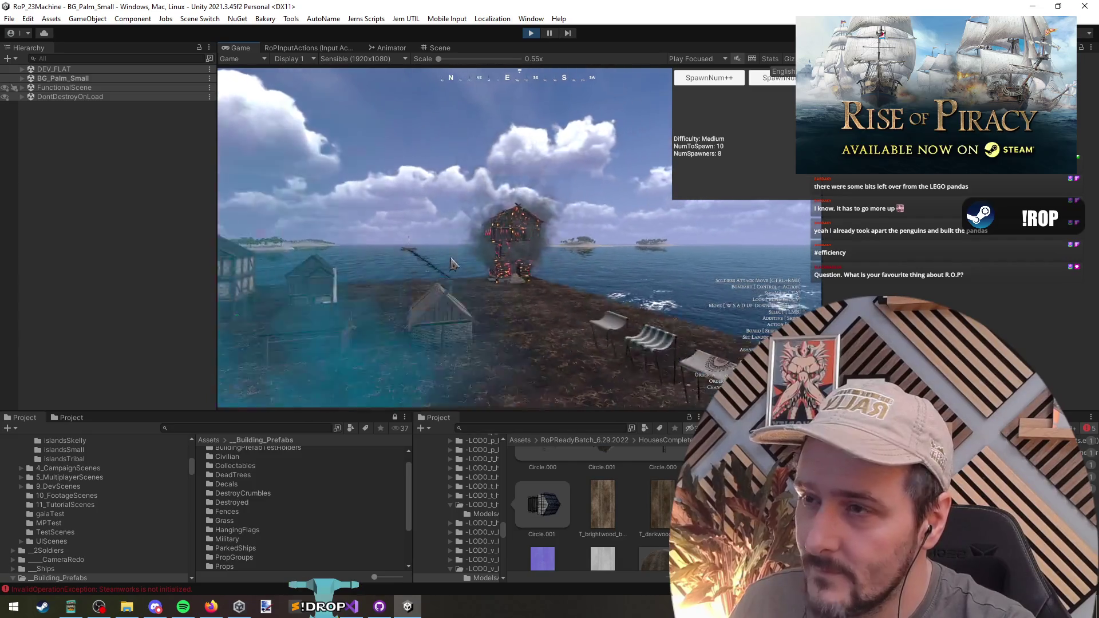
key(minus)
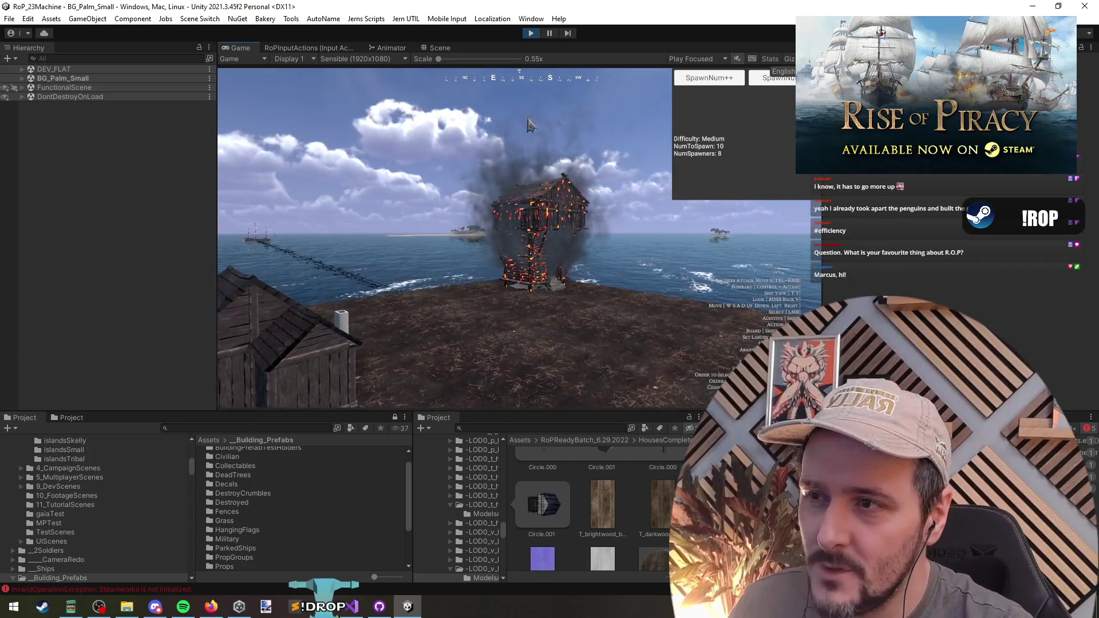
click(534, 36)
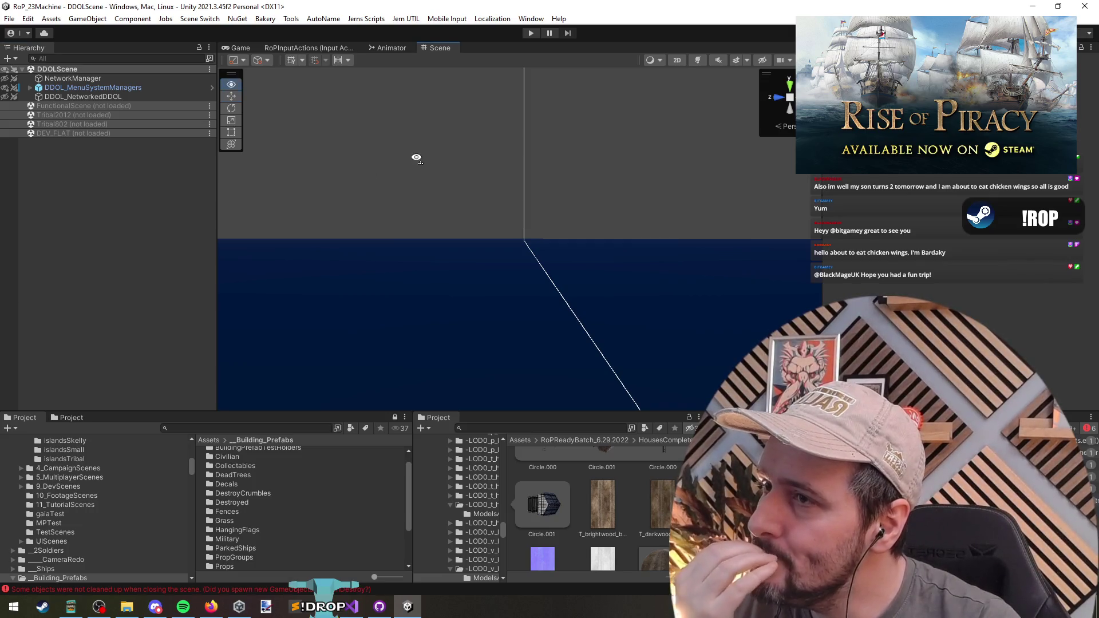
Step: Re-expand DDOLScene in the Hierarchy, then switch to Visual Studio showing CharST_Wandering.cs
drag(416, 158, 417, 155)
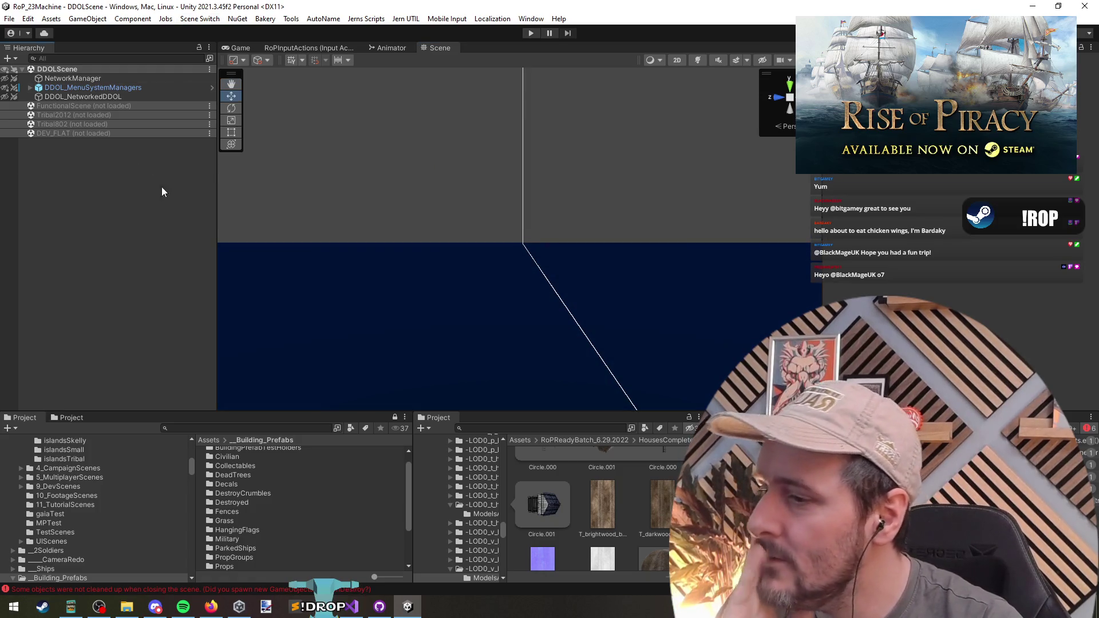
click(21, 69)
click(29, 69)
key(Right)
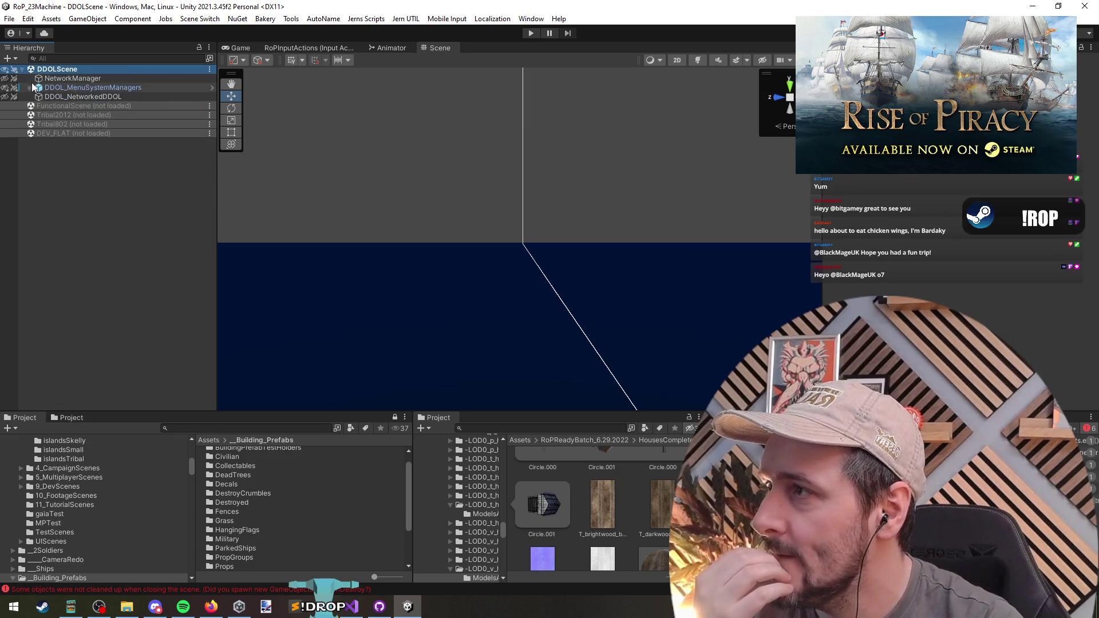
click(70, 186)
click(352, 606)
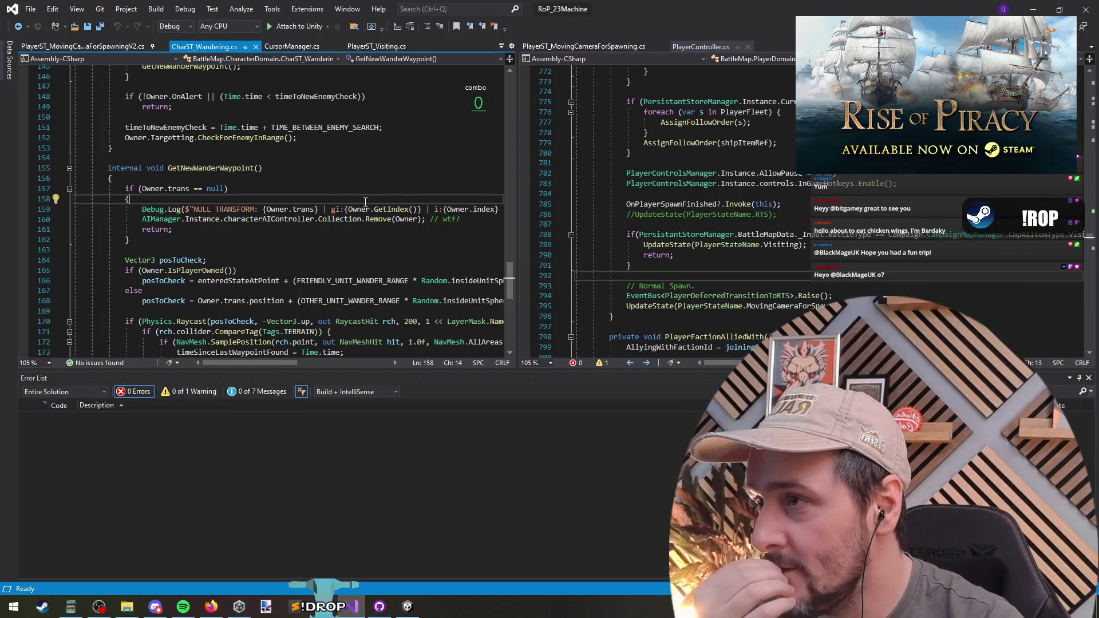
Step: Switch from Visual Studio back to the Unity editor showing DDOLScene
key(alt+Tab)
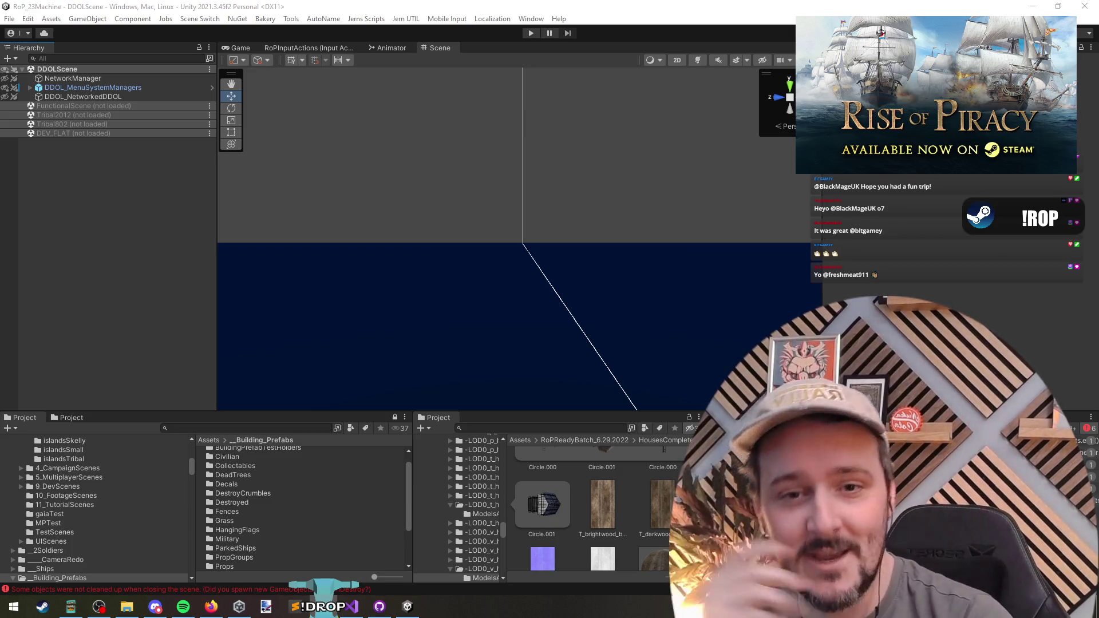
click(986, 289)
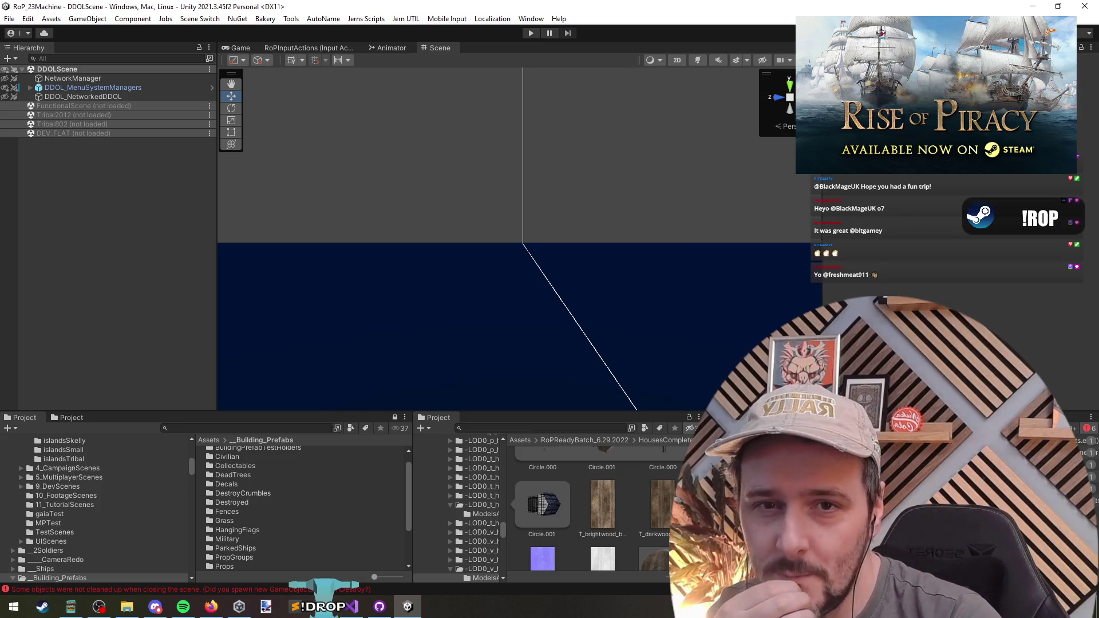
key(alt+Tab)
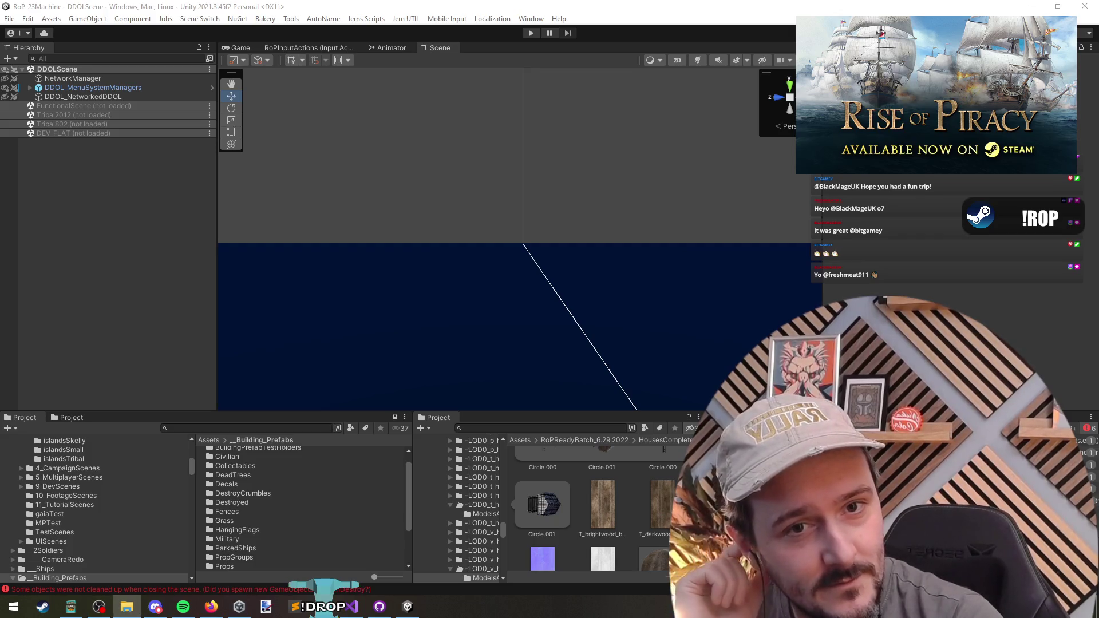
Step: View the sandwich photo 20260601_185826.jpg in Paint.NET, zooming and panning, then close it
click(266, 607)
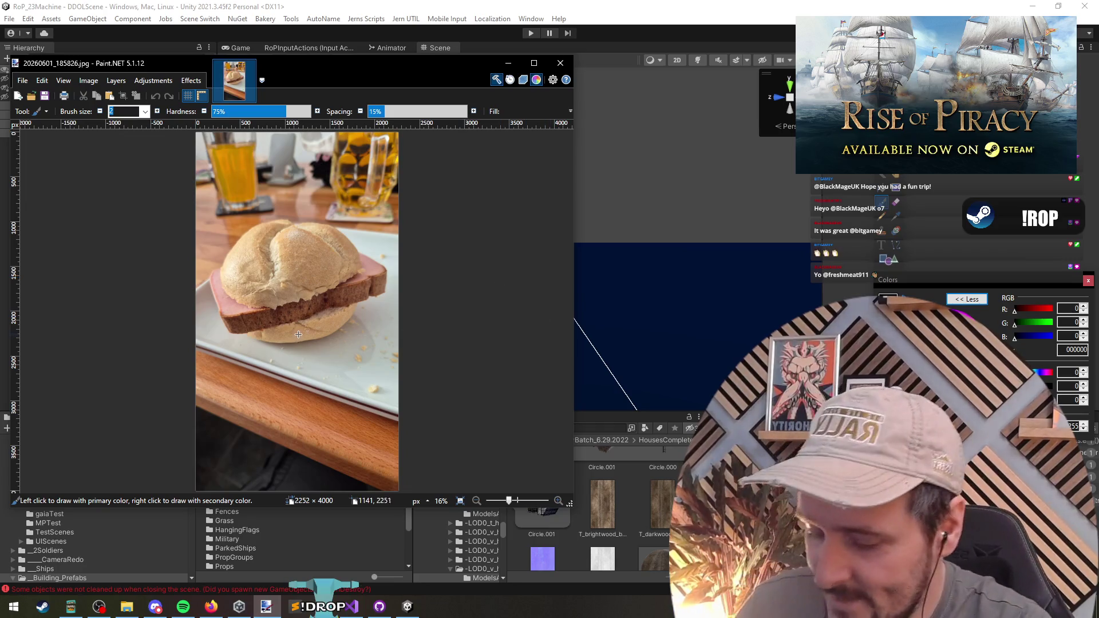
scroll(280, 312, up, 4)
drag(280, 312, 283, 353)
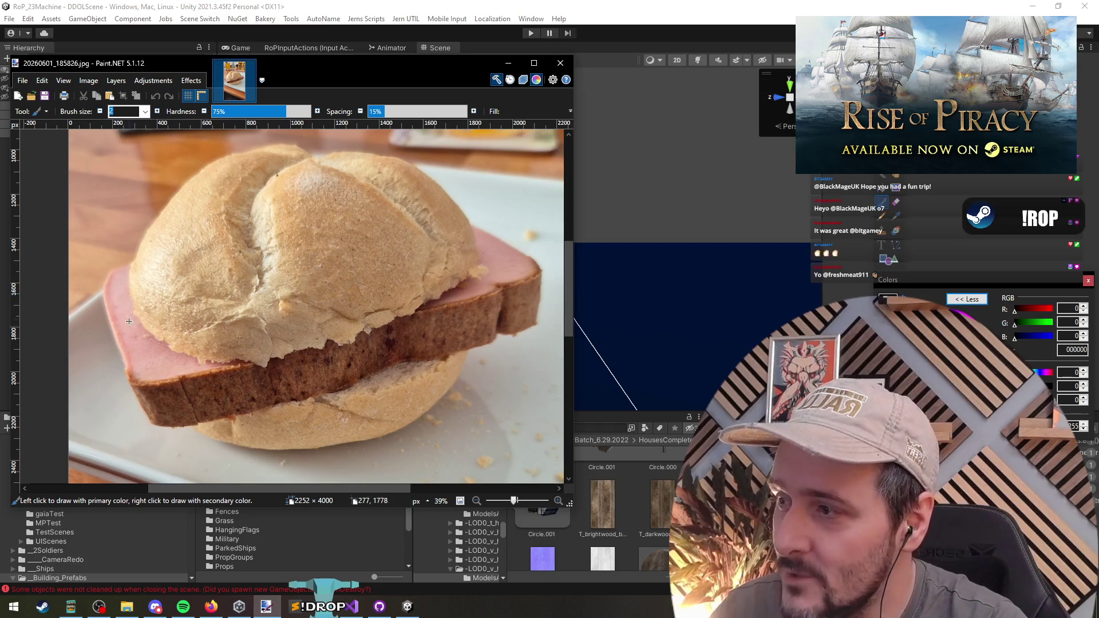
scroll(388, 309, down, 3)
scroll(376, 343, up, 2)
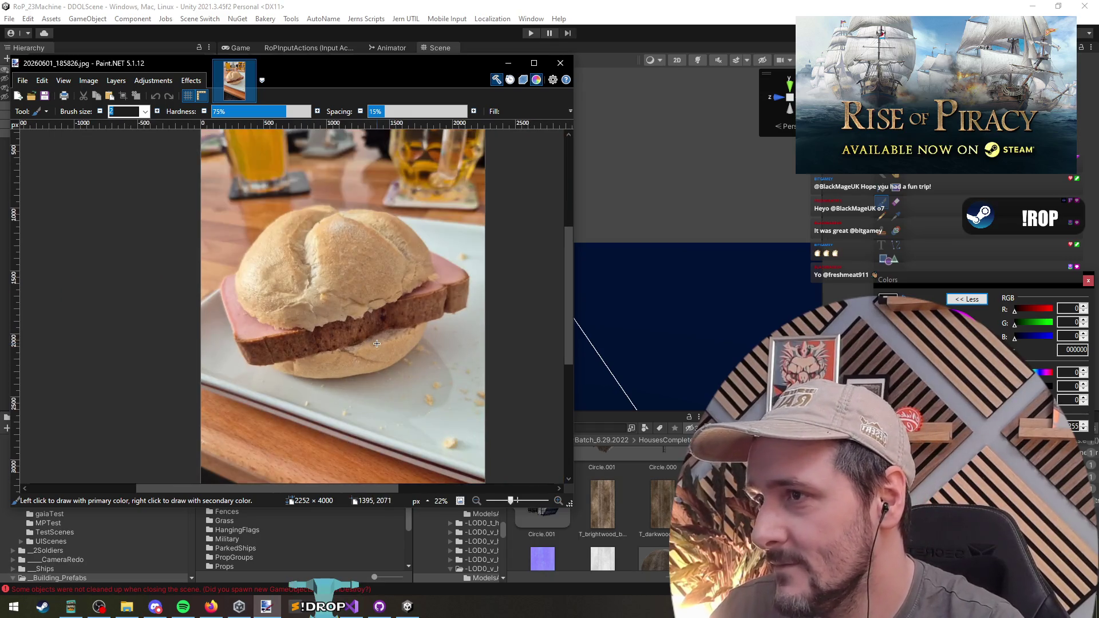
click(561, 63)
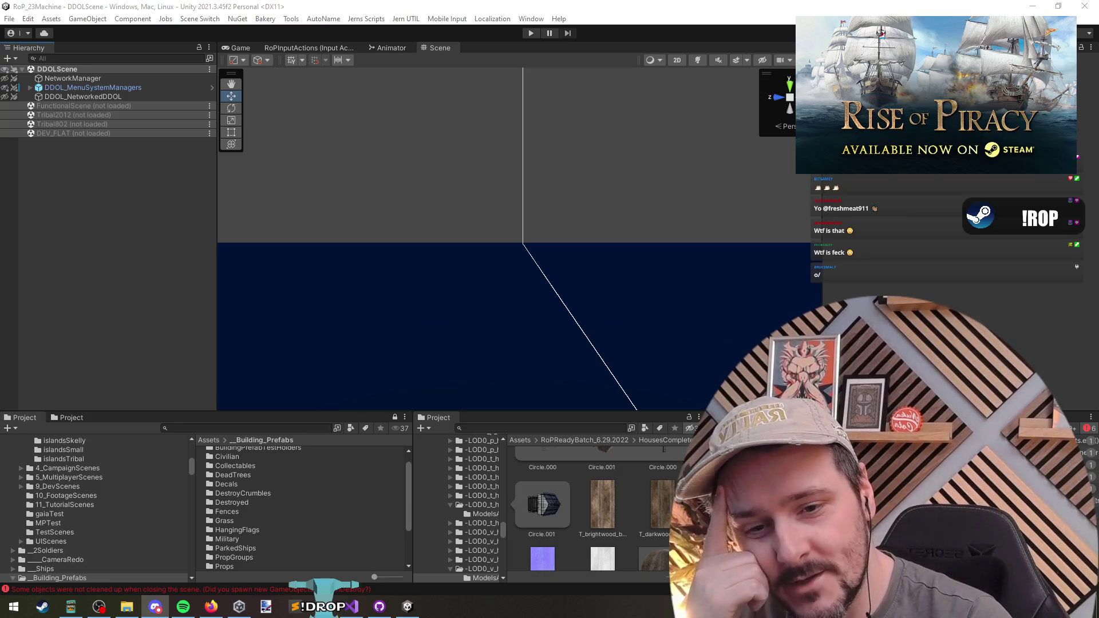
Step: Cycle windows until Paint.NET with sandwich photo 20260601_185826.jpg is in front
key(alt+Tab)
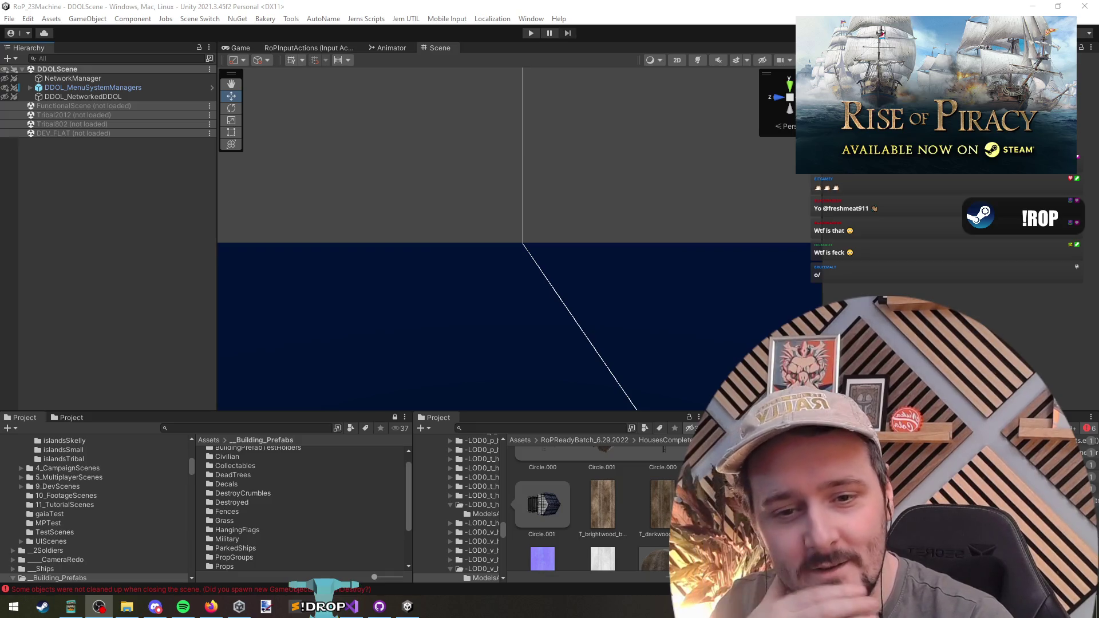
key(alt+Tab)
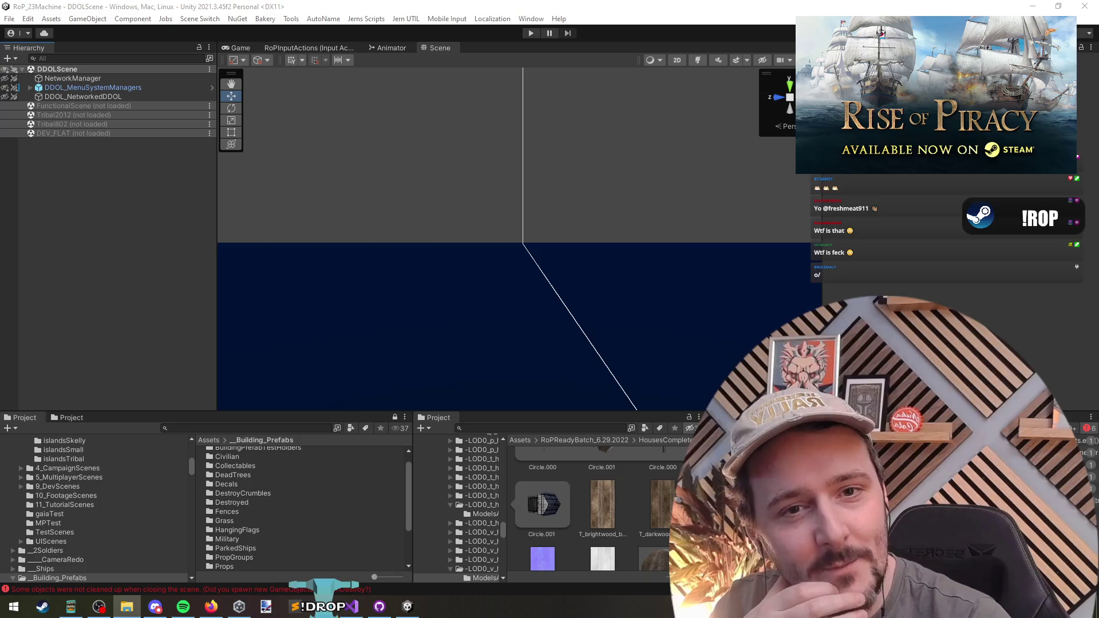
key(alt+Tab)
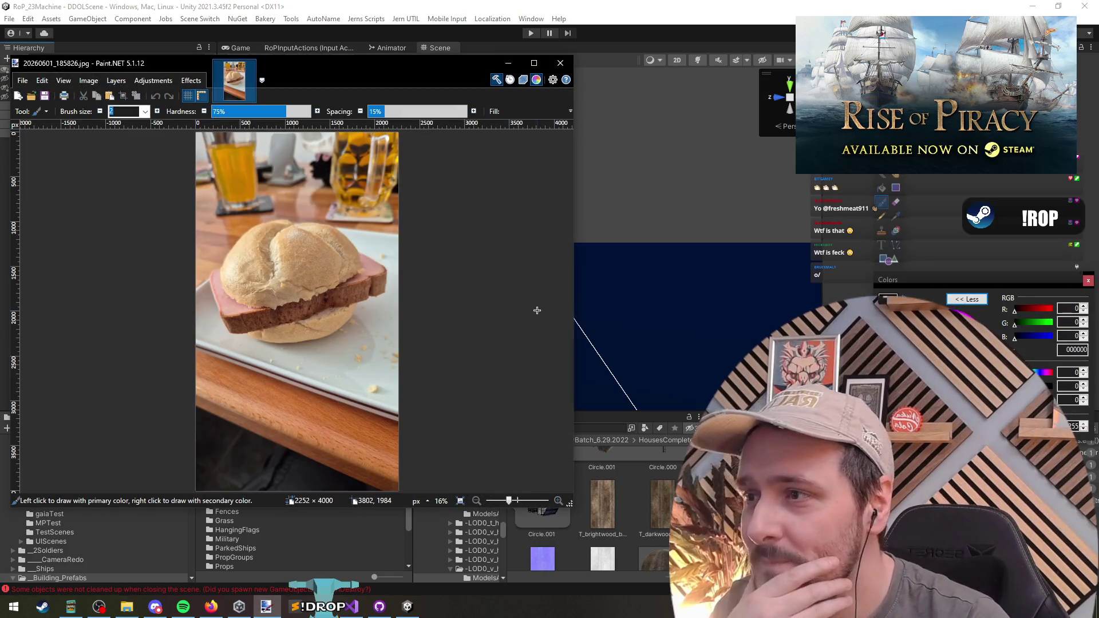
Step: Bring up the bagel photo 20260601_190706.jpg and zoom in and out around the bitten roll
key(alt+Tab)
key(alt+Tab)
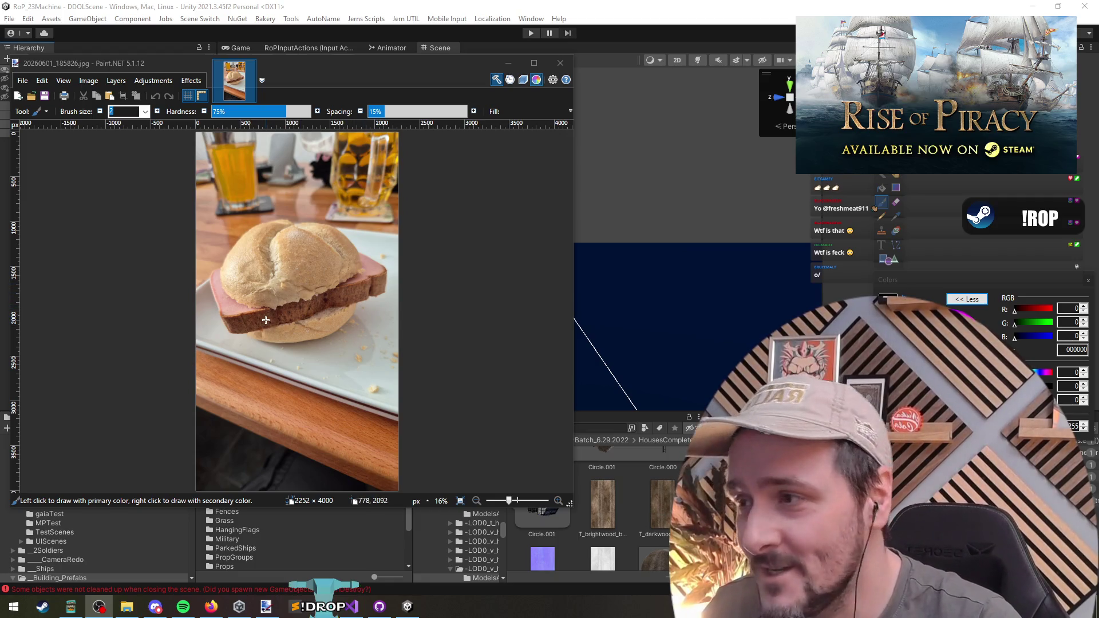
scroll(265, 327, up, 5)
scroll(327, 346, down, 4)
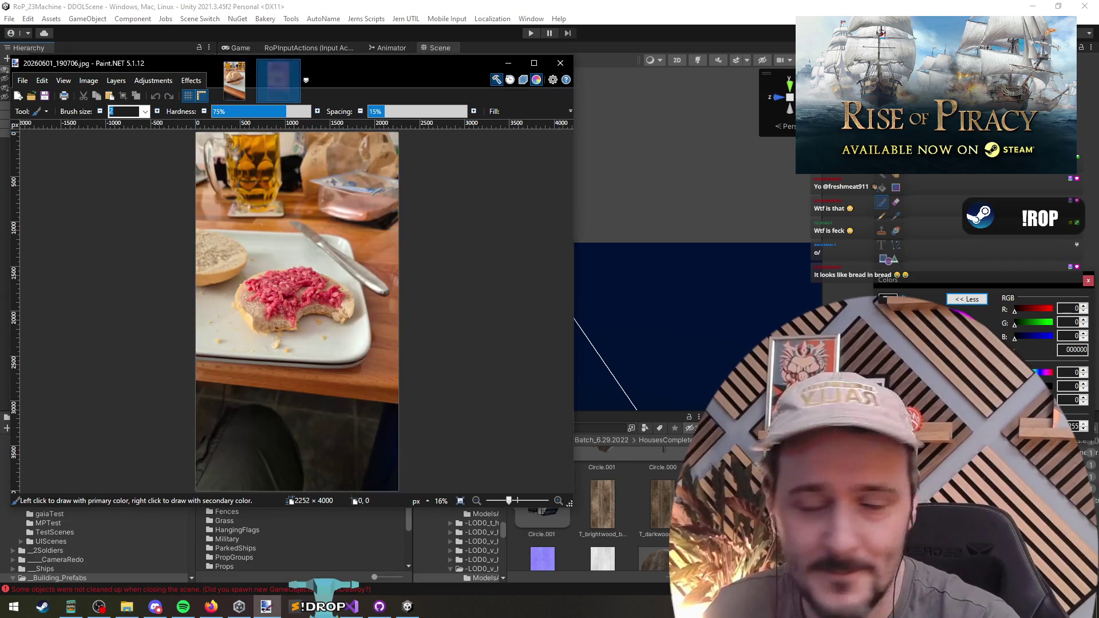
scroll(282, 329, up, 4)
scroll(283, 332, up, 1)
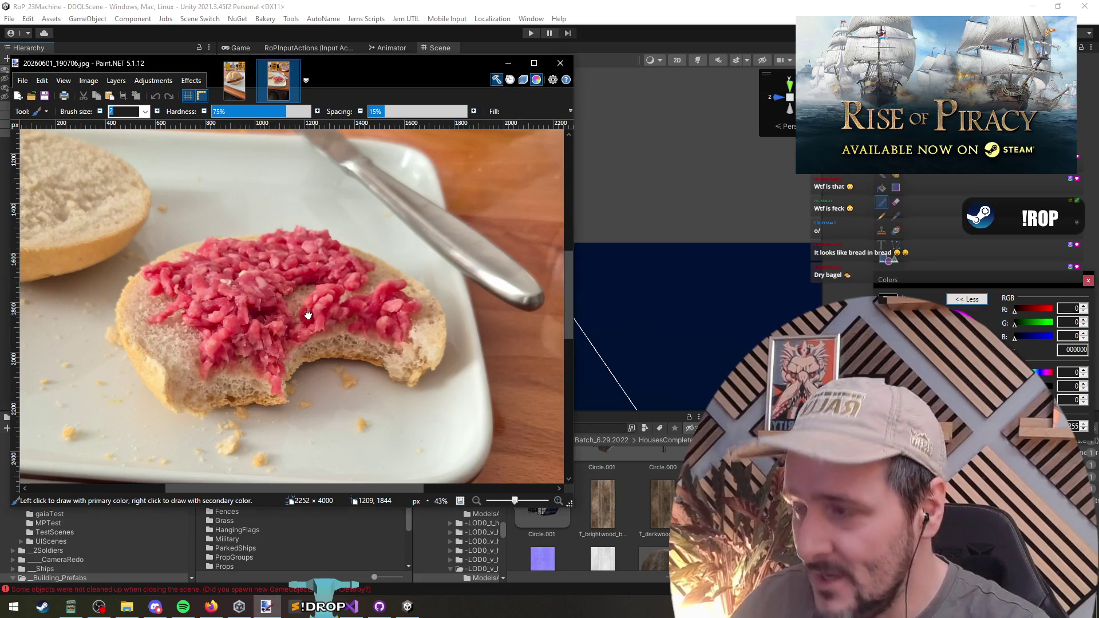
scroll(304, 310, down, 2)
scroll(281, 317, up, 8)
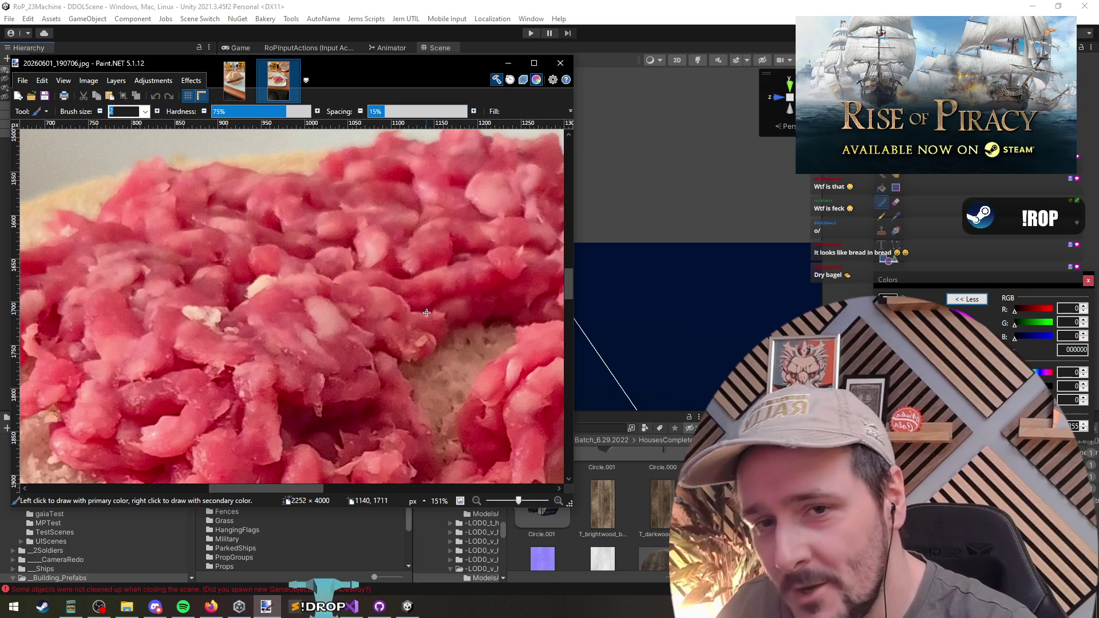
scroll(426, 313, down, 5)
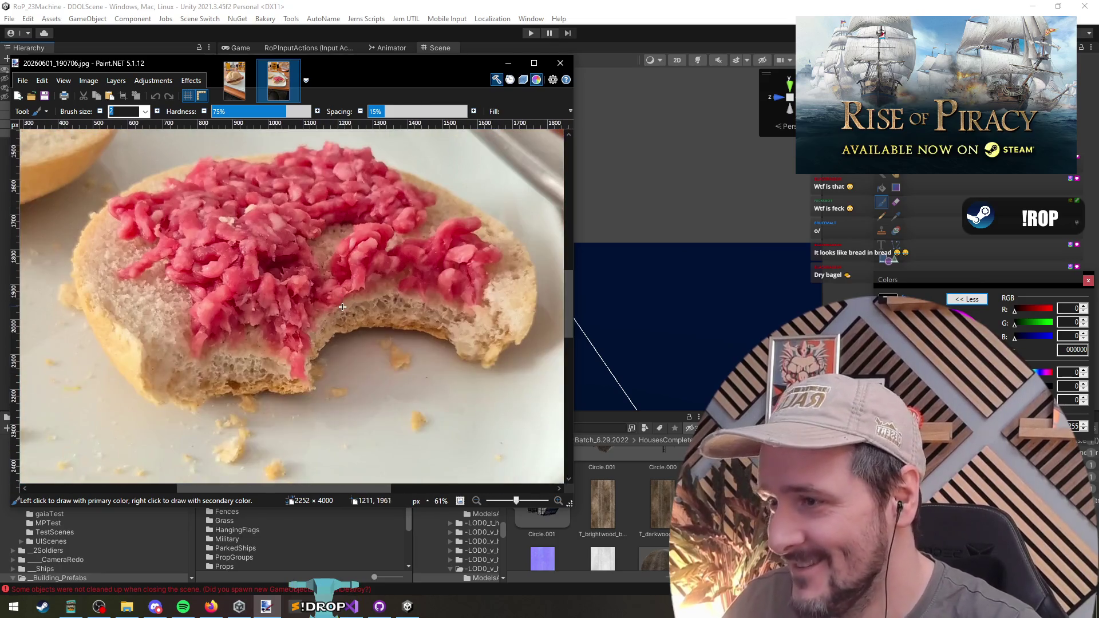
scroll(343, 299, down, 4)
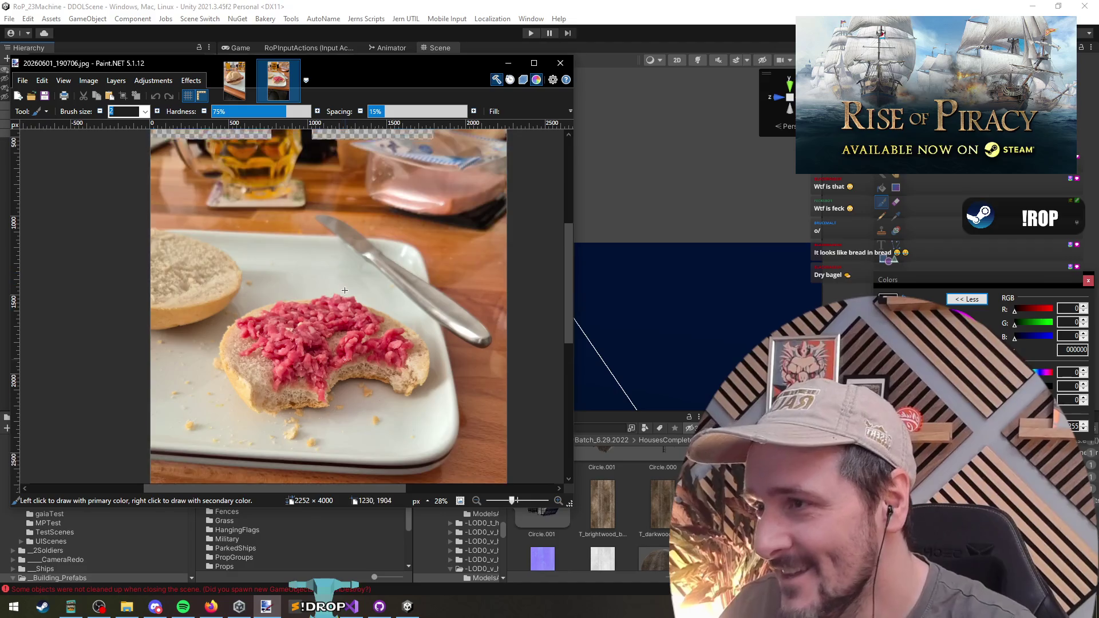
scroll(345, 323, up, 3)
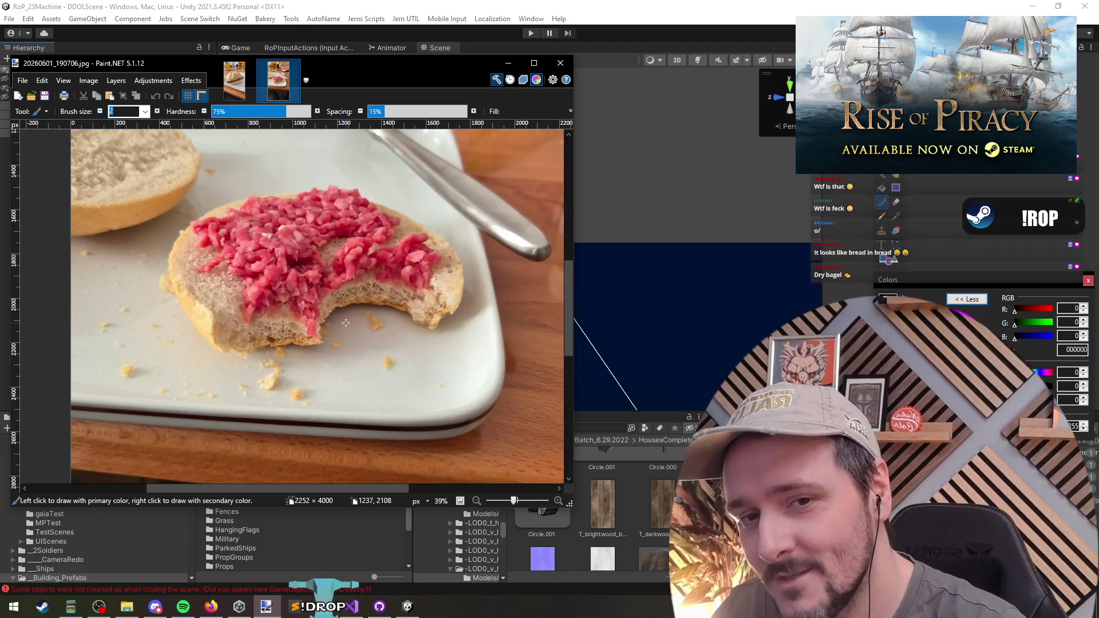
scroll(359, 309, up, 1)
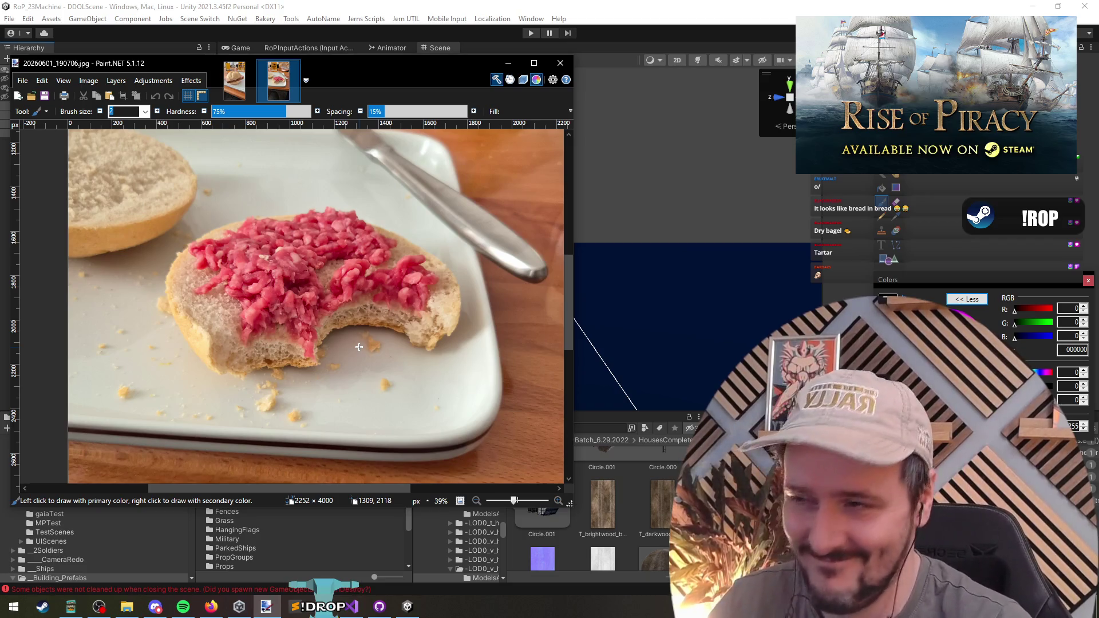
Step: Glance at the sandwich photo tab, return to the bagel photo, then close Paint.NET
click(234, 80)
click(278, 80)
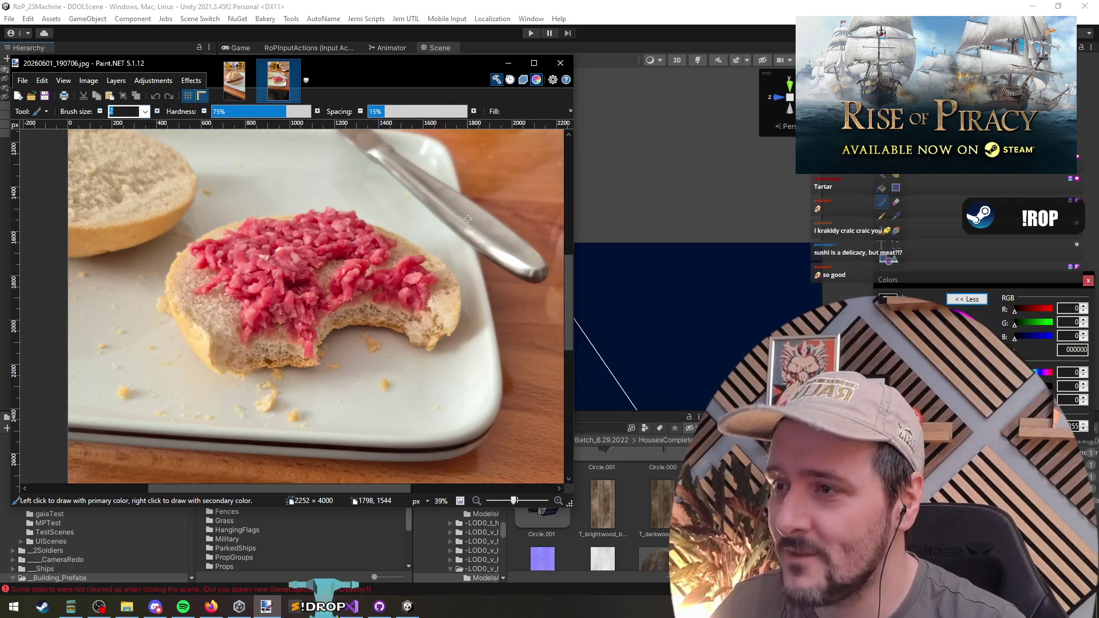
click(560, 63)
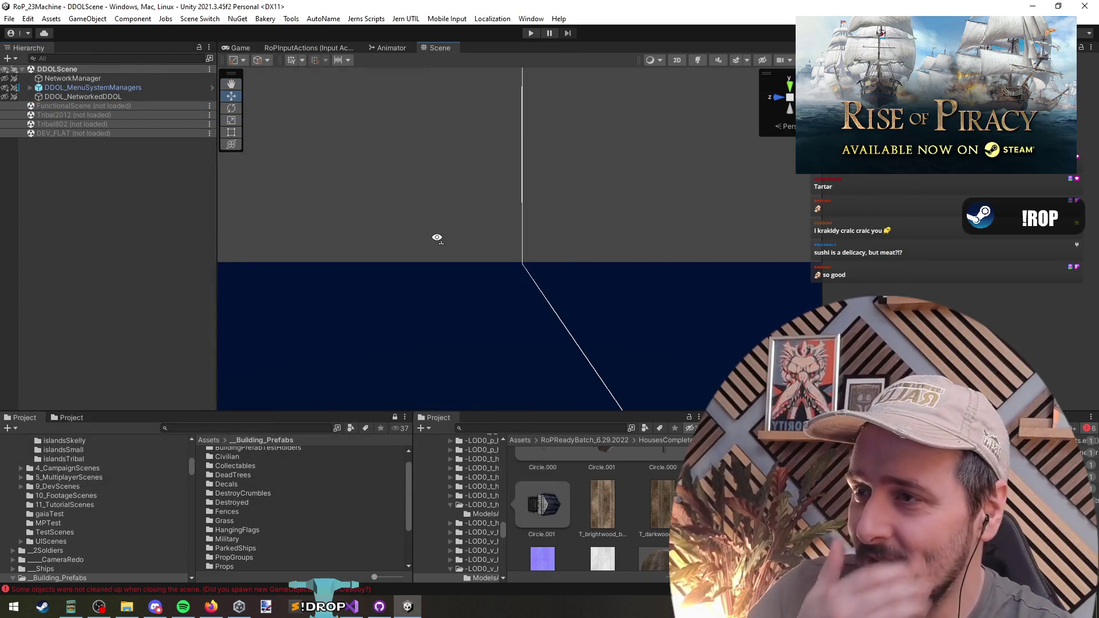
Step: Tilt the Scene view down over the ocean and start editing the Project search for SFX
mouse_move(424, 270)
mouse_down()
mouse_move(617, 259)
mouse_move(385, 321)
mouse_up()
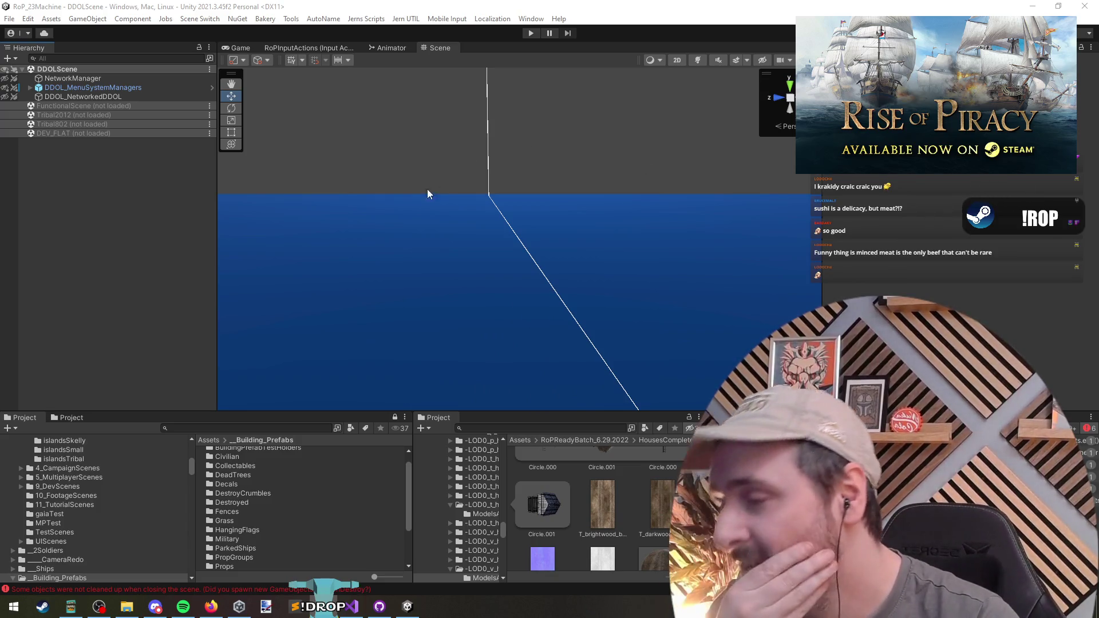
click(282, 428)
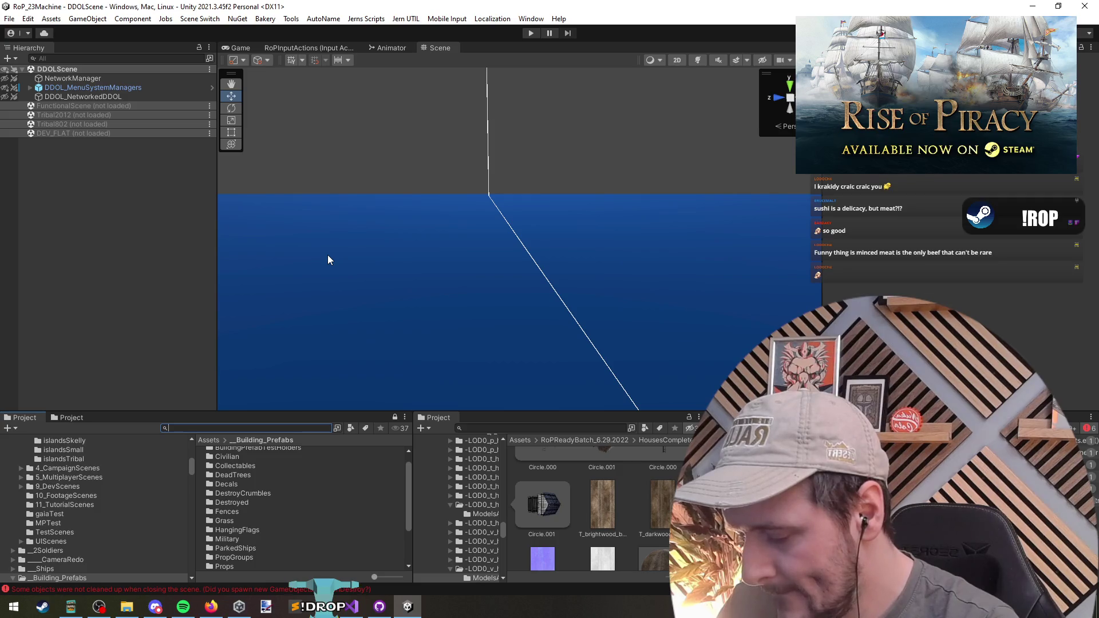
text(SD)
key(BackSpace)
Step: Narrow the Project search to 'FX whoo' and preview Chopping_Wood_With_Whoosh_Loop_01
text(FX)
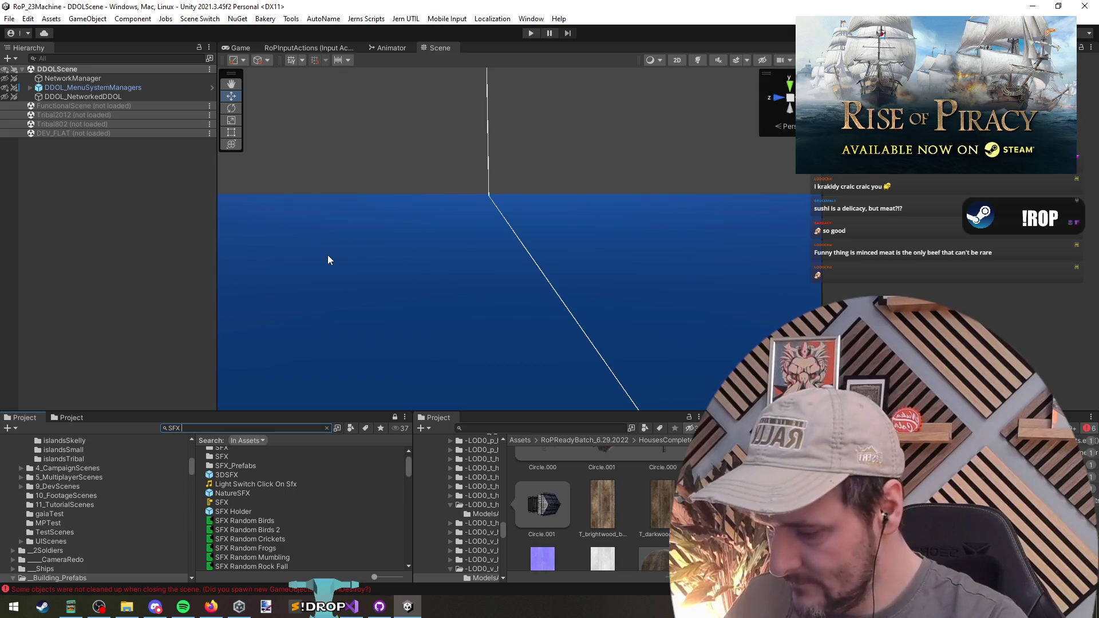
text( whoo)
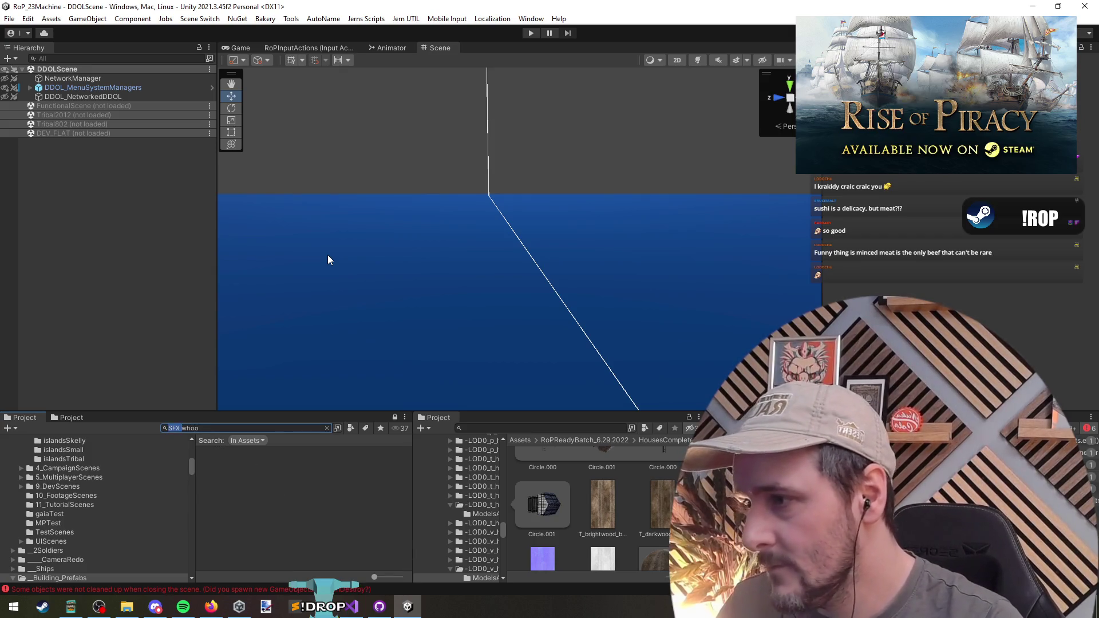
key(BackSpace)
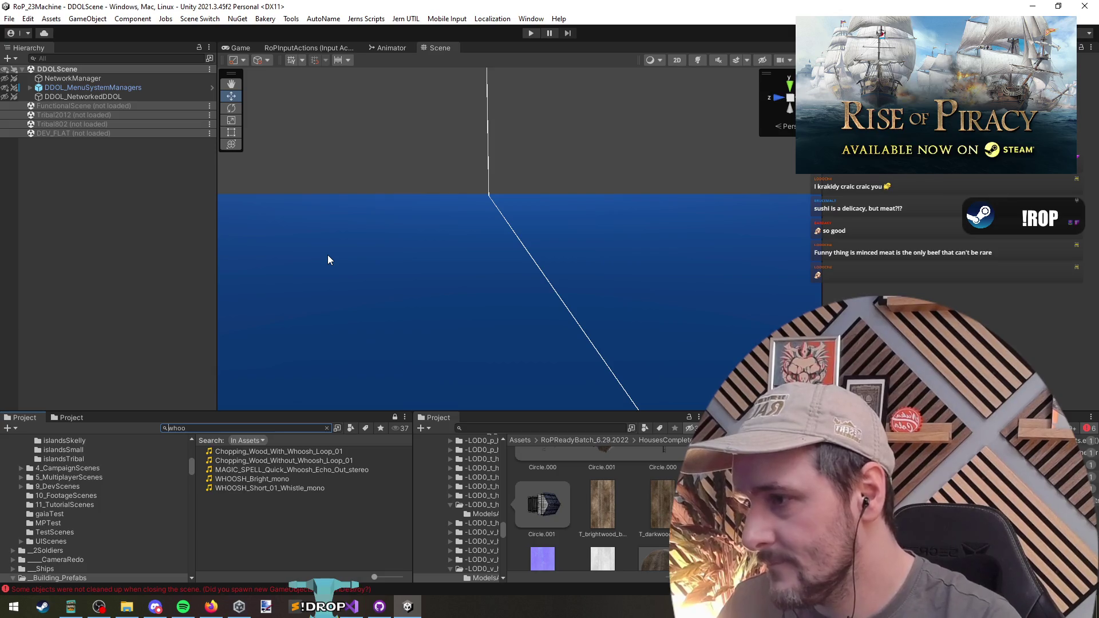
double_click(297, 452)
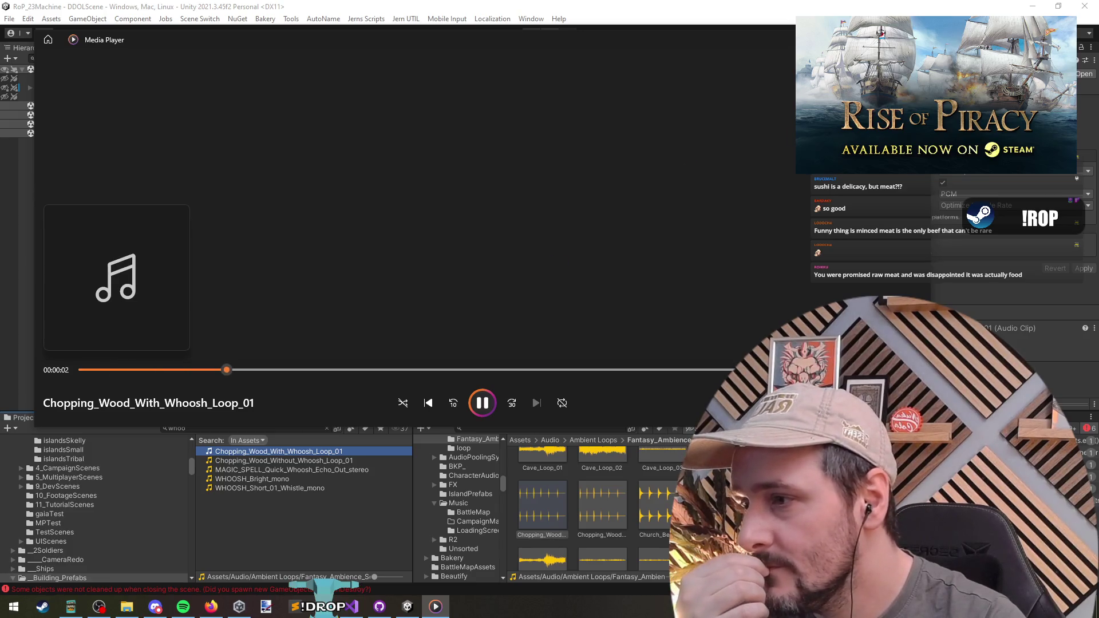
key(alt+F4)
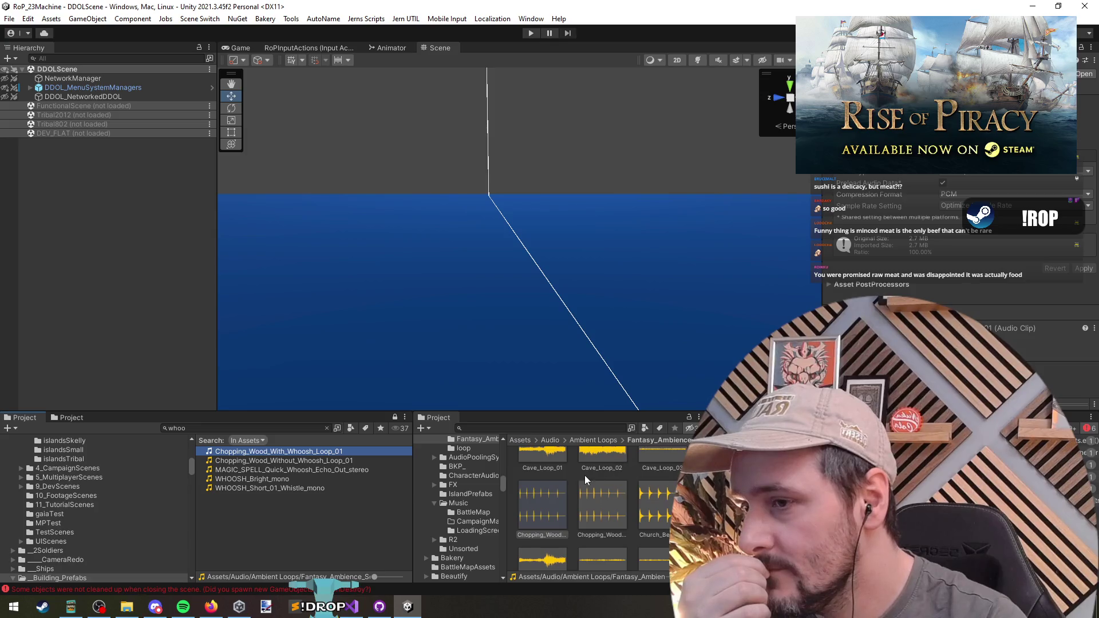
Step: Preview the Astral_Plane_Loop_01 ambience clip
scroll(578, 479, up, 3)
click(542, 473)
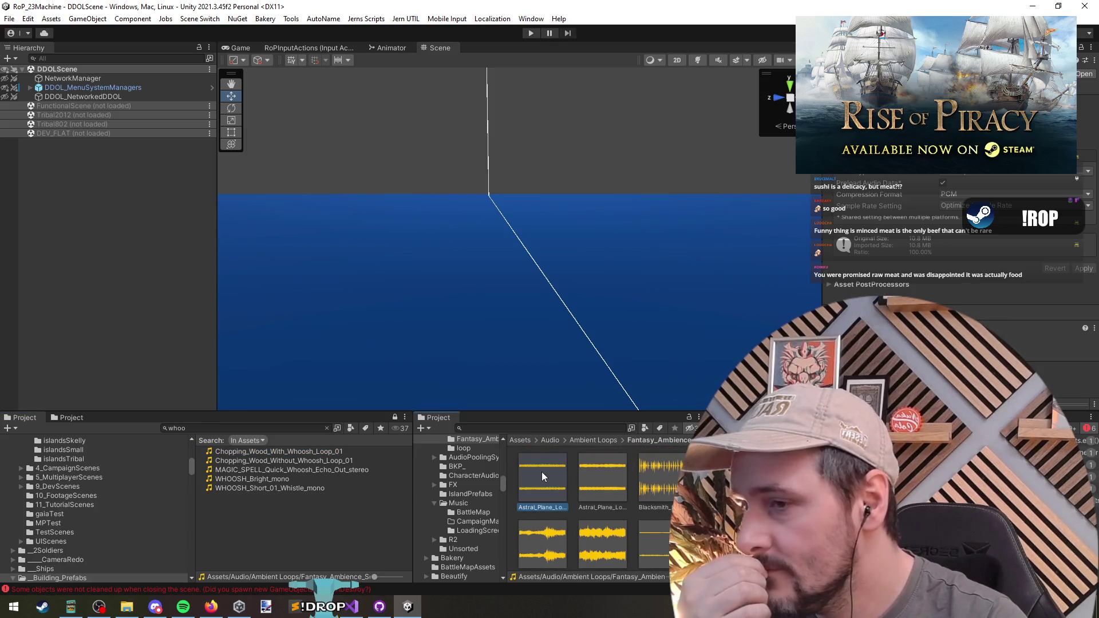
double_click(542, 473)
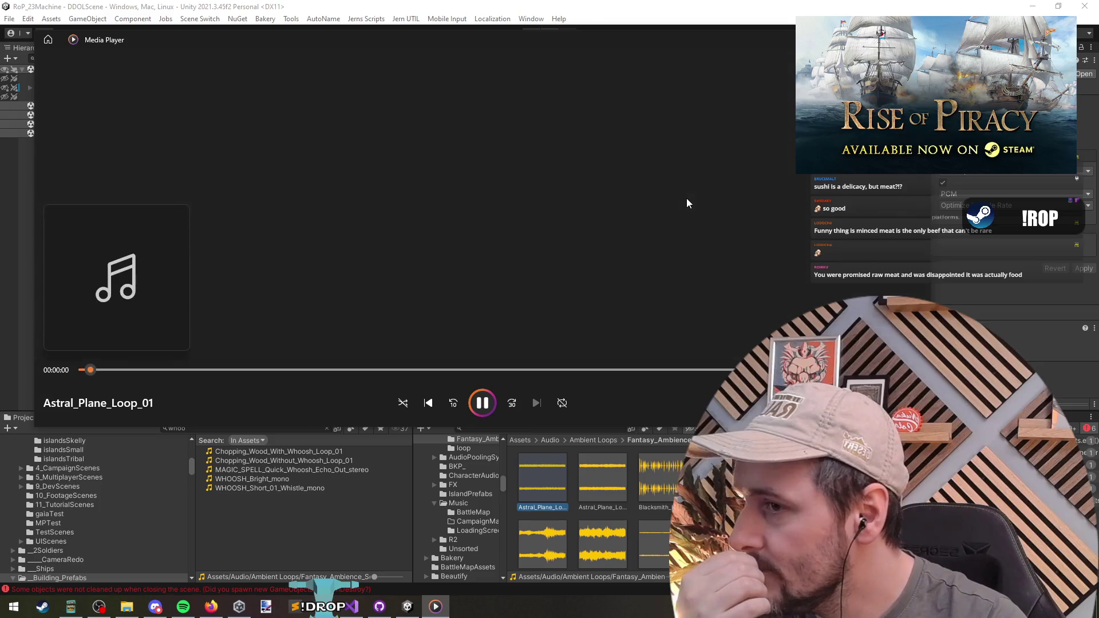
key(alt+F4)
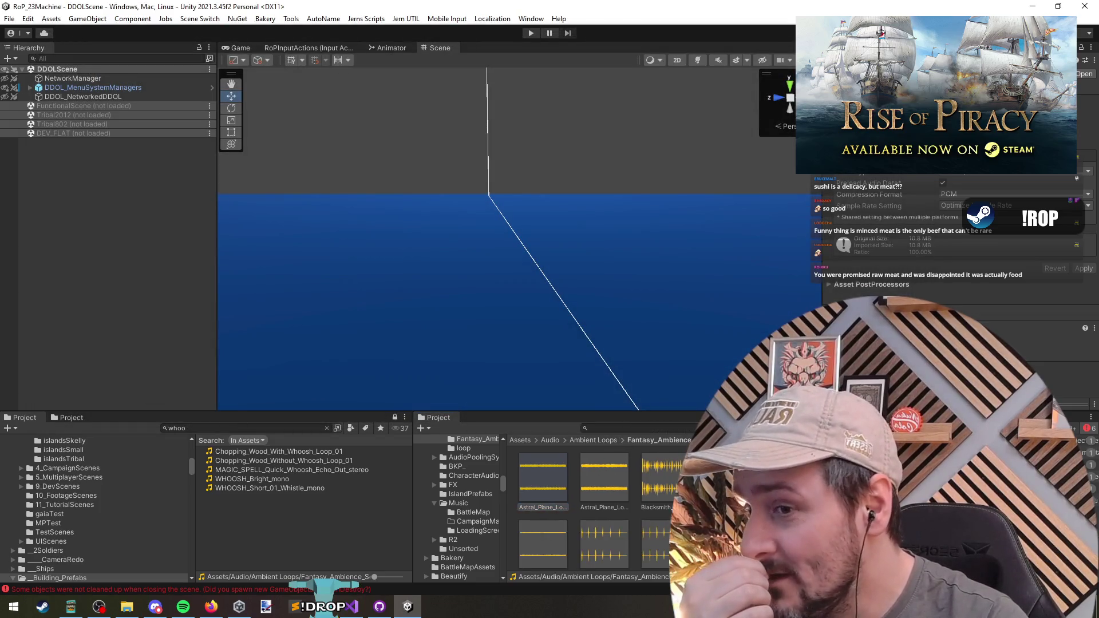
Step: Preview the cave ambience clips Cave_Loop_03, Cave_Loop_02 and Cave_Loop_01
scroll(662, 487, down, 1)
click(658, 519)
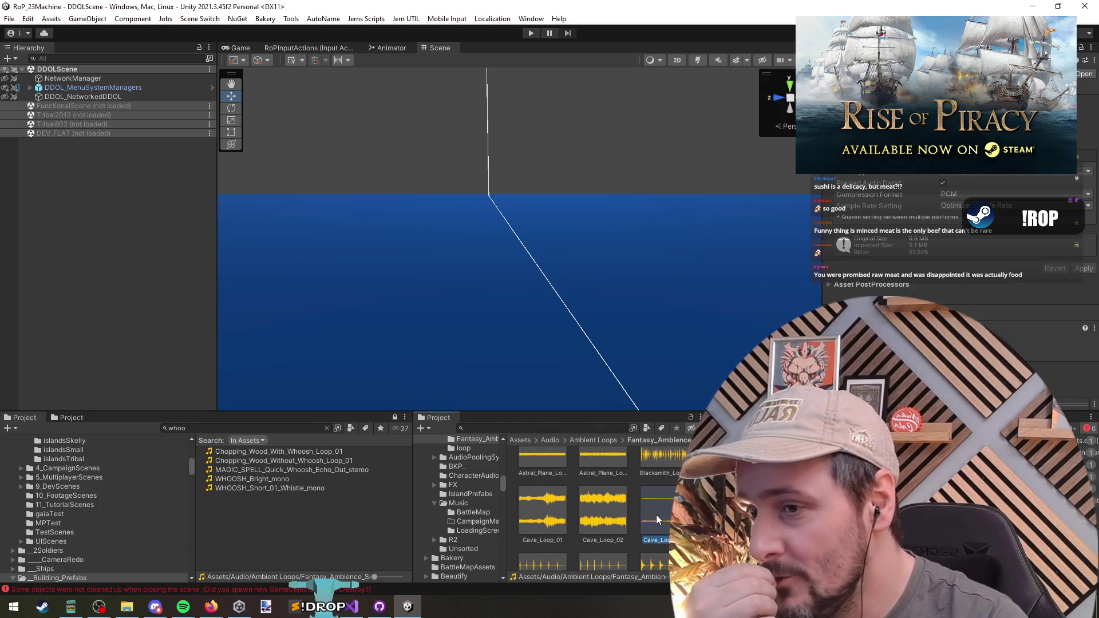
double_click(658, 519)
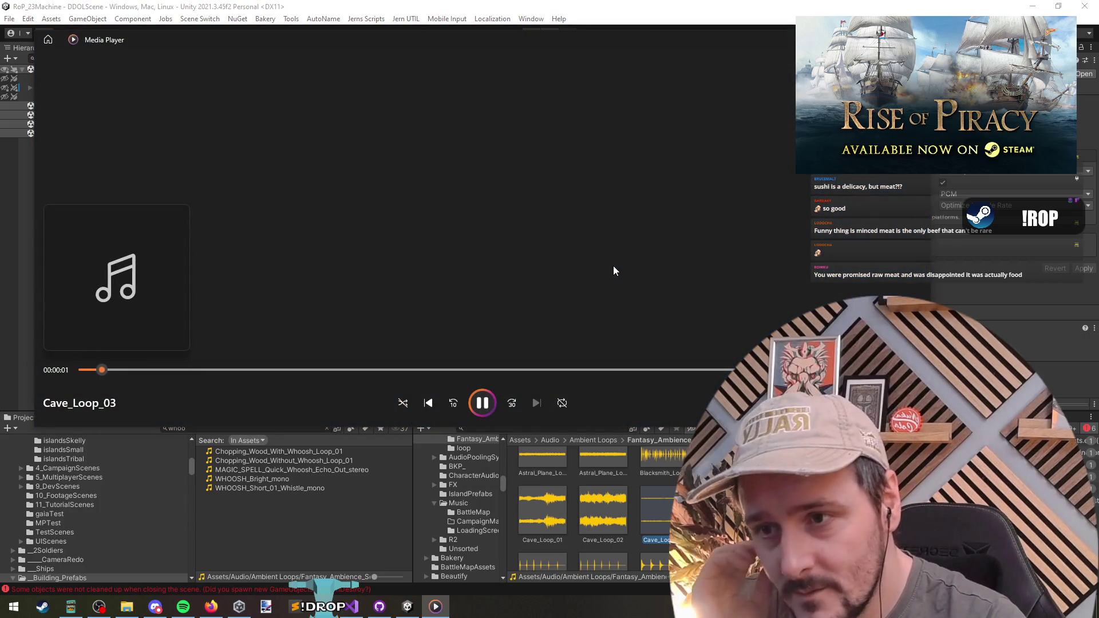
click(442, 451)
double_click(607, 517)
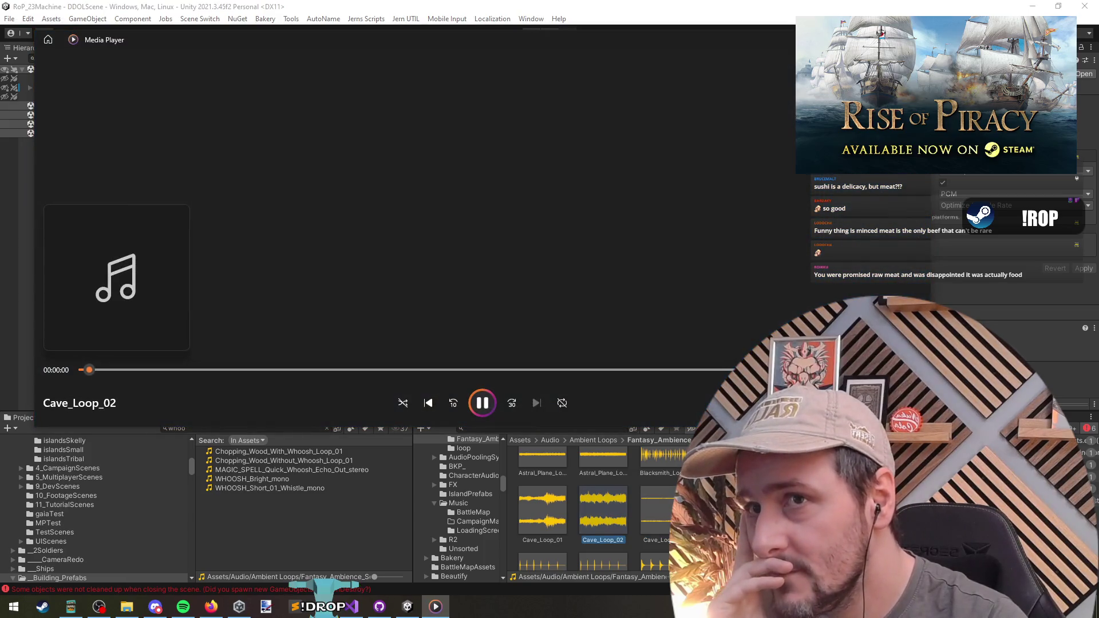
key(alt+F4)
click(548, 513)
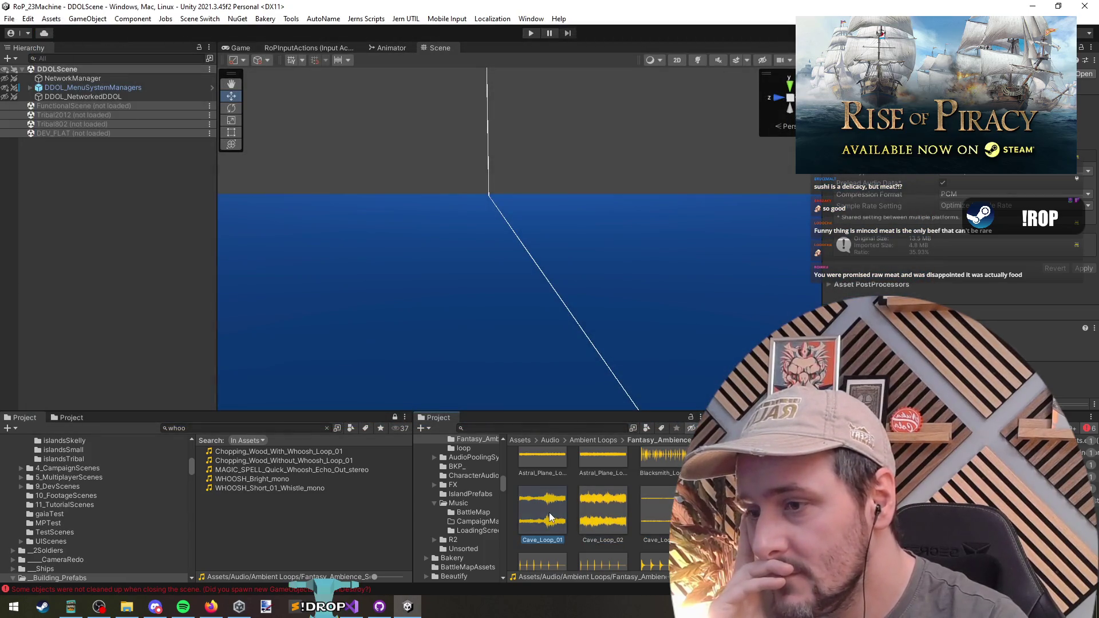
double_click(548, 513)
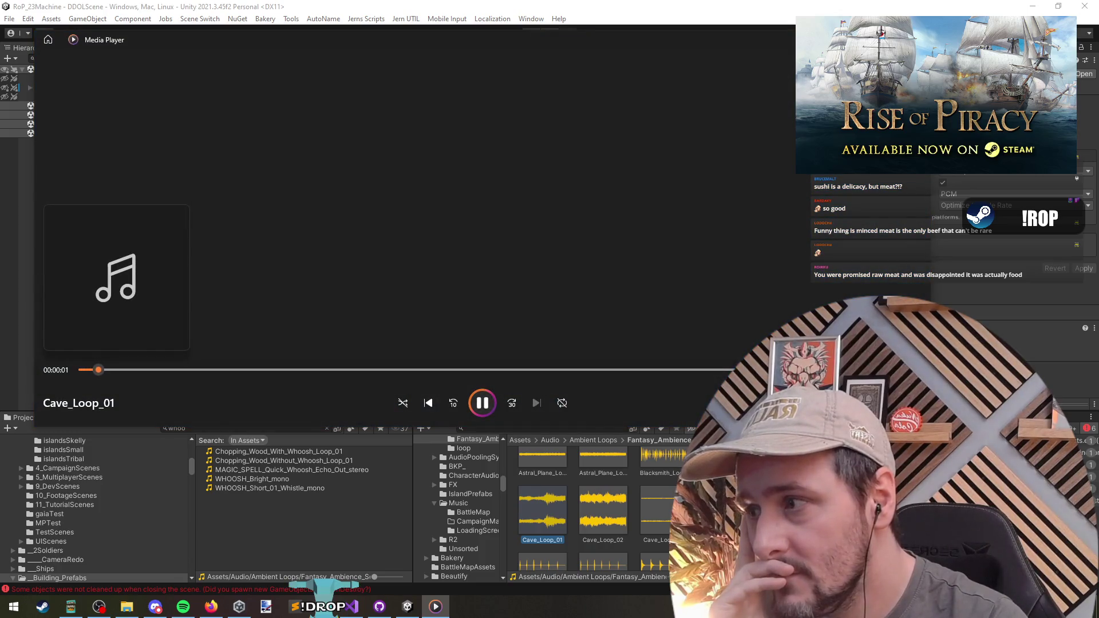
key(alt+F4)
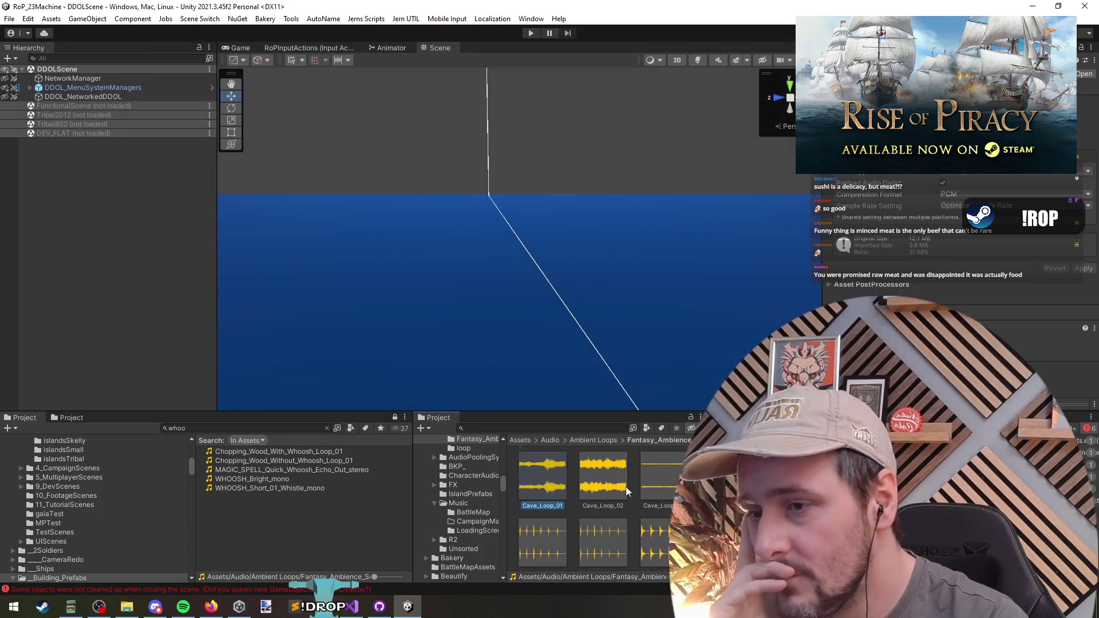
Step: Preview Dungeon_Loop_01 and Dungeon_Loop_02, scrubbing toward the end of the second
scroll(590, 498, down, 2)
scroll(579, 503, down, 1)
scroll(579, 502, down, 1)
double_click(542, 480)
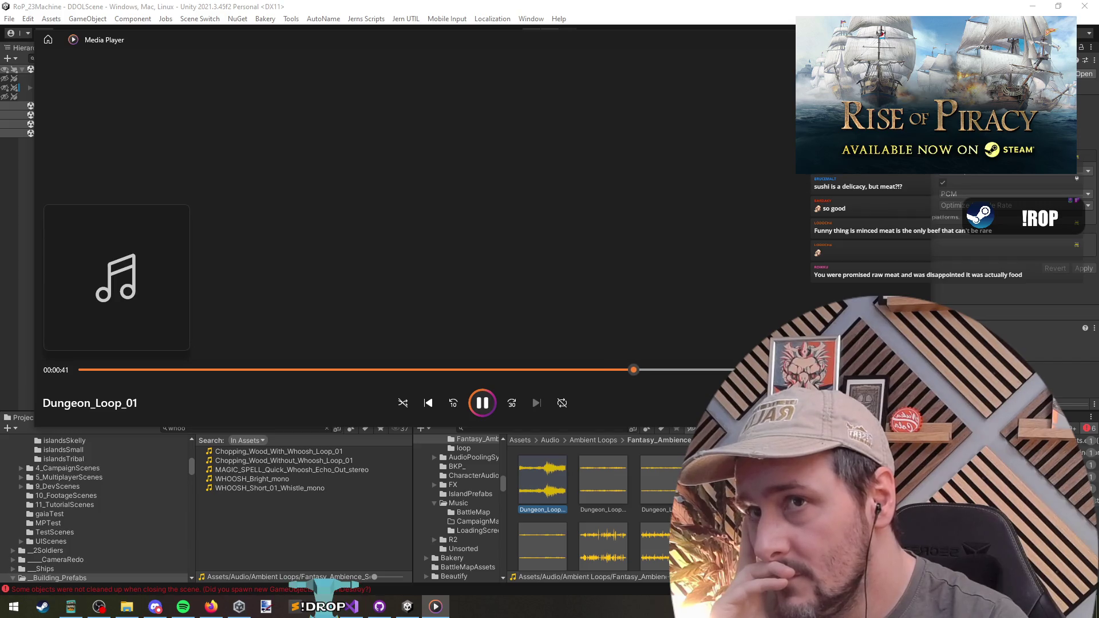
key(alt+F4)
double_click(602, 481)
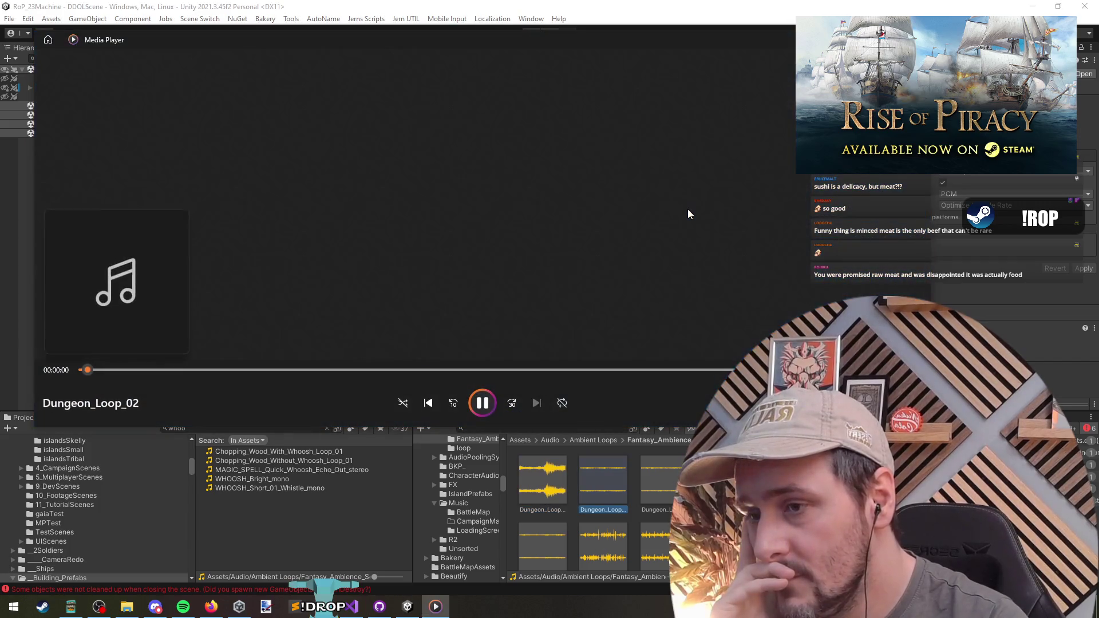
click(419, 370)
click(722, 371)
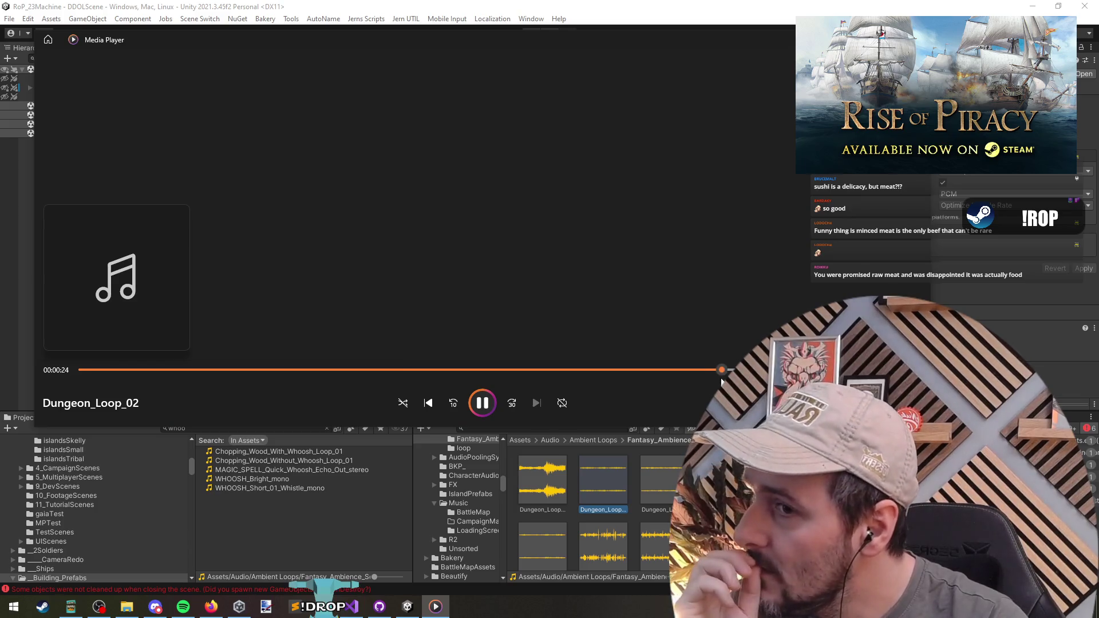
key(alt+F4)
Step: Preview the Farm_Loop_01 and Enchanted_Forest_Loop_01 clips
scroll(602, 504, down, 1)
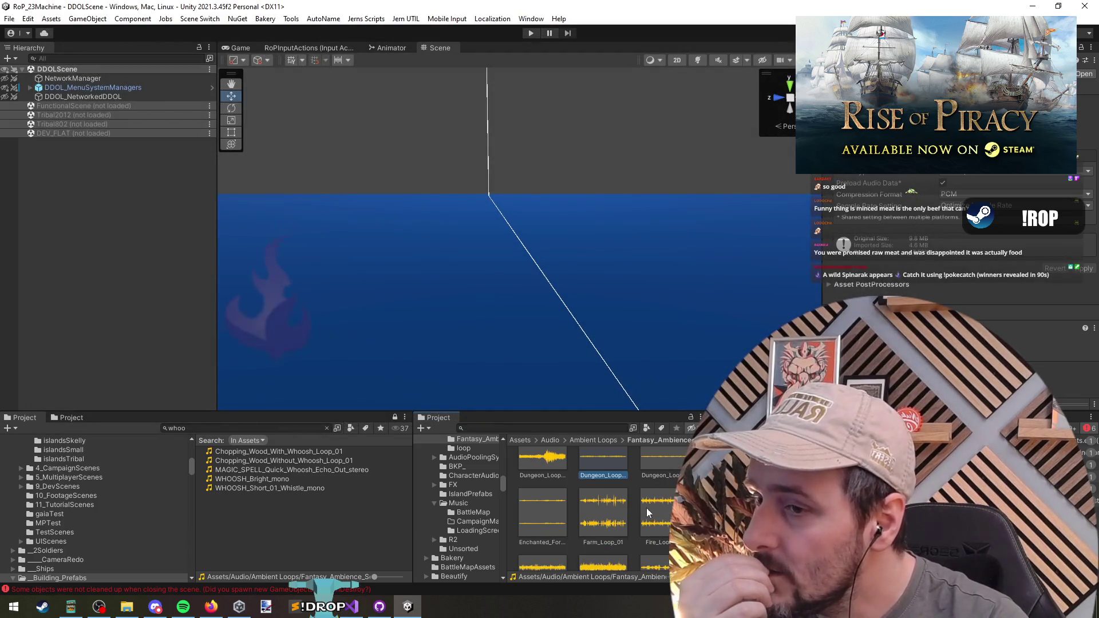
click(624, 509)
double_click(624, 509)
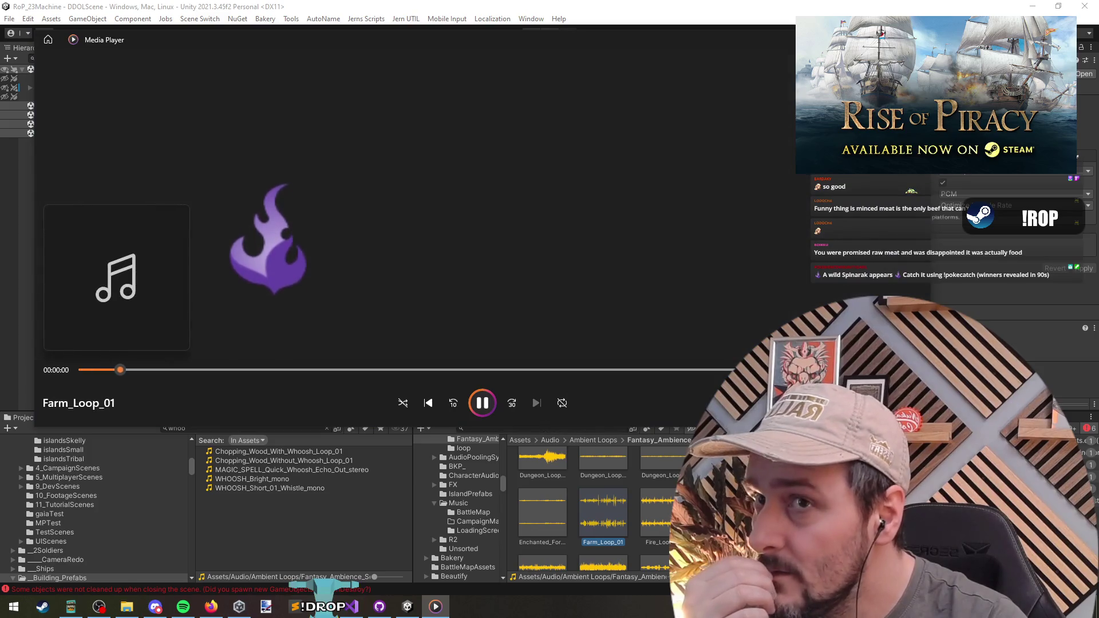
key(alt+F4)
double_click(543, 513)
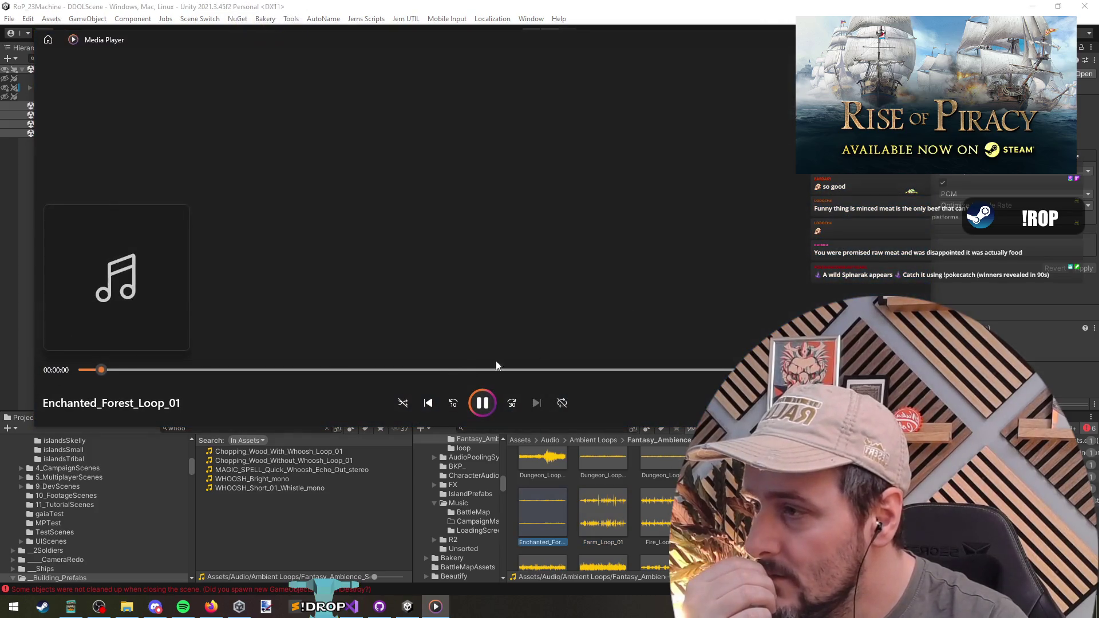
key(alt+F4)
Step: Browse the rest of the Fantasy_Ambience clips and widen the asset browser panel
scroll(637, 507, down, 2)
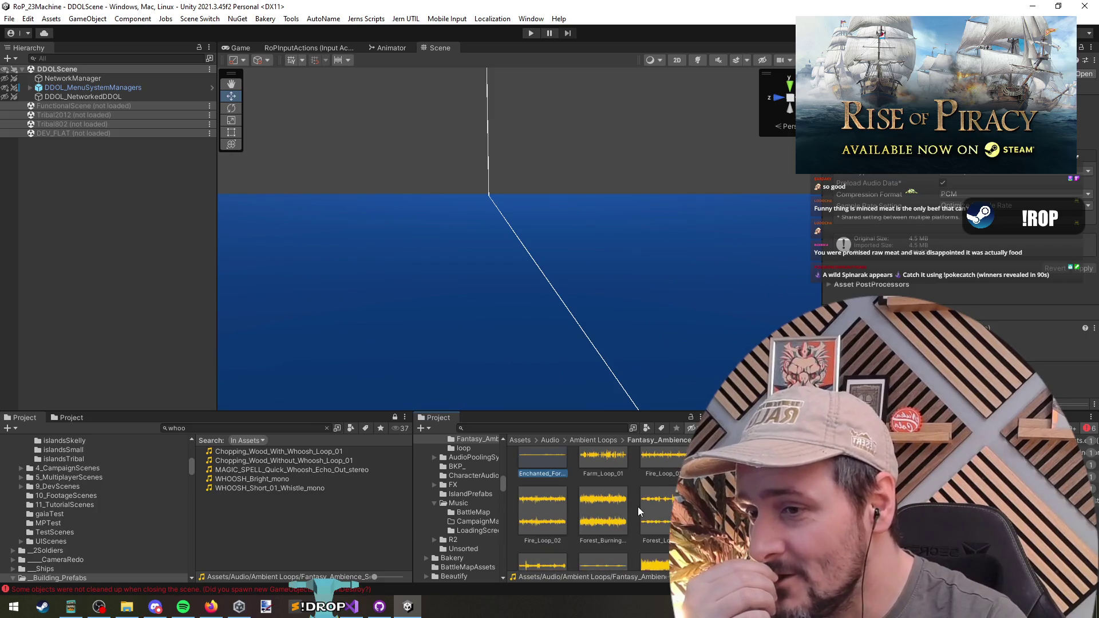
scroll(640, 527, down, 5)
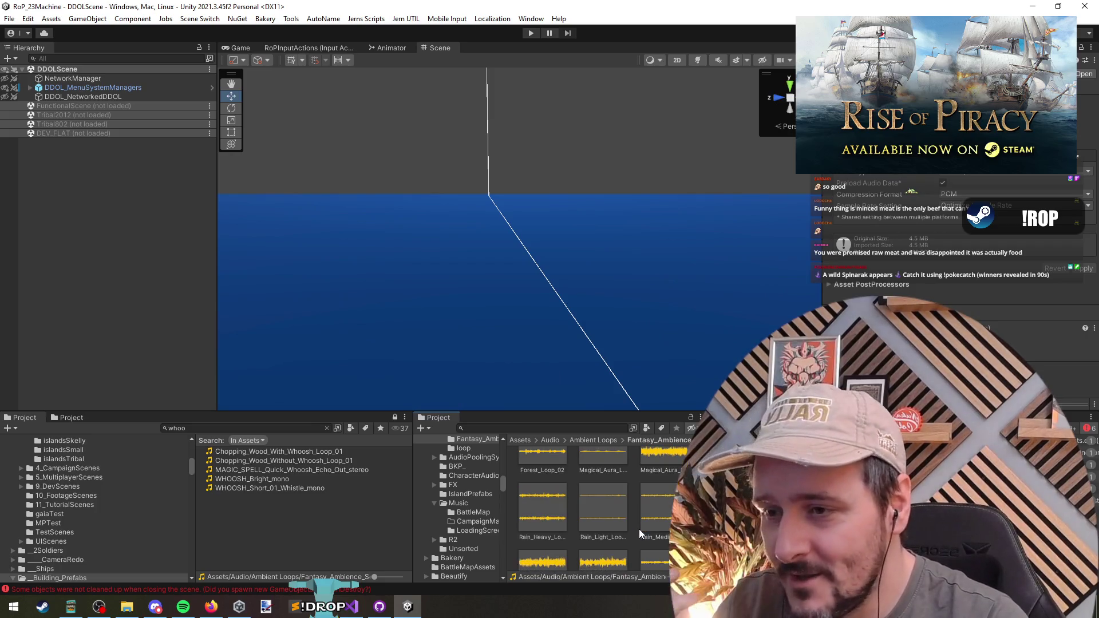
scroll(640, 532, down, 5)
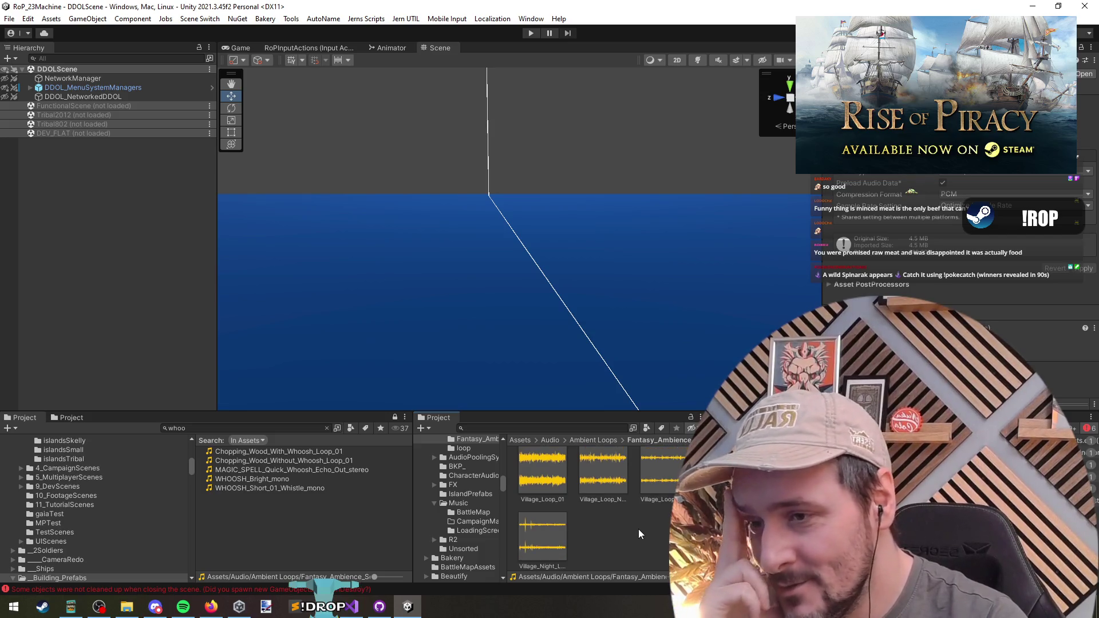
scroll(637, 529, up, 1)
scroll(637, 529, up, 10)
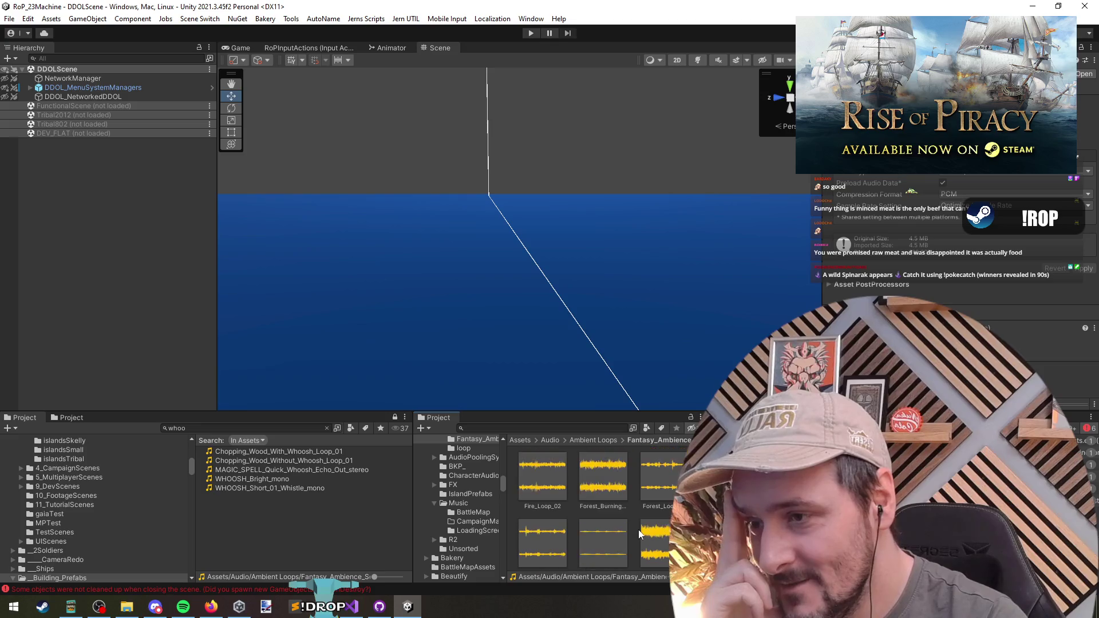
scroll(633, 531, up, 3)
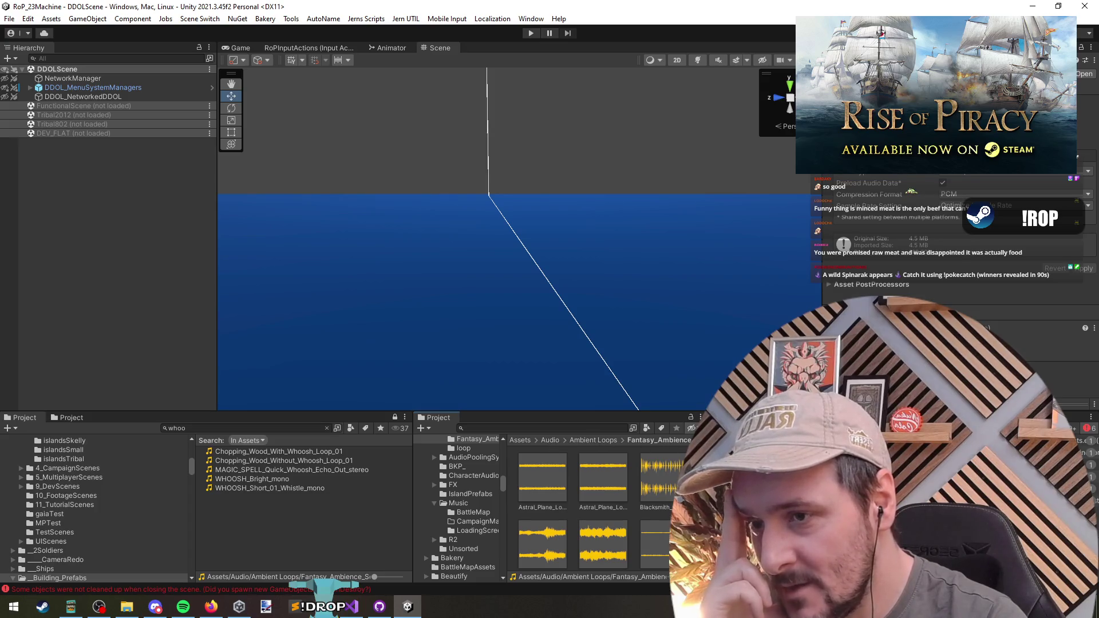
drag(703, 498, 767, 498)
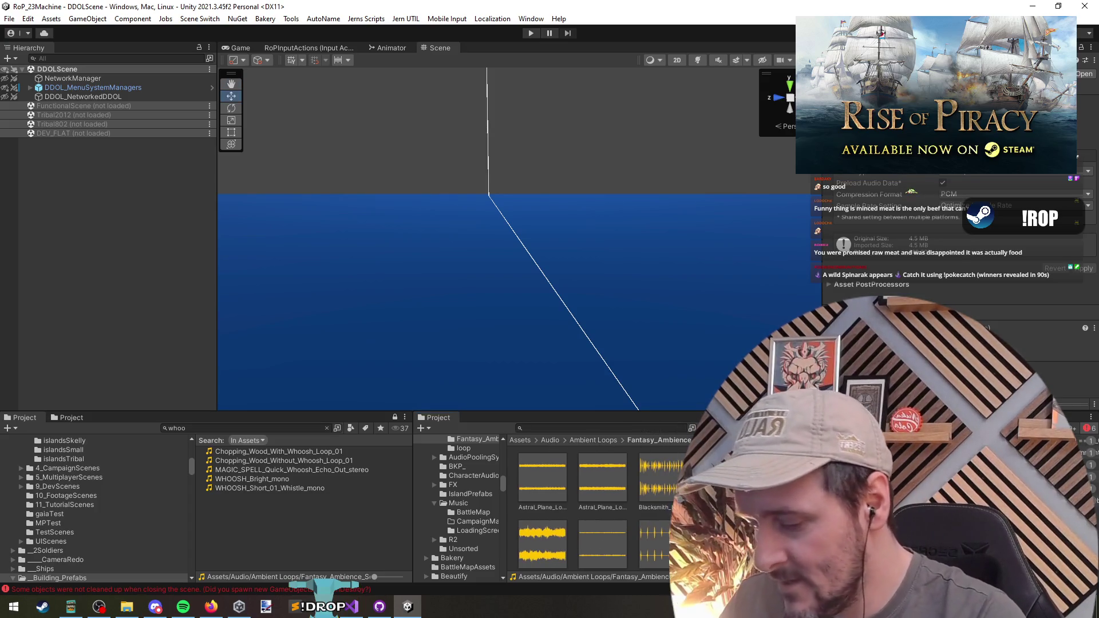
Step: Launch Paint with 'mspaint' from the Run prompt, then return to Unity
key(super+r)
text(mspaint)
key(Return)
key(alt+Tab)
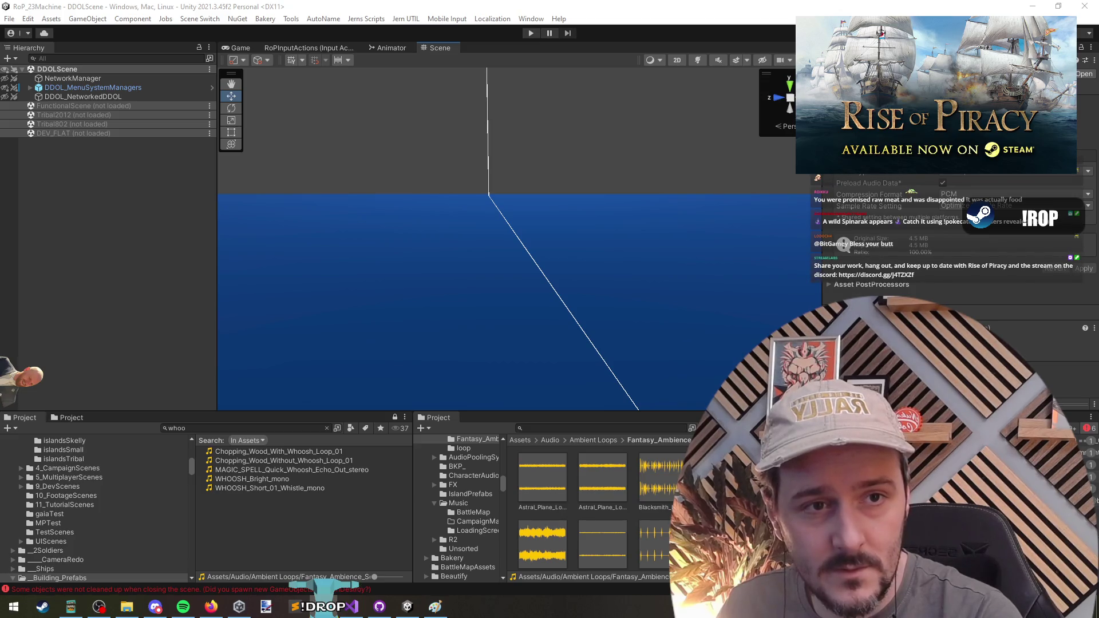
Step: Go up to Ambient Loops and open the loop folder with insects, rain and thunder clips
click(132, 255)
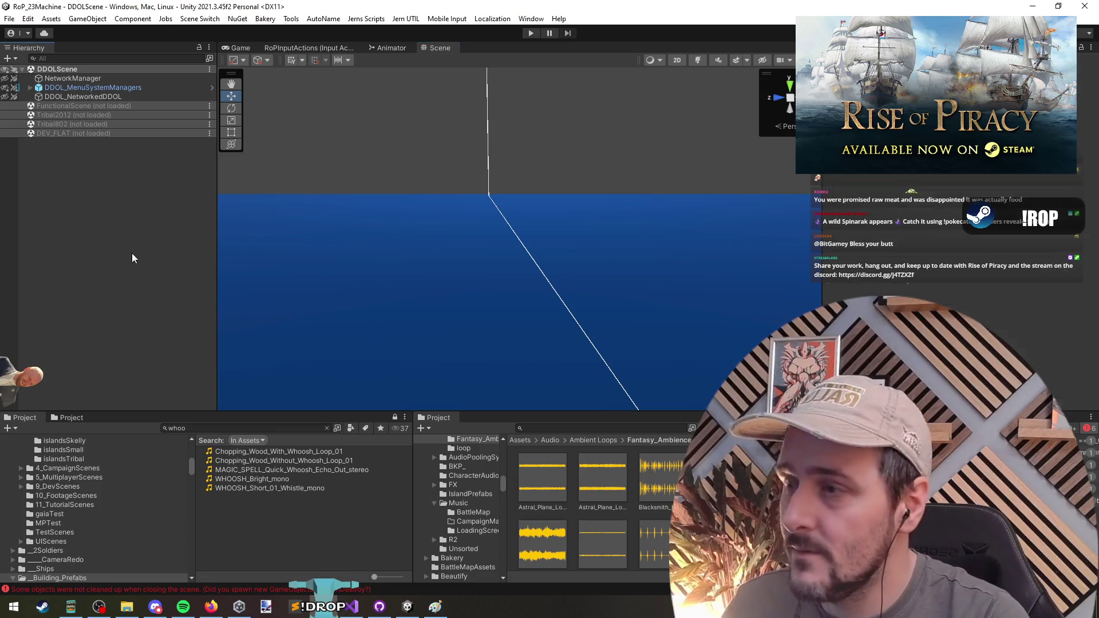
scroll(535, 490, down, 3)
scroll(535, 490, up, 3)
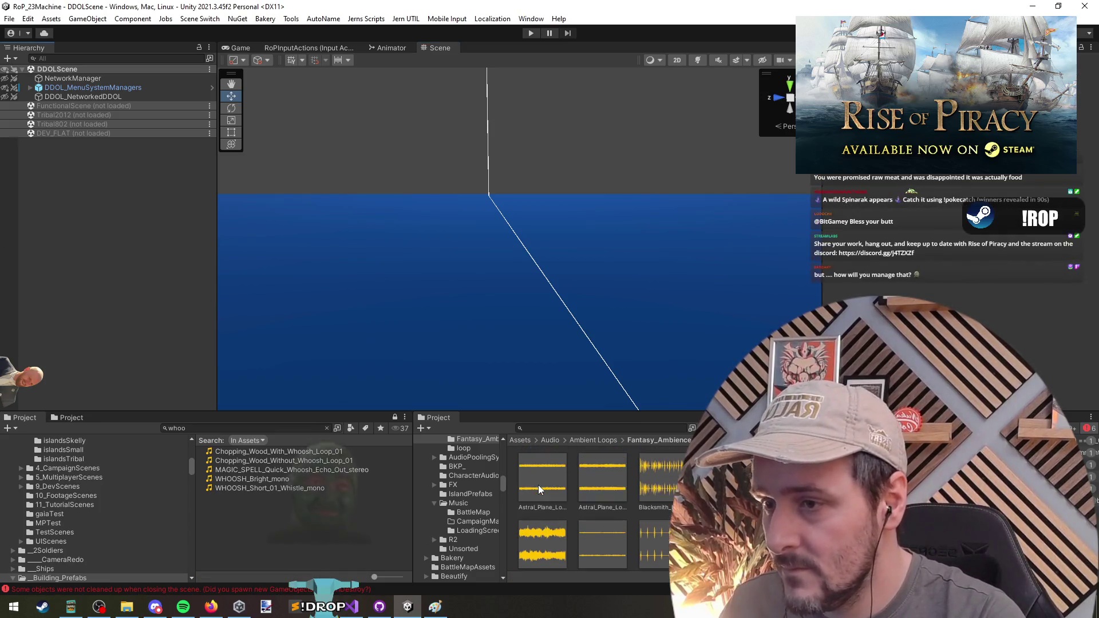
click(599, 483)
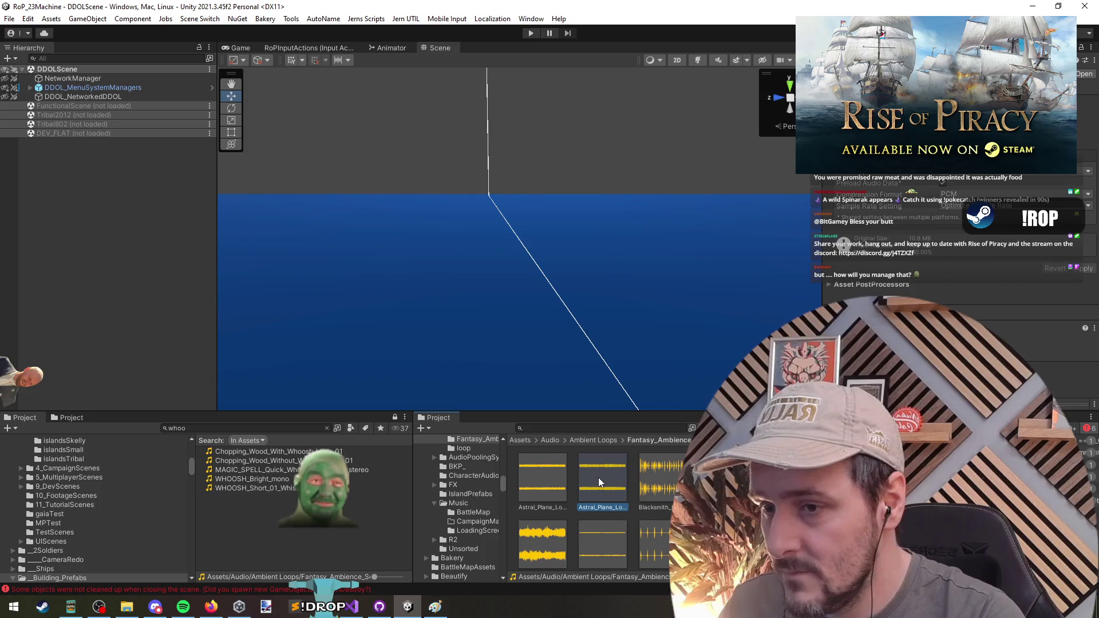
click(671, 474)
click(574, 440)
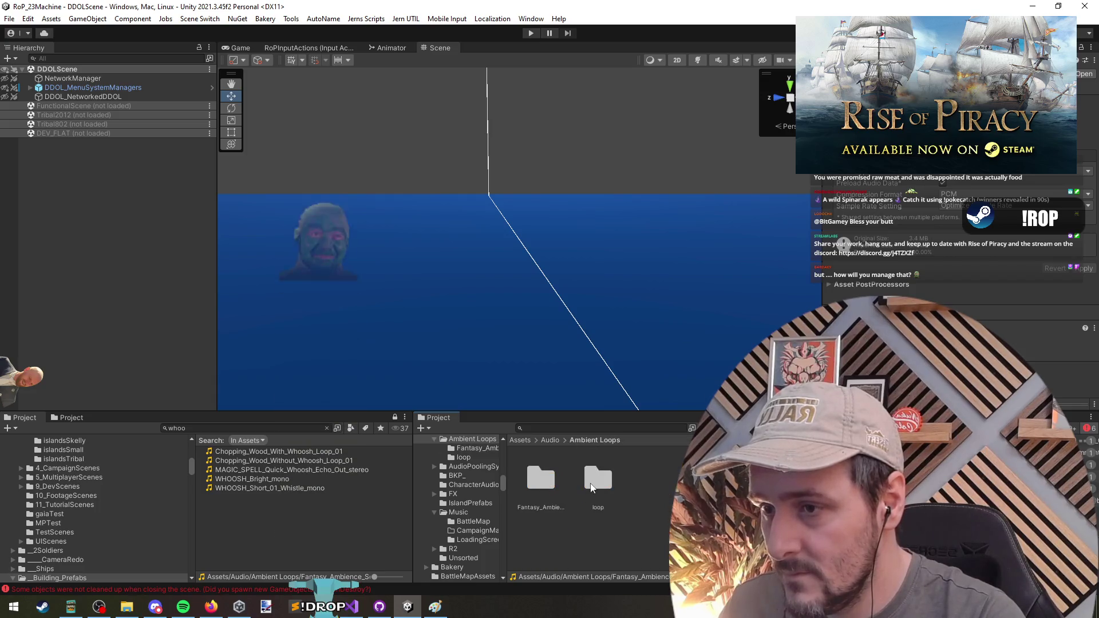
double_click(596, 466)
scroll(622, 517, down, 3)
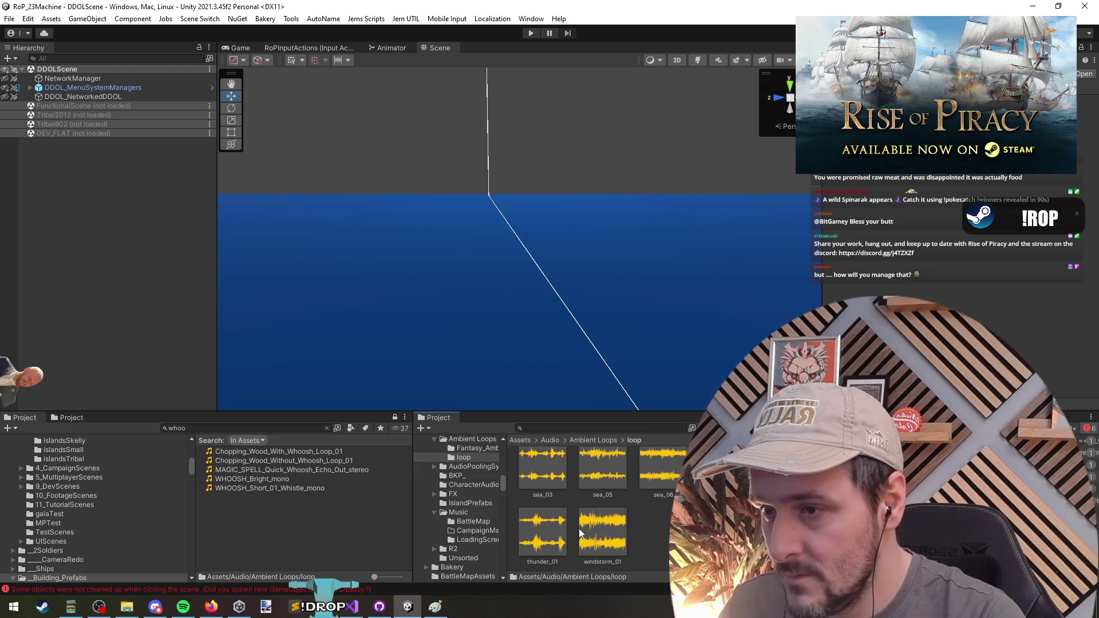
scroll(674, 495, up, 3)
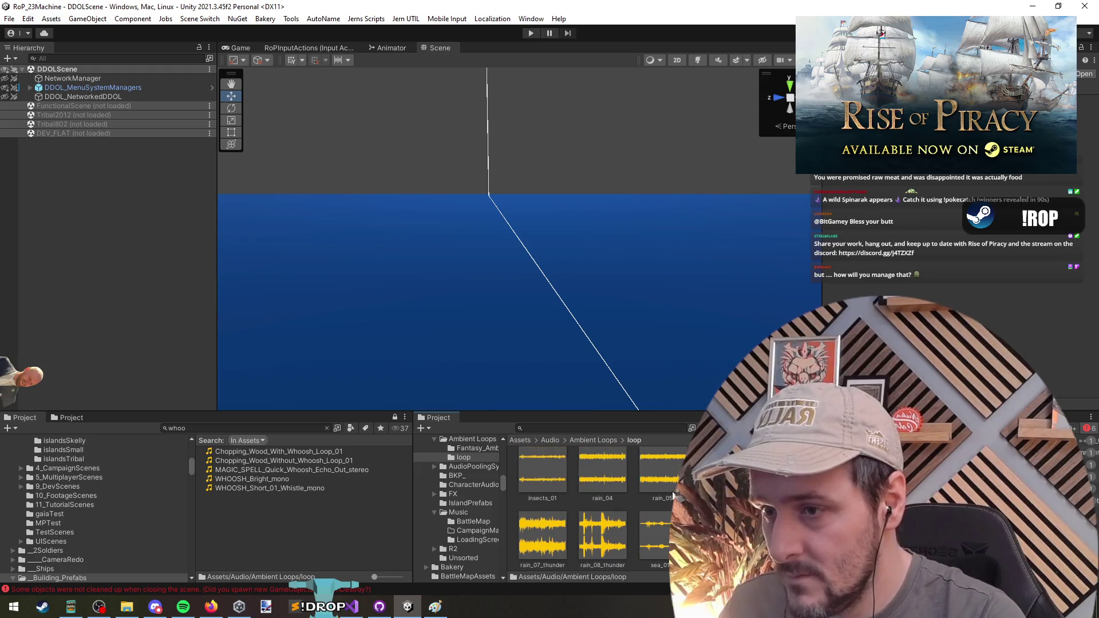
scroll(601, 503, up, 1)
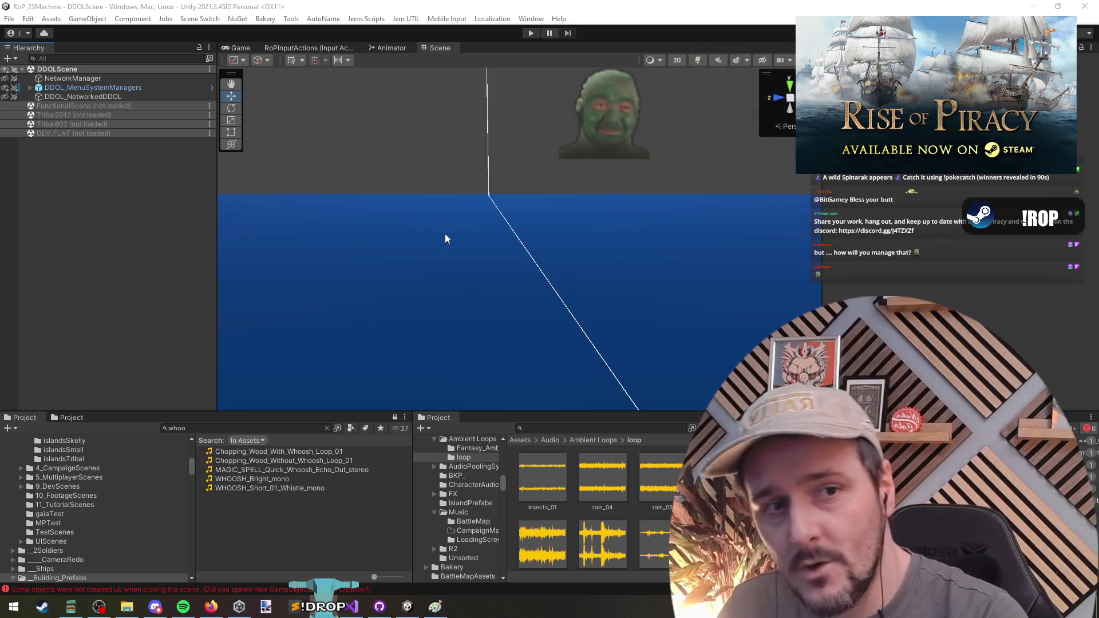
Step: Deactivate DEV_AUTO_FLOW under DDOL_MenuSystemManagers, toggling it back on and off once more
click(30, 87)
click(77, 188)
key(alt+shift+a)
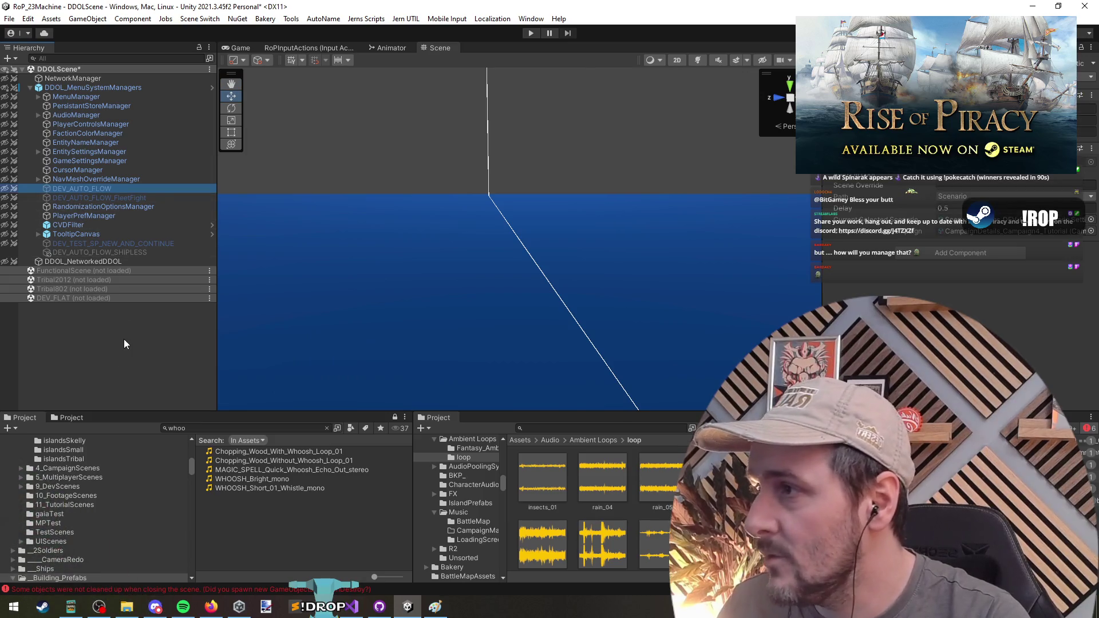
click(123, 339)
click(96, 187)
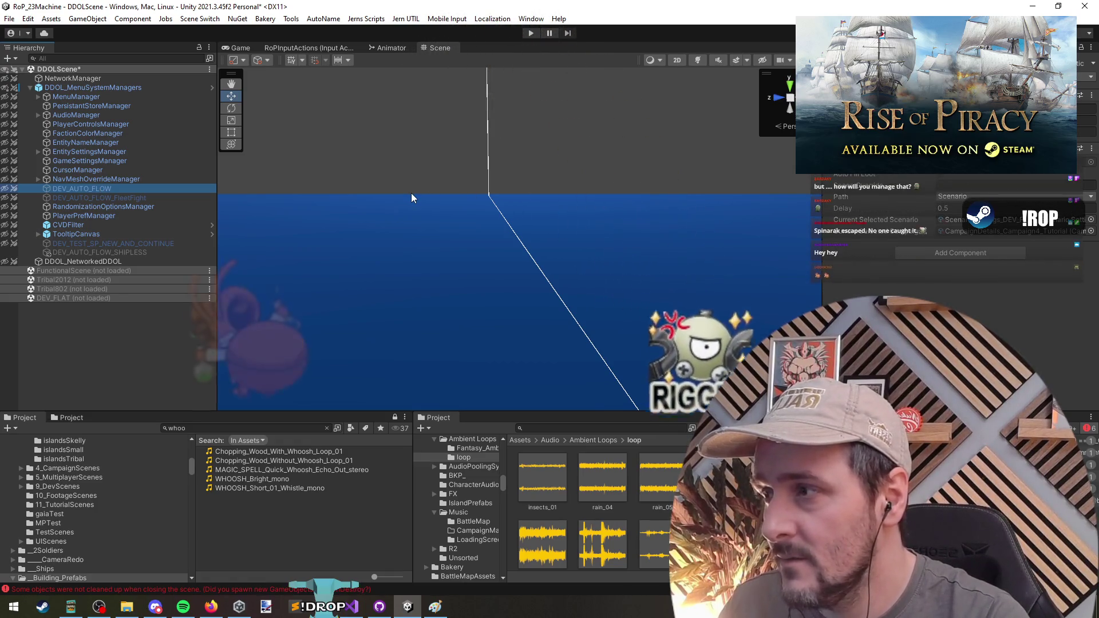
key(alt+shift+a)
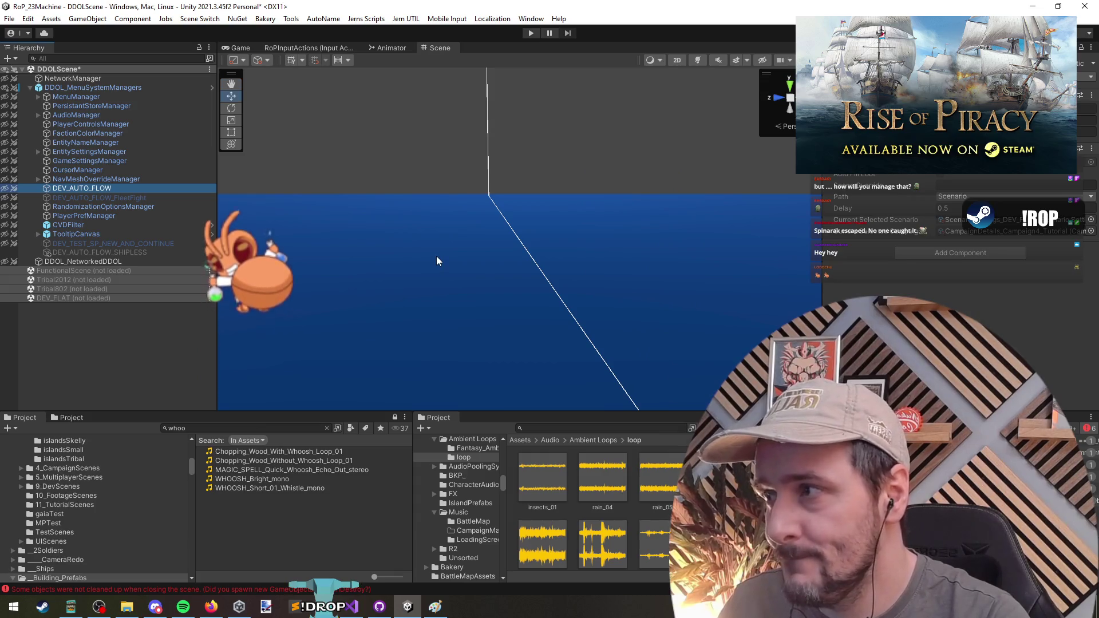
key(alt+shift+a)
Step: Select the unloaded DEV_FLAT scene, then switch away from Unity
click(36, 363)
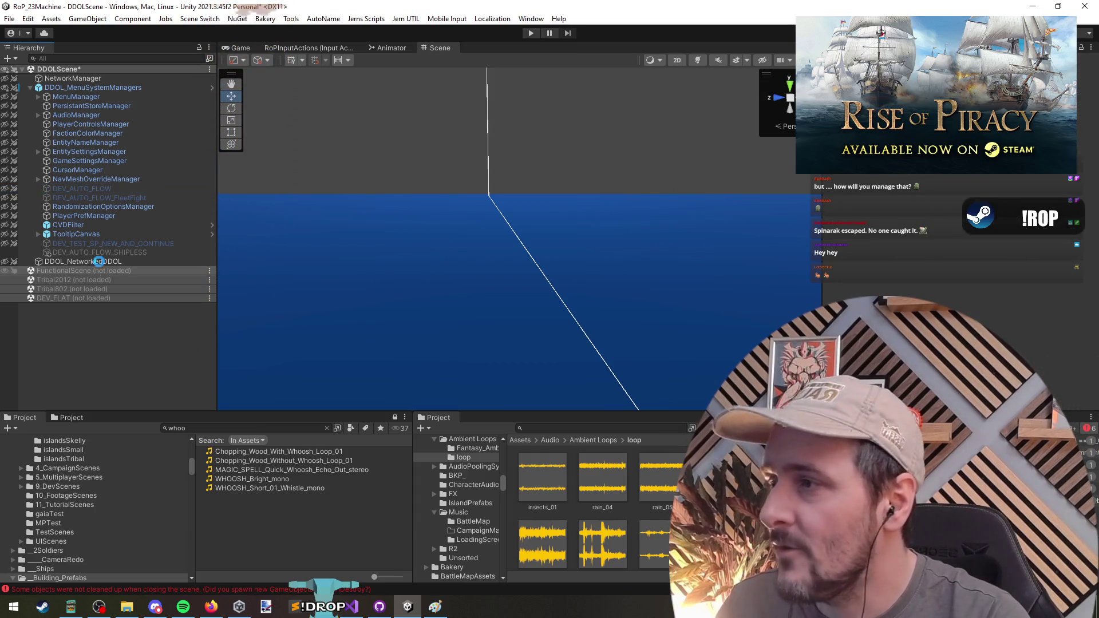
click(78, 298)
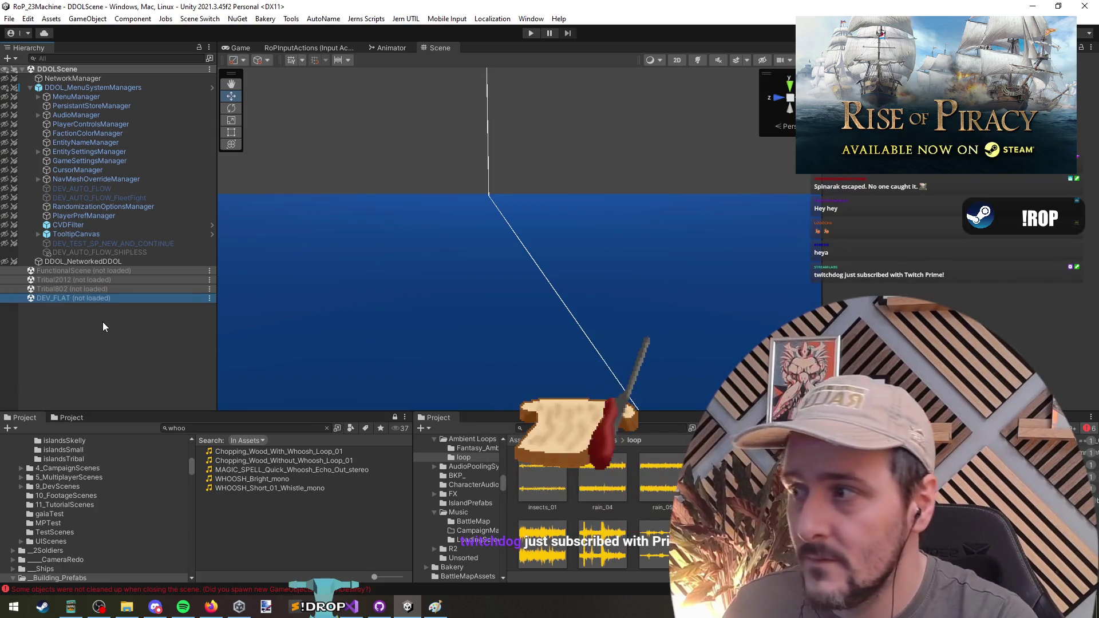
key(alt+Tab)
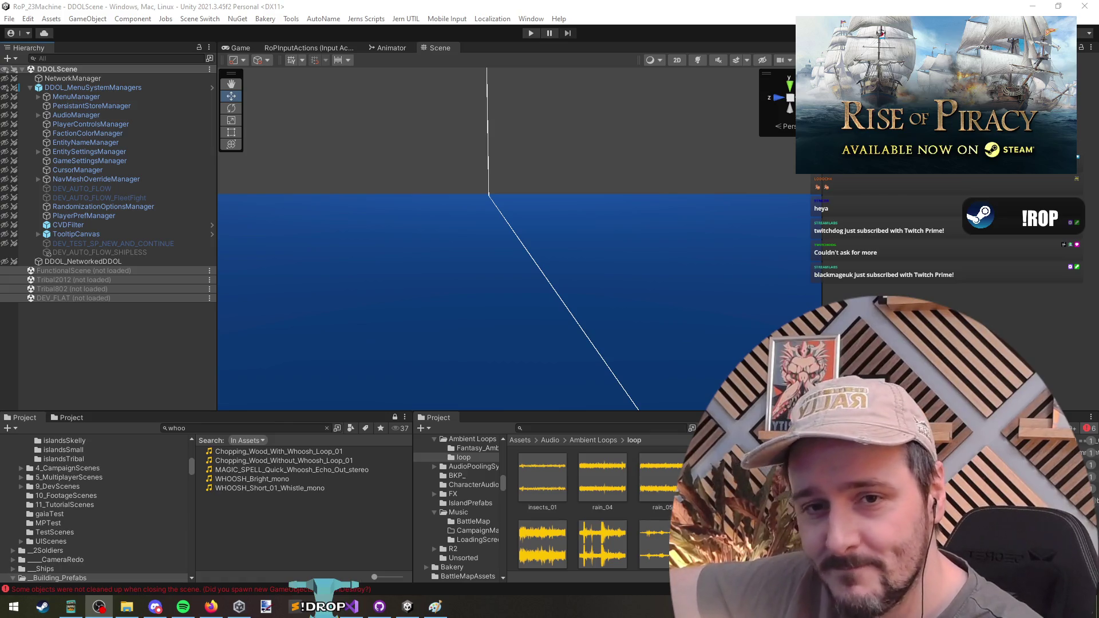
click(958, 266)
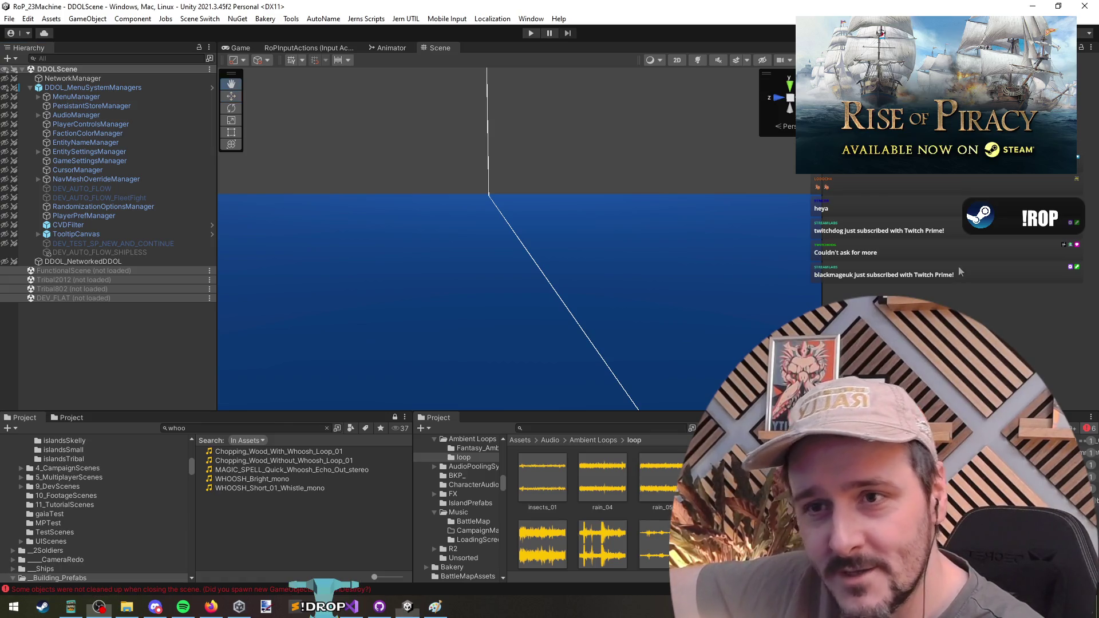
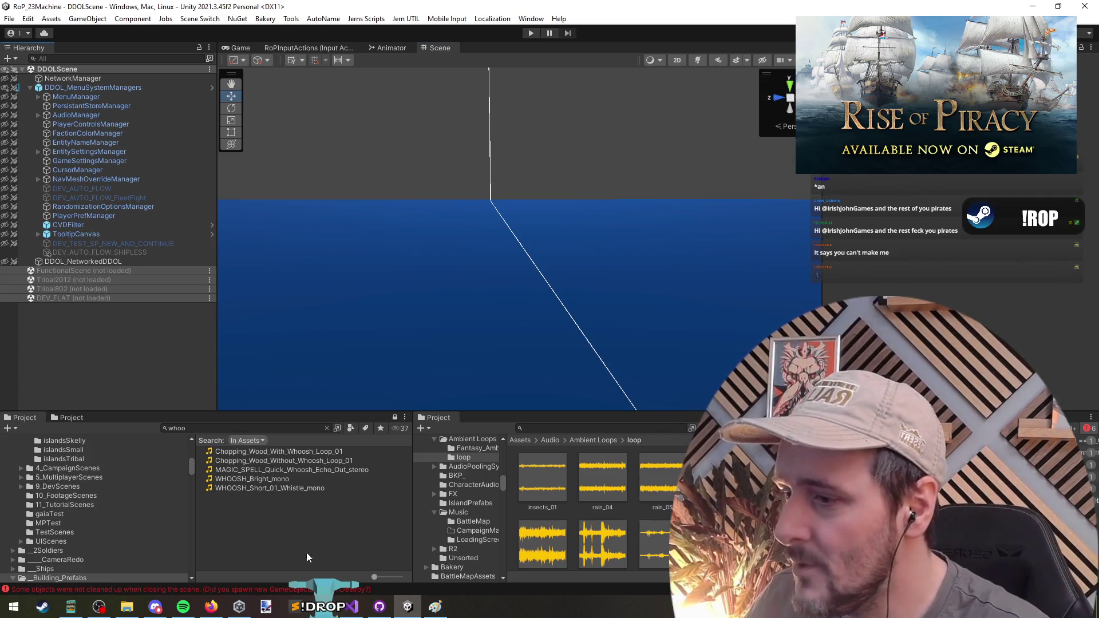
Step: Open the UIEndGameCanvasController script through a Go To All search for 'endgamecanvas'
click(351, 607)
key(ctrl+t)
text(endgamecanvas)
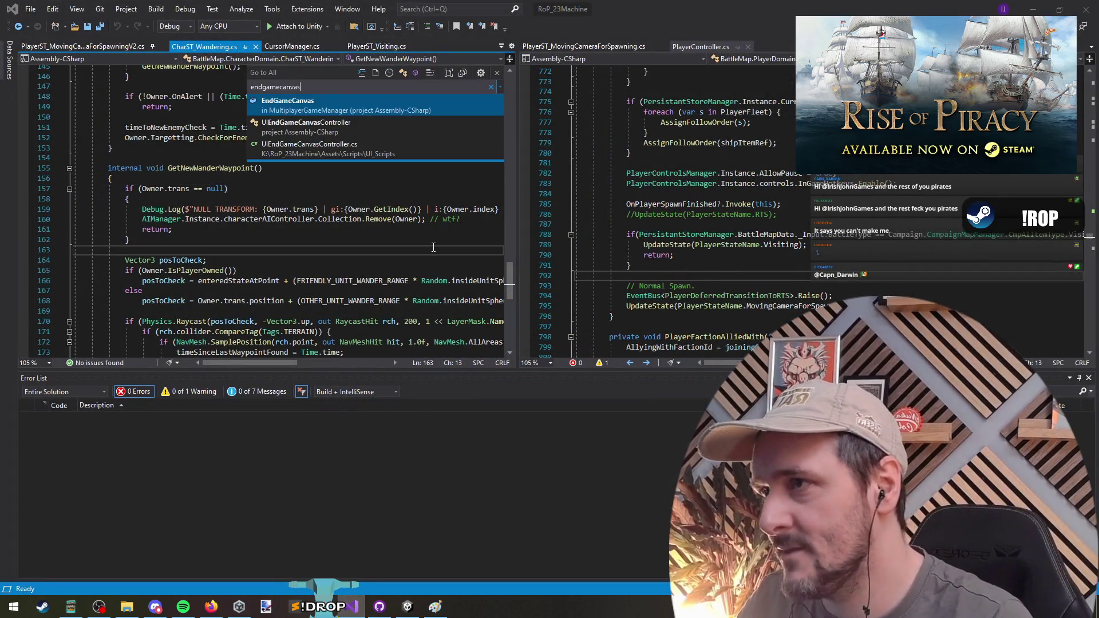
key(Return)
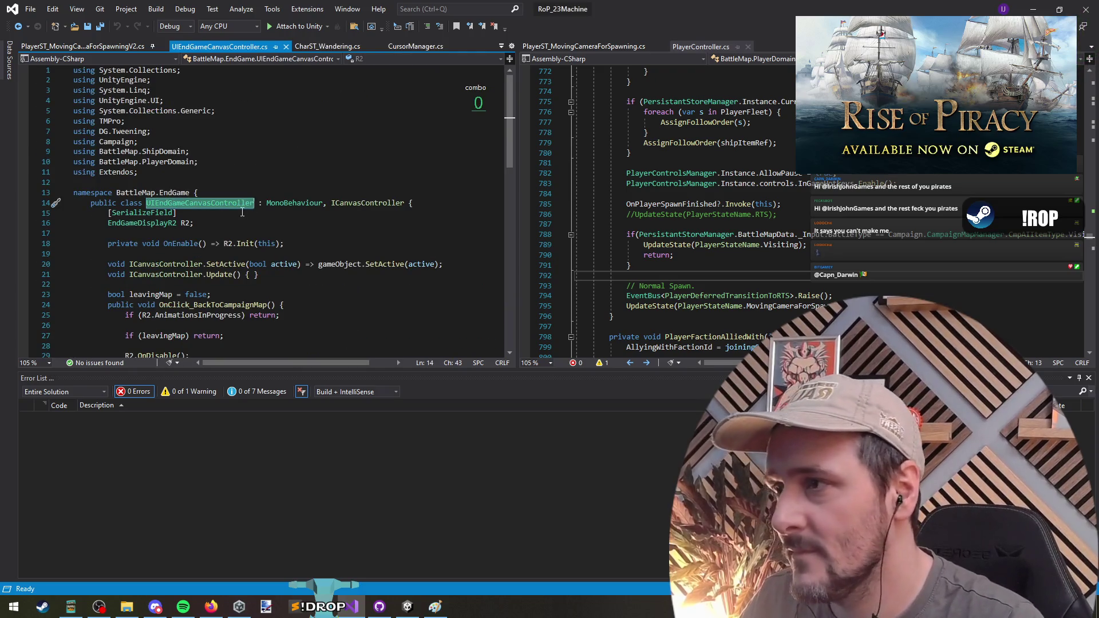
Step: Find all references to the R2 field and the UIEndGameCanvasController class
right_click(186, 228)
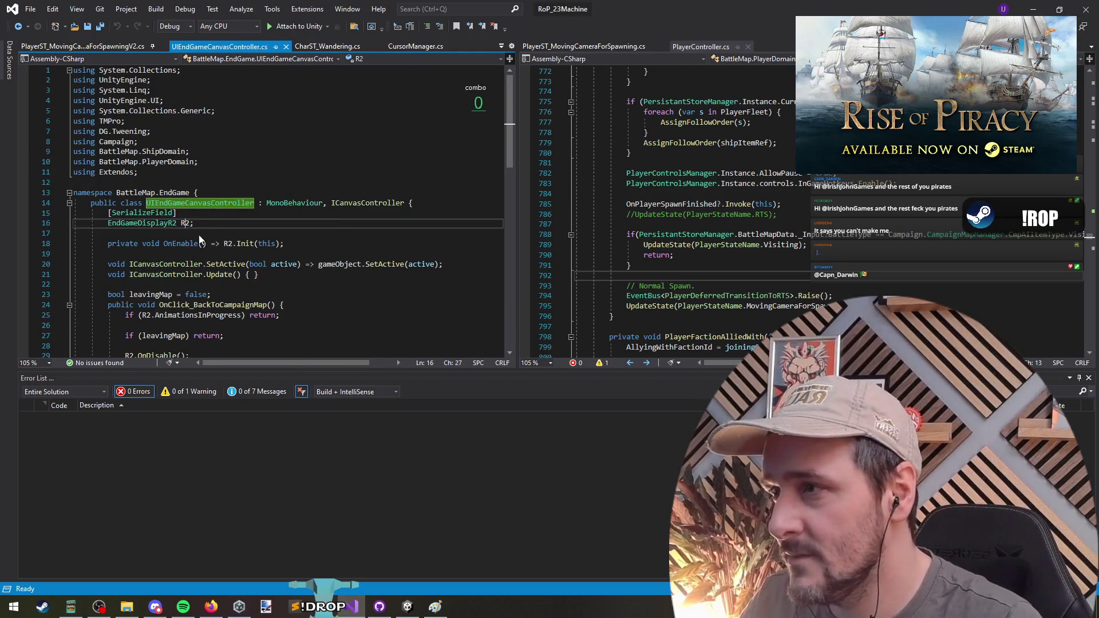
click(250, 318)
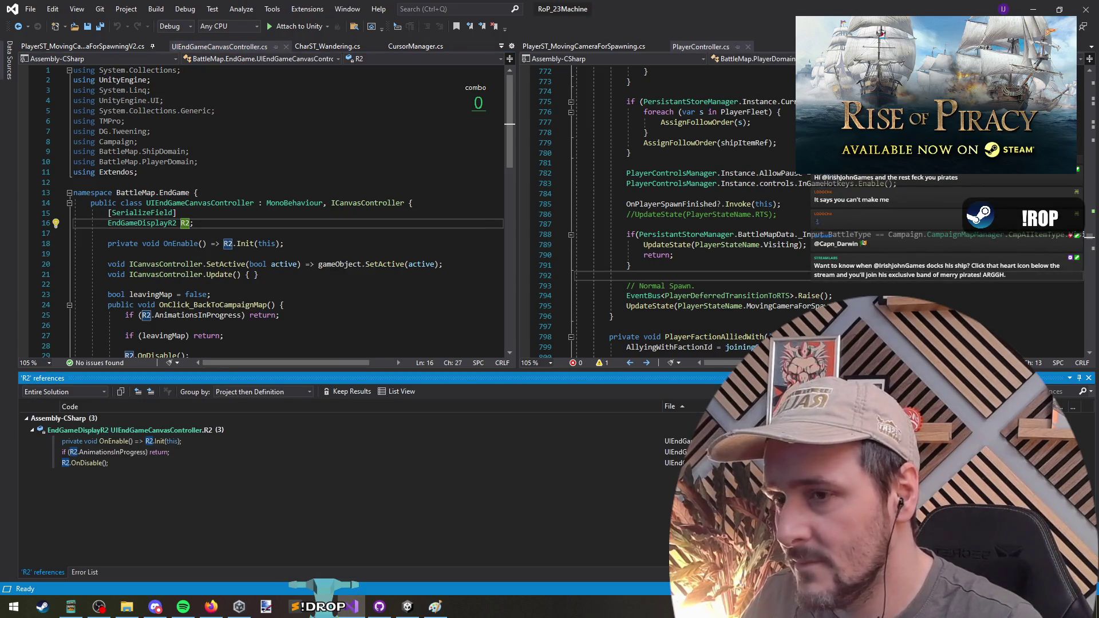
right_click(213, 201)
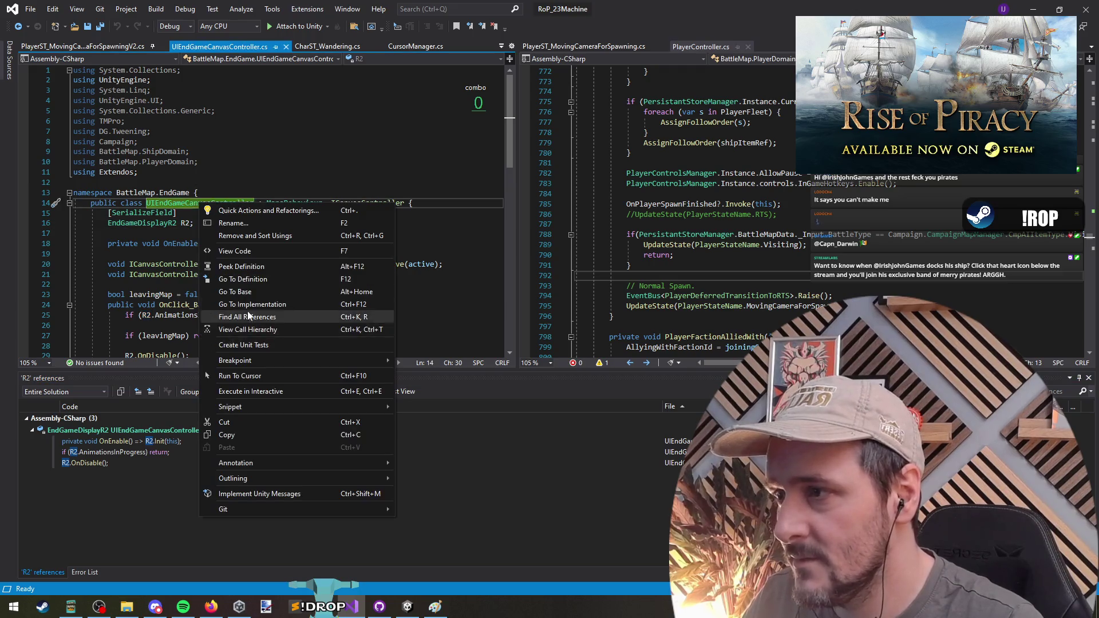
click(190, 193)
right_click(177, 201)
click(235, 311)
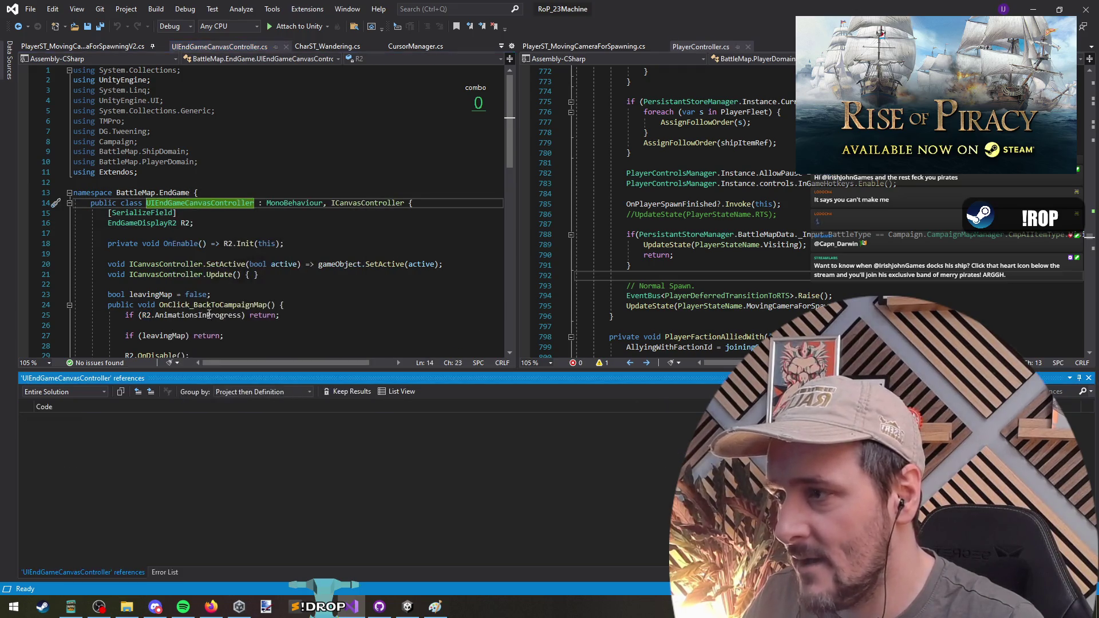
Step: Follow the UIManager EndGame field's references to the SwitchView call in PlayerST_Outro.cs
double_click(184, 452)
right_click(265, 216)
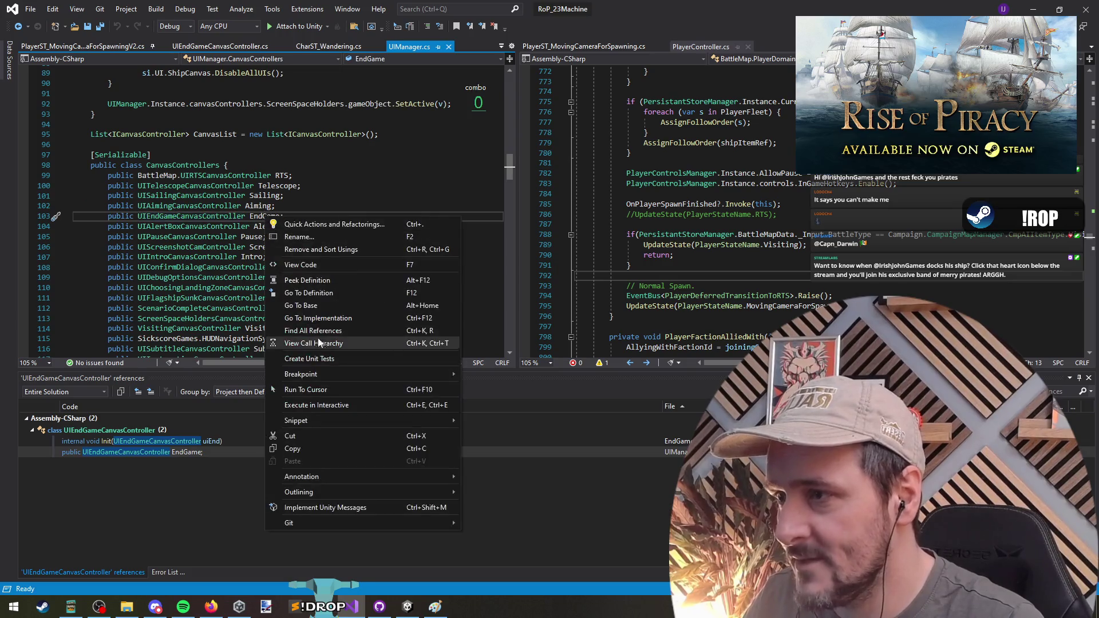
click(286, 336)
double_click(264, 462)
mouse_move(274, 474)
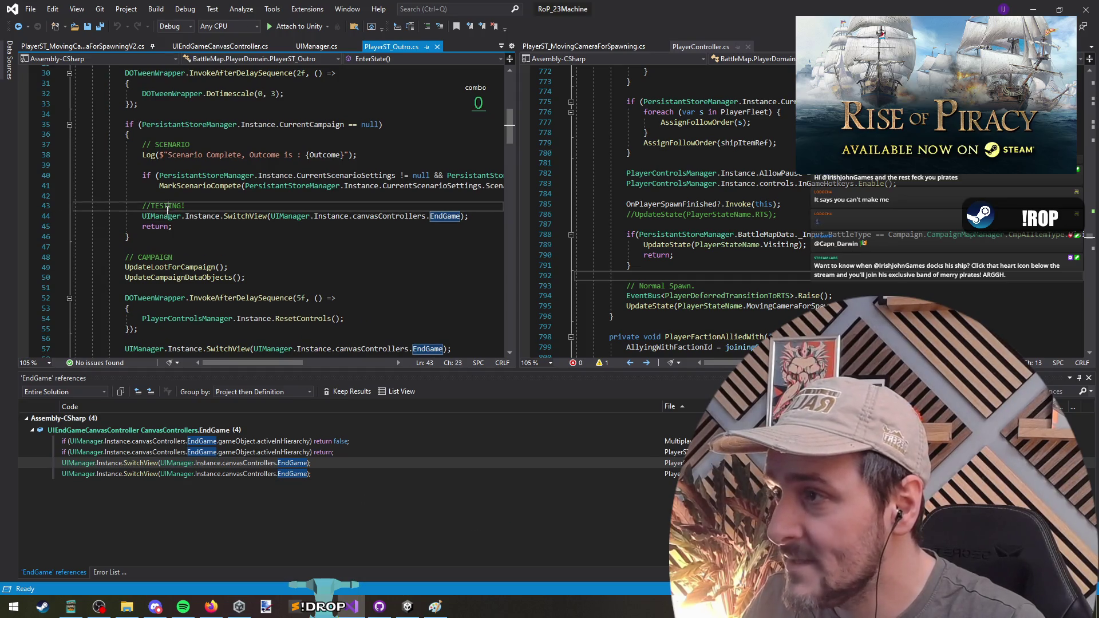
drag(186, 206, 75, 205)
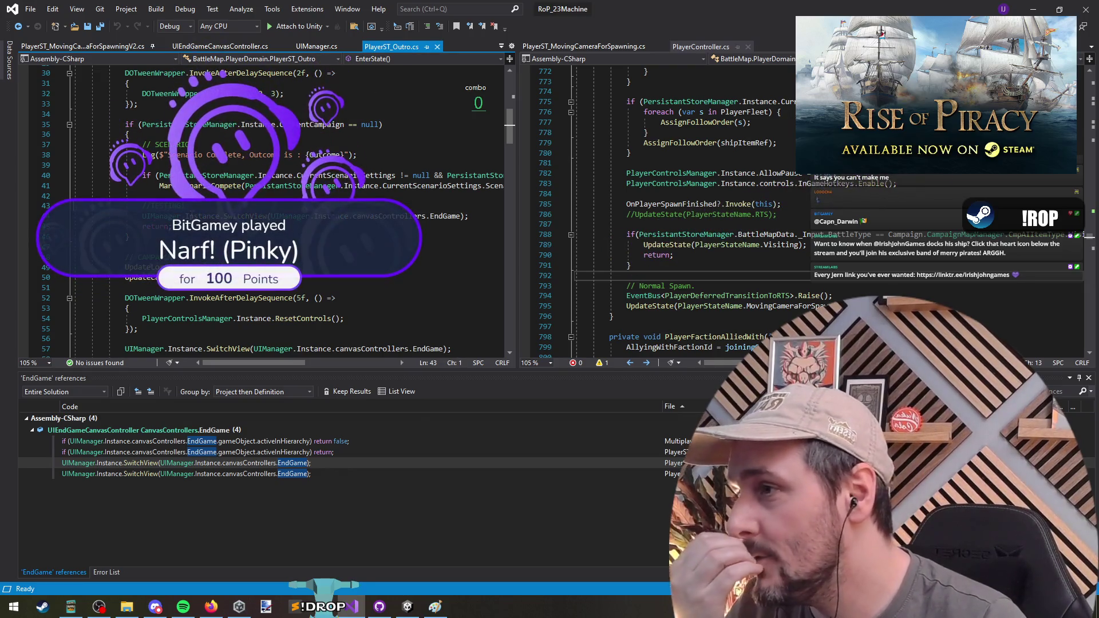
Step: Scroll through PlayerST_Outro.cs and clear the selection on the //TESTING! comment
scroll(337, 231, up, 4)
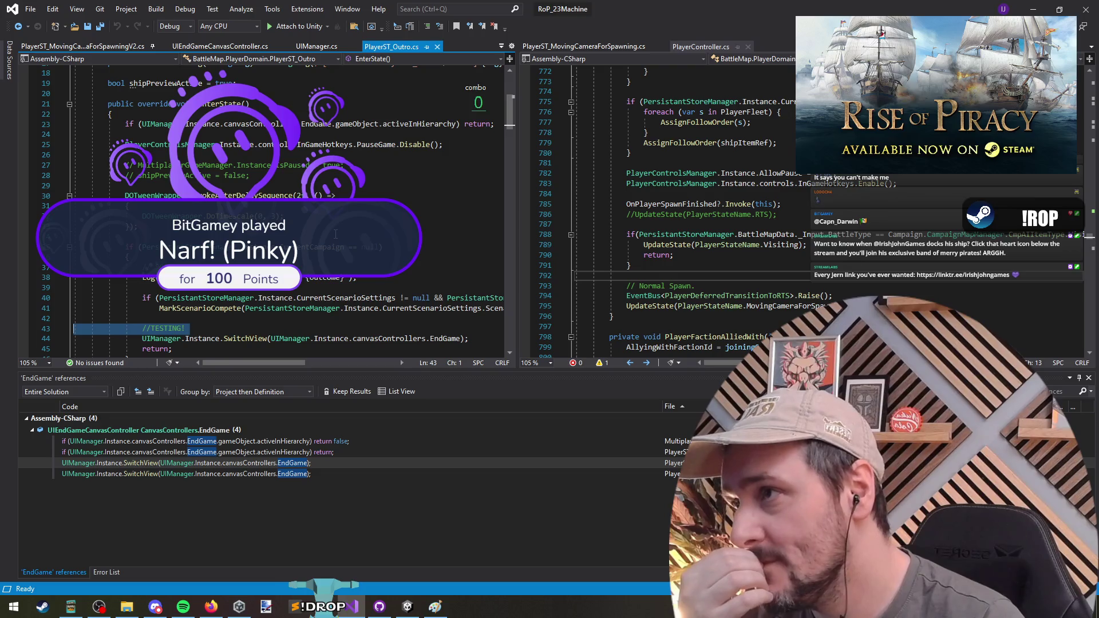
scroll(333, 232, down, 4)
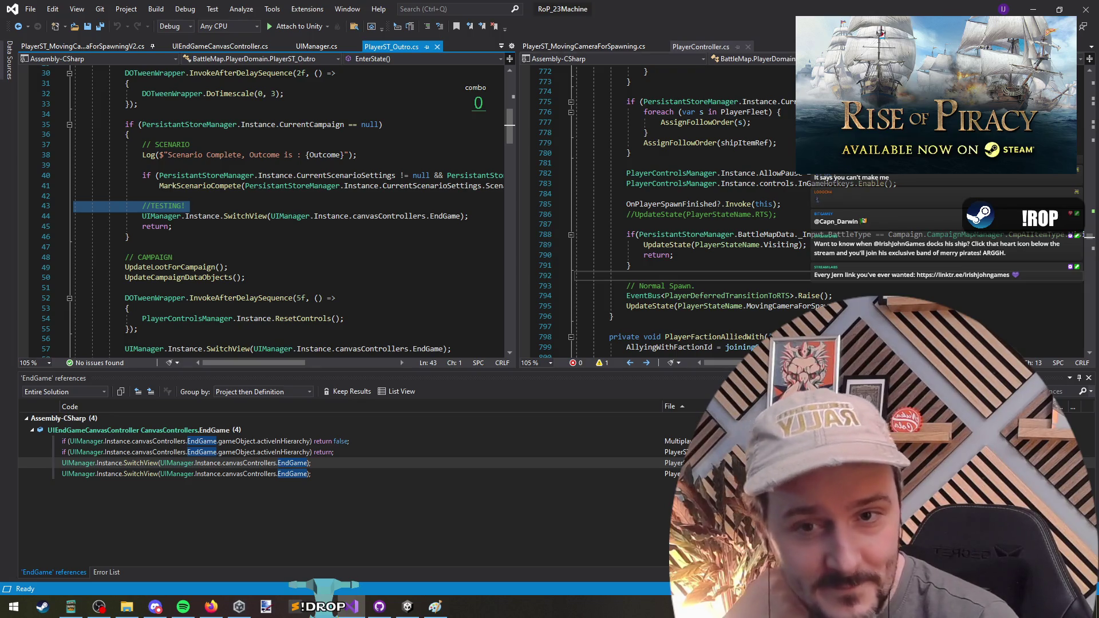
click(229, 202)
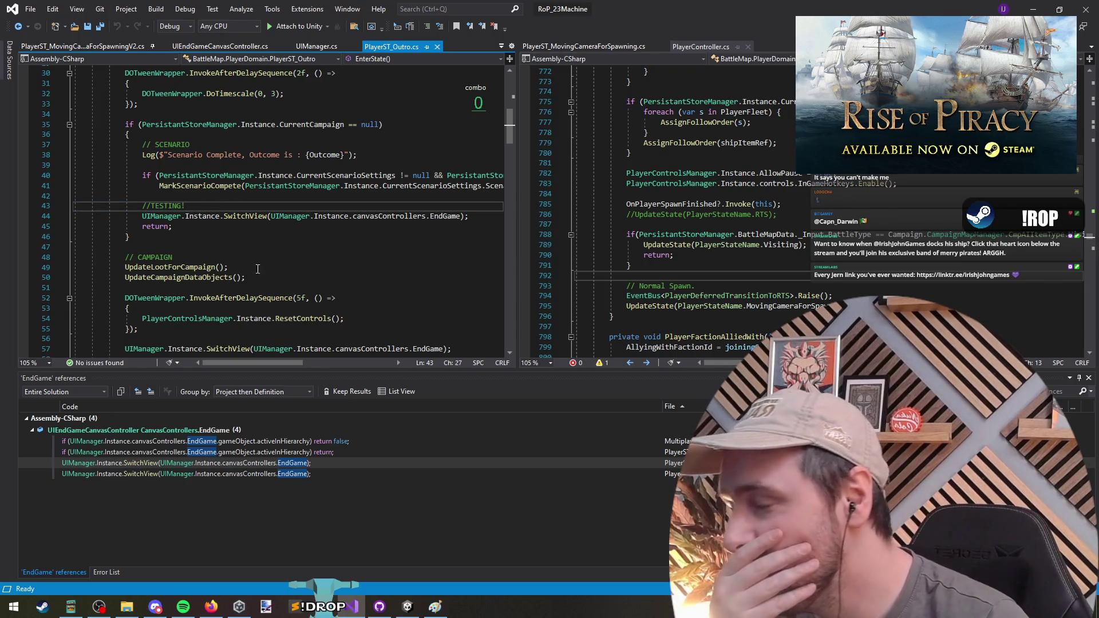
scroll(263, 273, down, 3)
scroll(271, 280, up, 3)
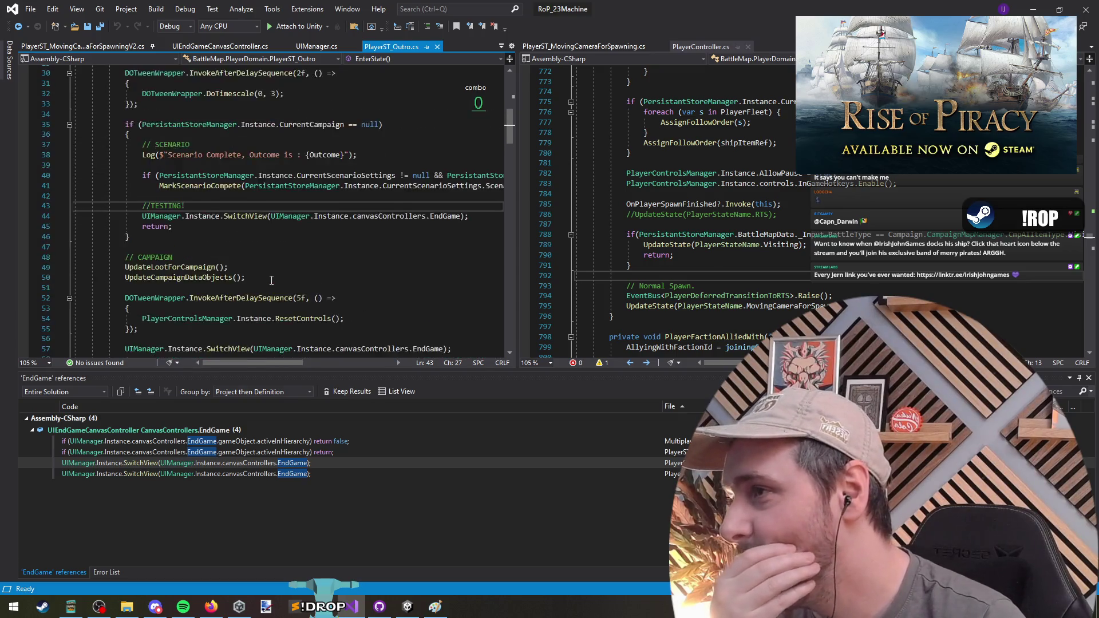
scroll(272, 281, up, 1)
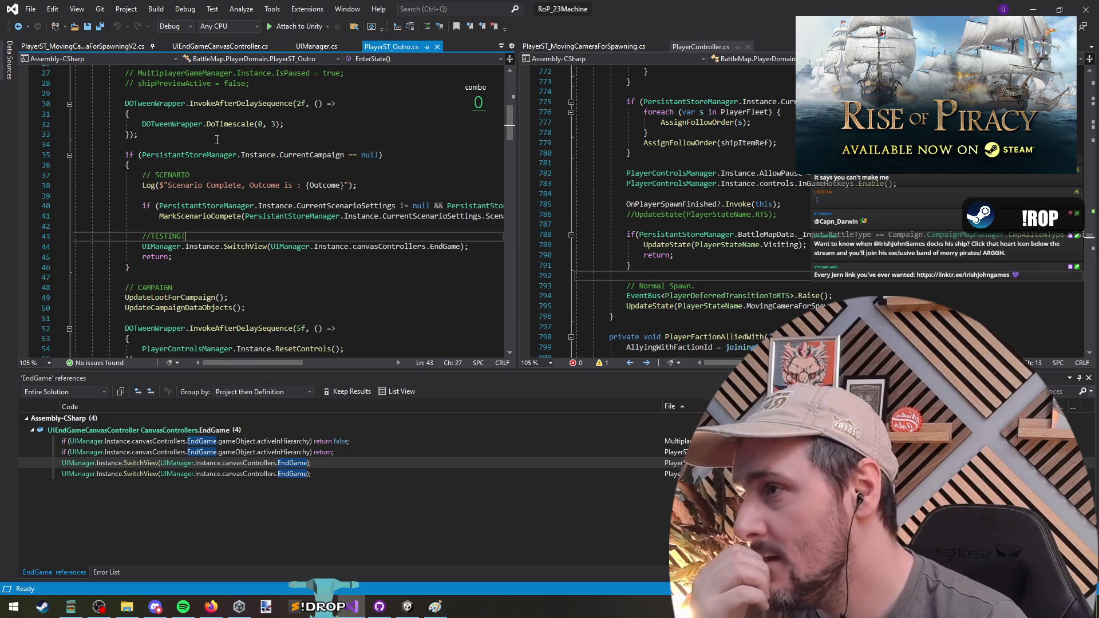
Step: Inspect the scenario-only and DOTween blocks, then switch to the Unity editor
drag(217, 140, 246, 279)
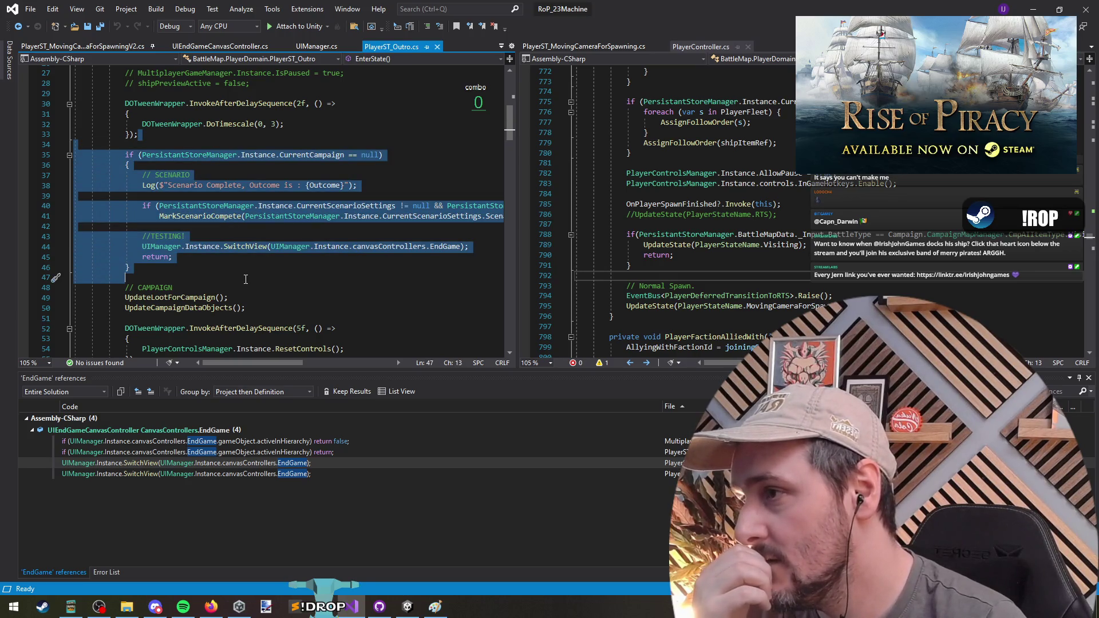
scroll(244, 280, down, 5)
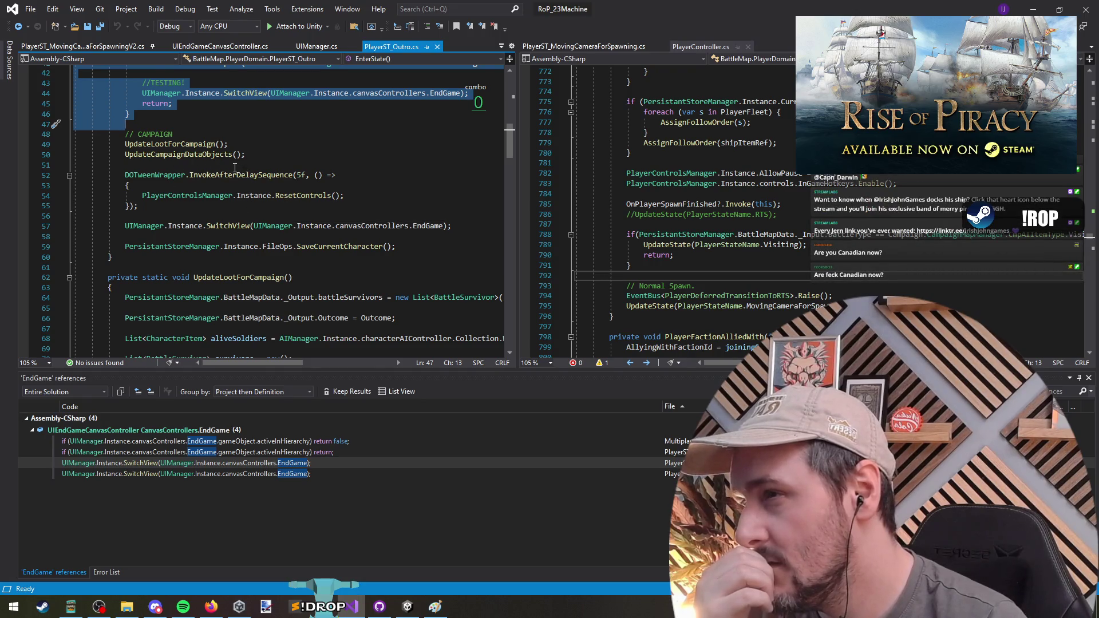
drag(235, 167, 250, 217)
scroll(250, 222, up, 3)
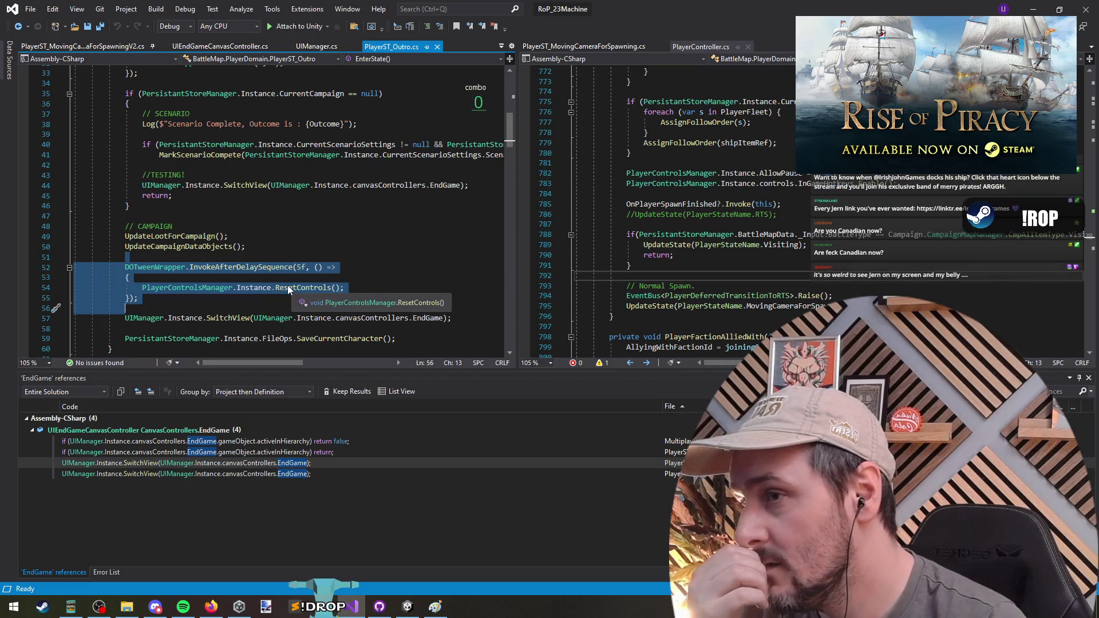
click(183, 218)
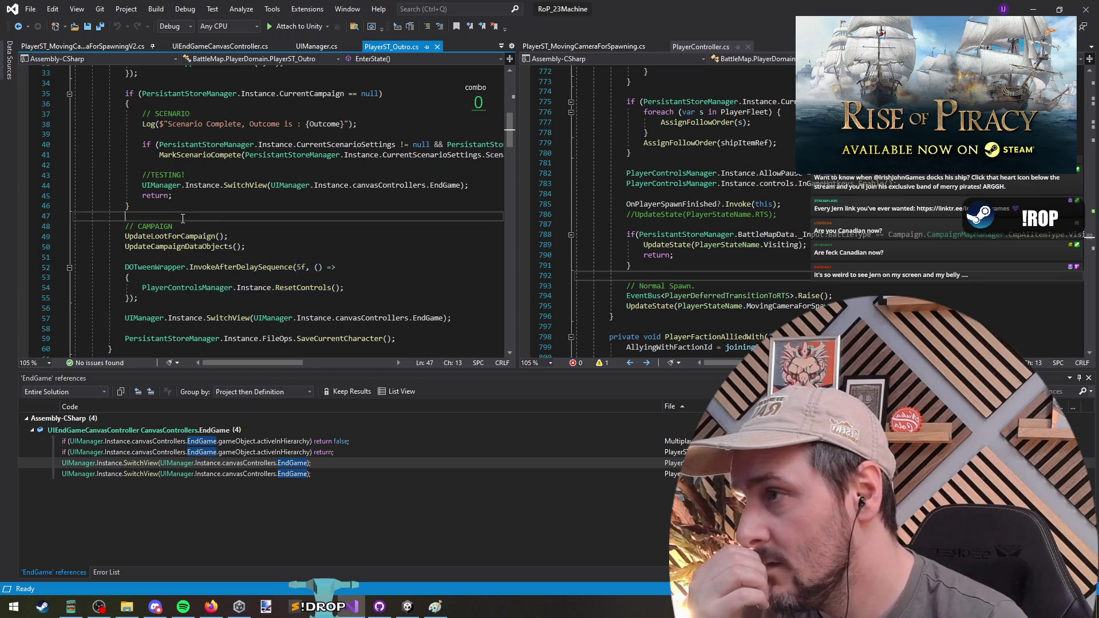
key(alt+Tab)
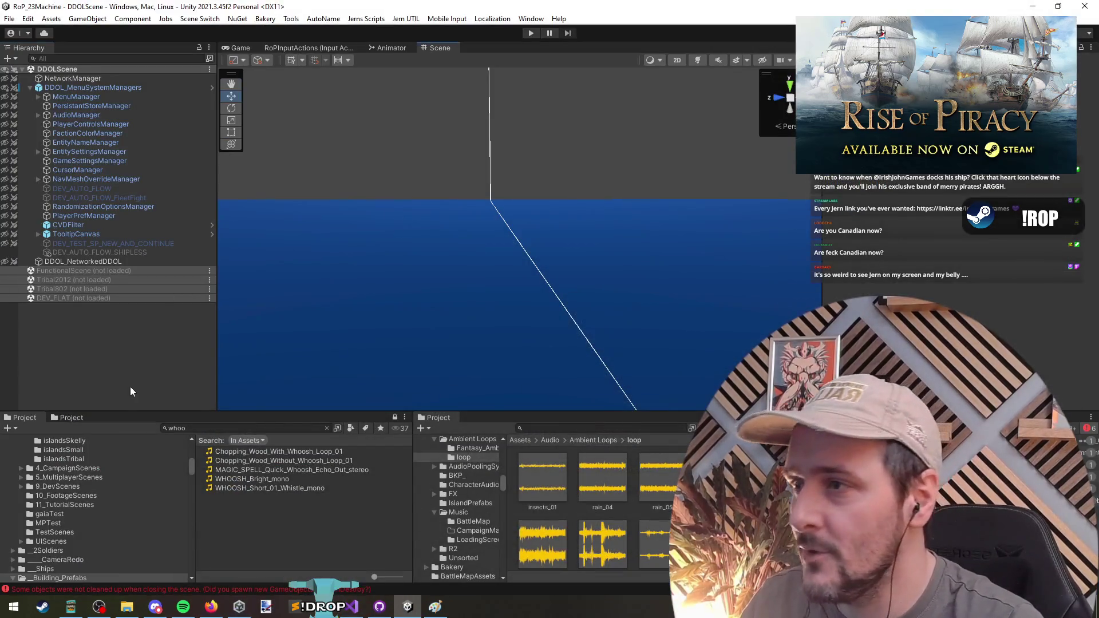
Step: Play-test to the Rise of Piracy main menu, stop play mode, and return to Visual Studio
click(531, 33)
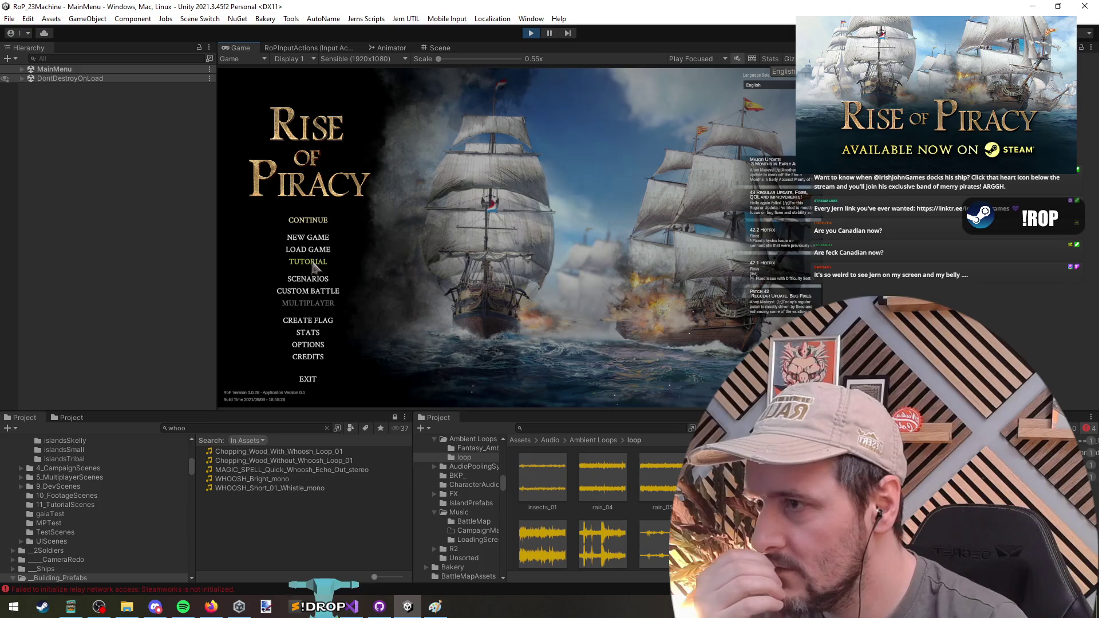
click(531, 34)
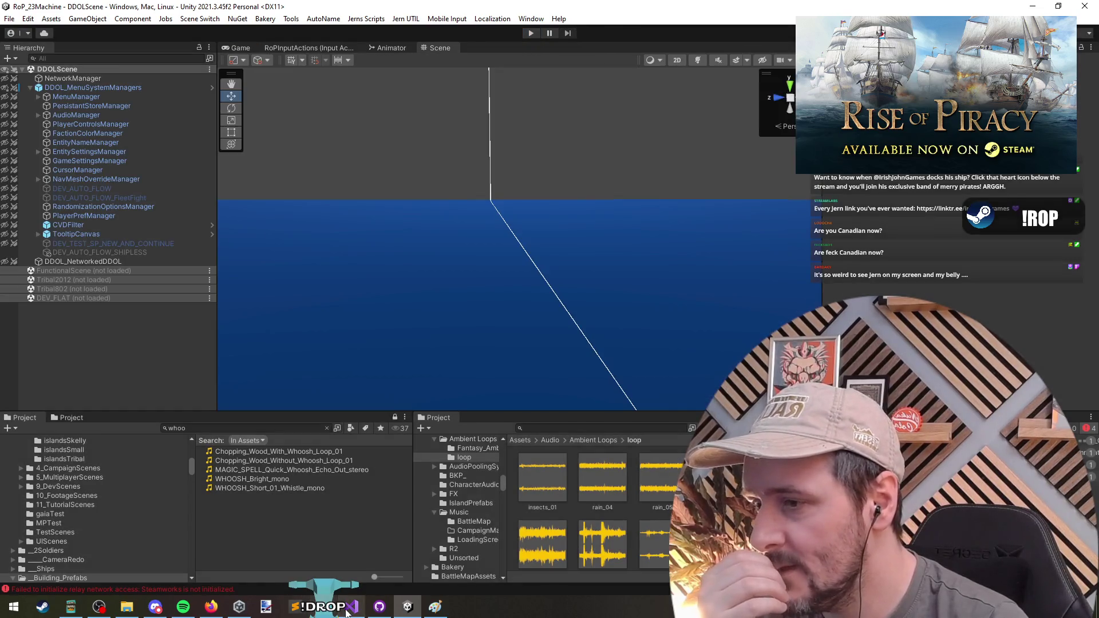
click(346, 610)
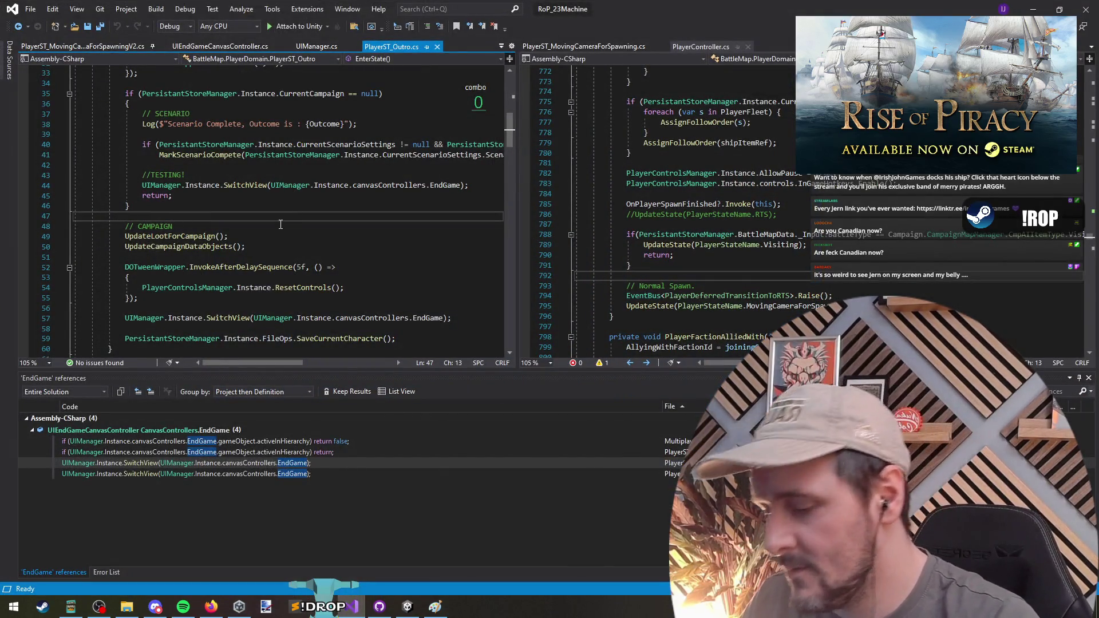
Step: In PlayerController's Update(), add a pasted keyboard-press if condition after line 1001
click(709, 164)
scroll(712, 169, up, 6)
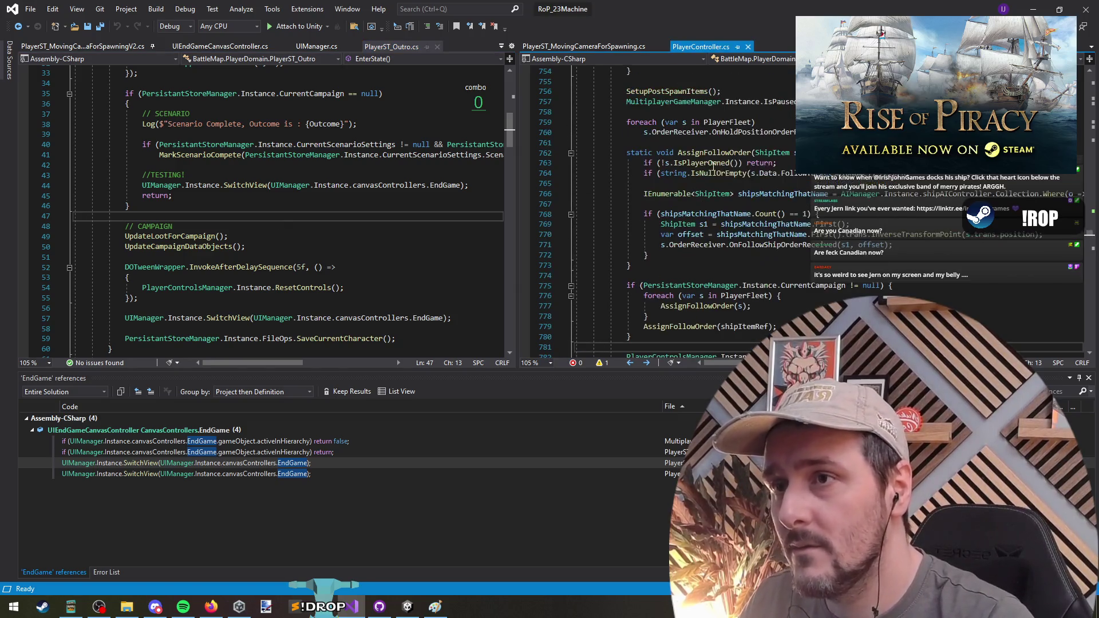
key(F3)
key(F3)
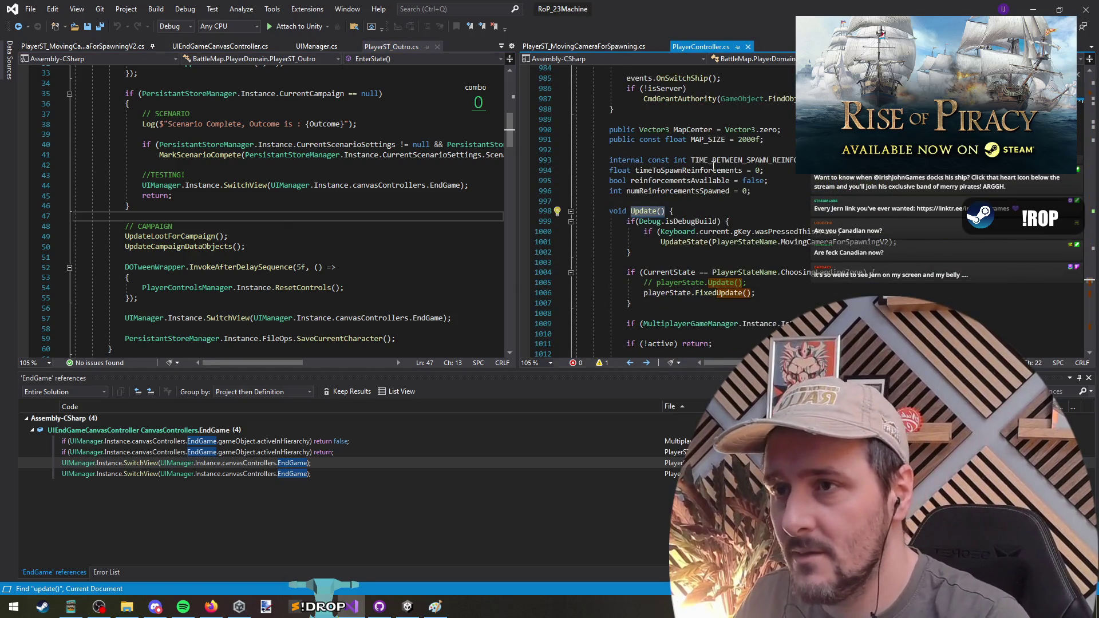
click(926, 245)
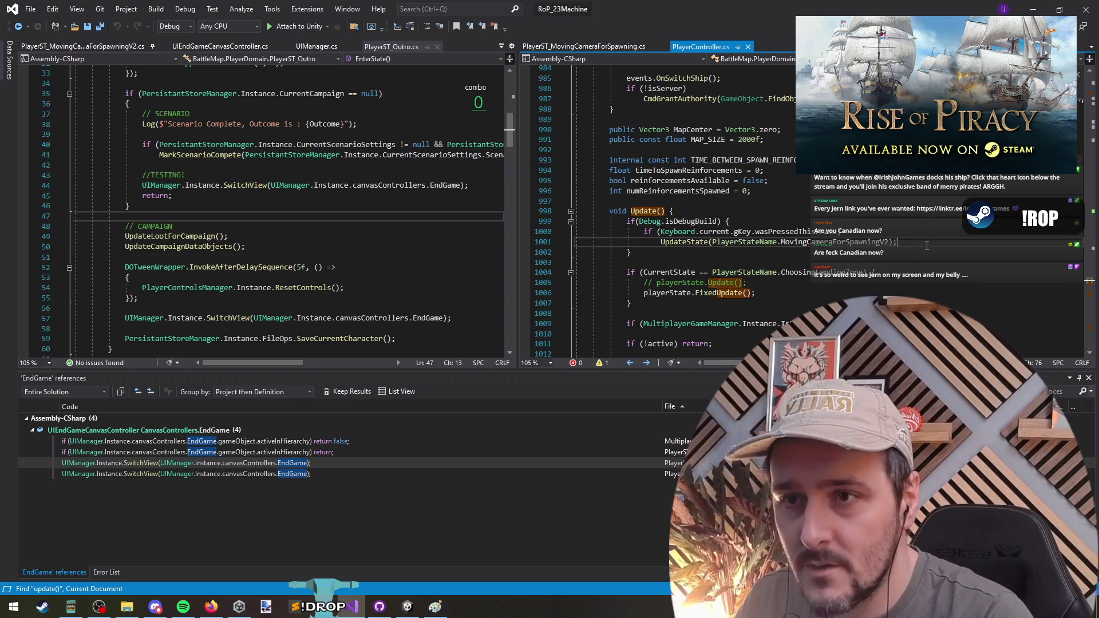
key(Return)
key(Return)
text(if ()
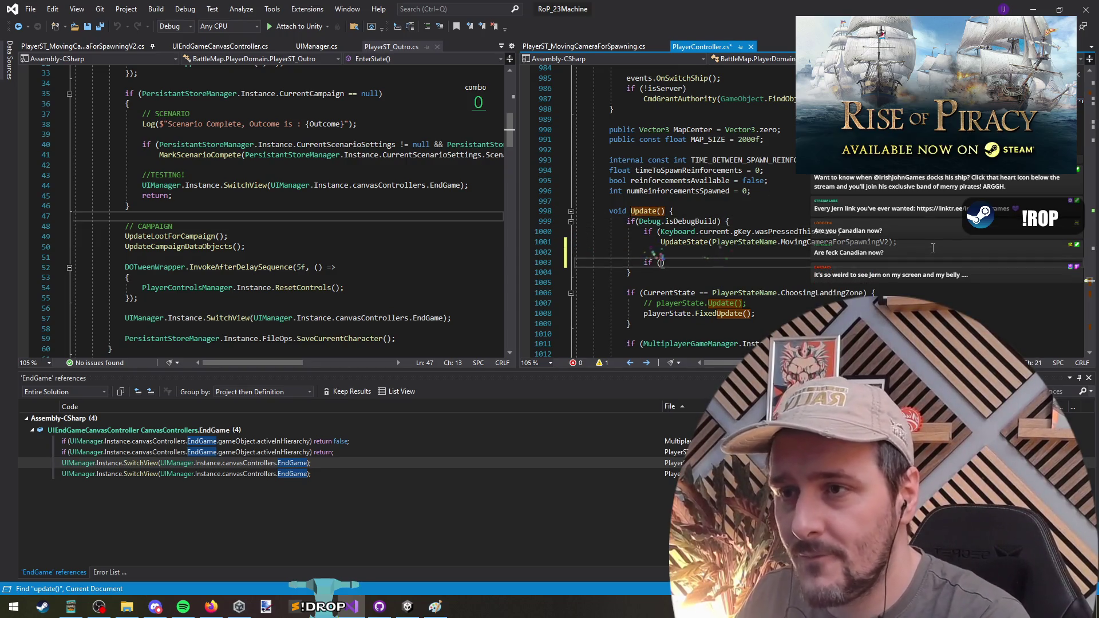
key(BackSpace)
text(if (Keyboard.current.gKey.wasPressedThisFrame))
key(Home)
key(Delete)
key(Delete)
key(Delete)
Step: Change the condition's key from gKey to f3Key and save PlayerController.cs
key(ctrl+Left)
key(ctrl+Left)
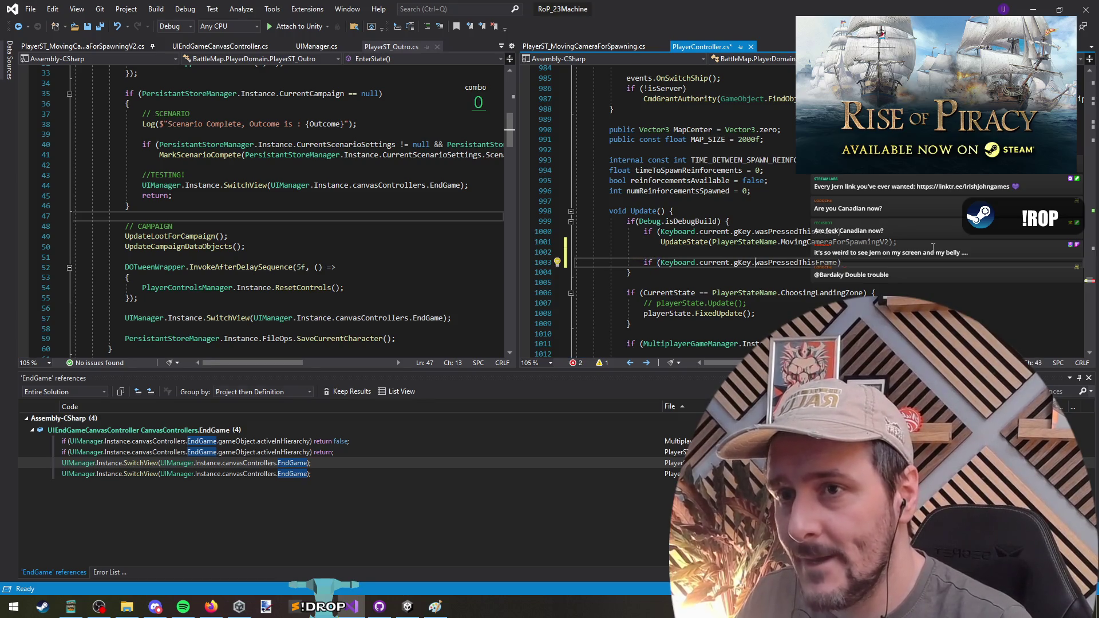
key(BackSpace)
key(BackSpace)
key(BackSpace)
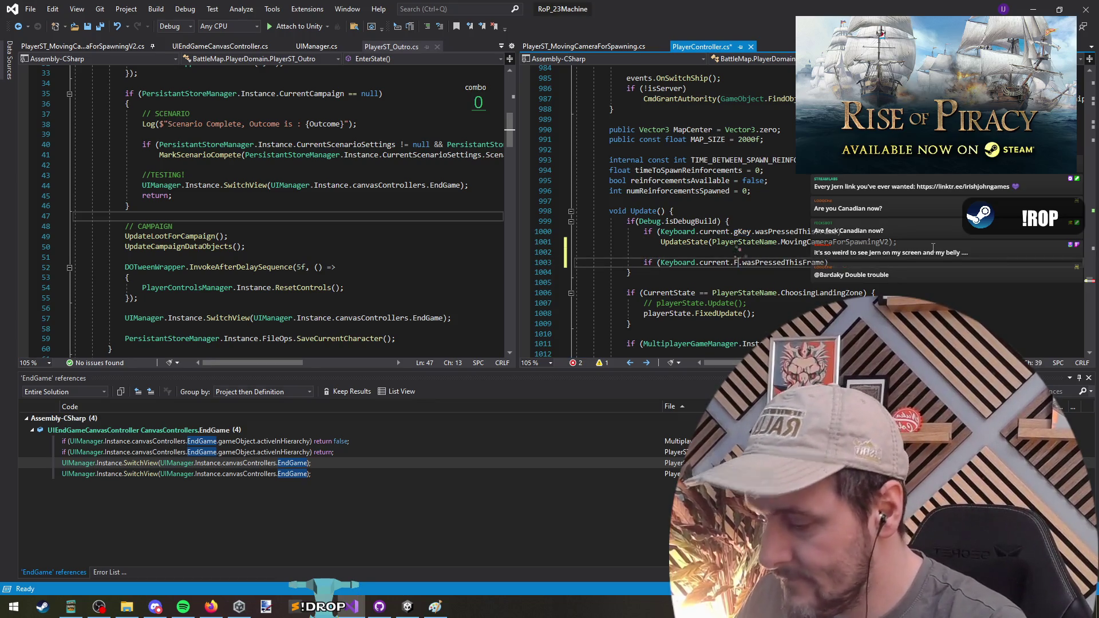
text(f3Key)
key(End)
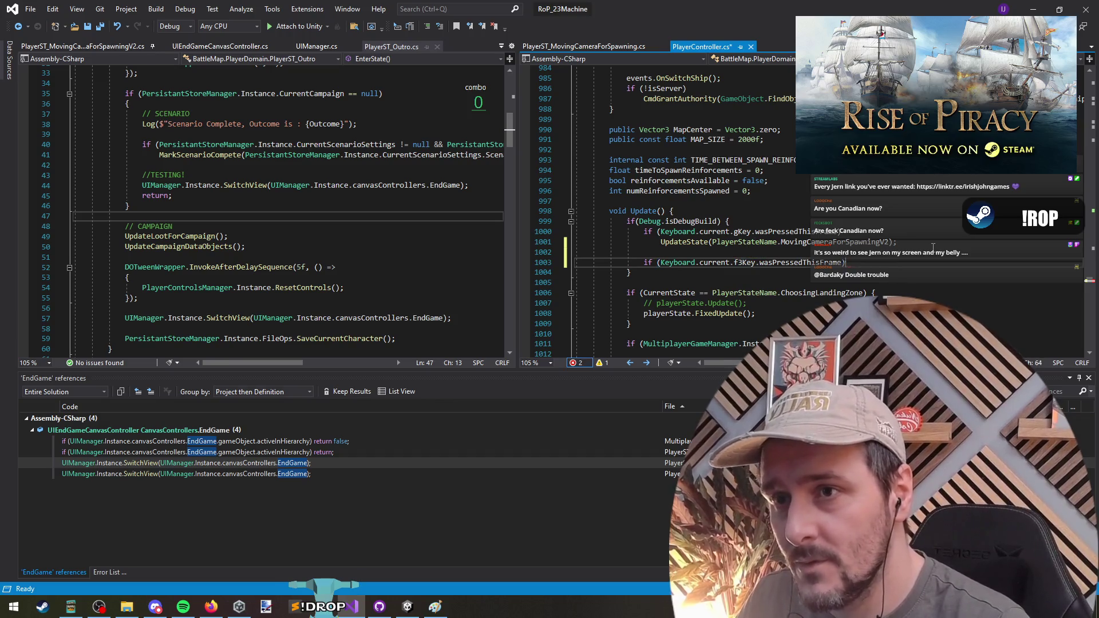
key(Return)
key(ctrl+s)
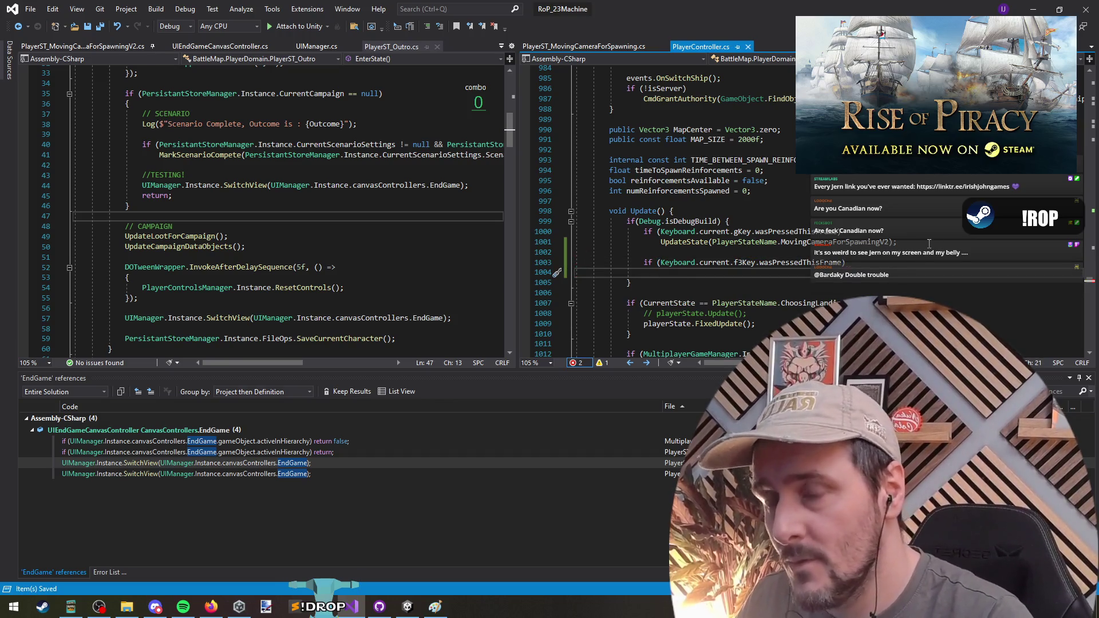
key(ctrl+shift+f)
Step: Search 'sall' and select the Sink All Enemy Ships foreach block in SandboxOptionsR2.cs
text(s)
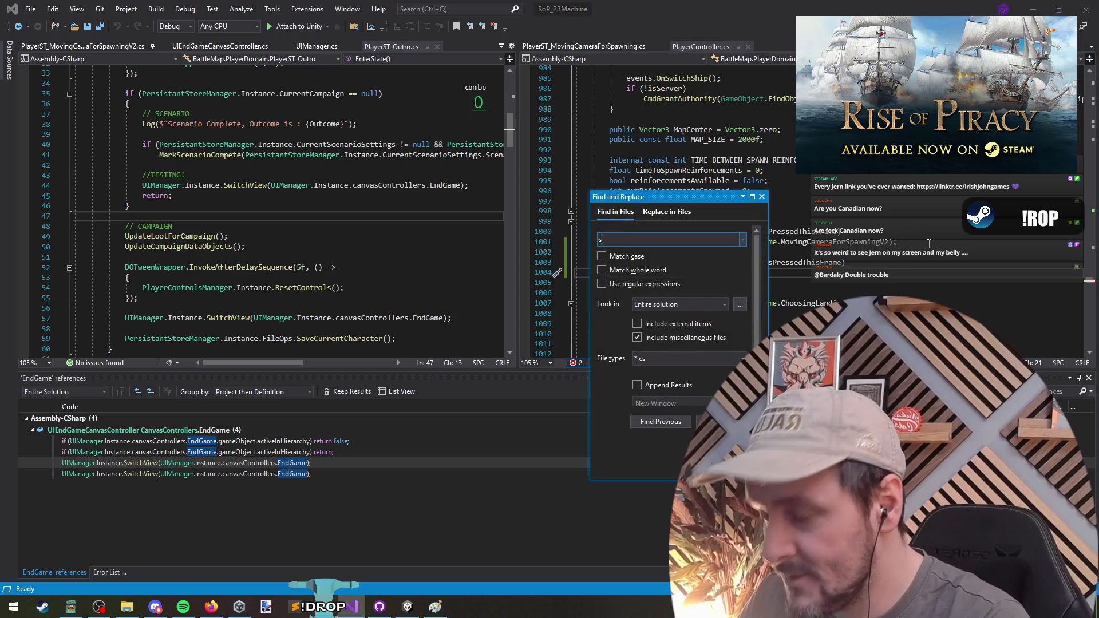
text(all)
key(Return)
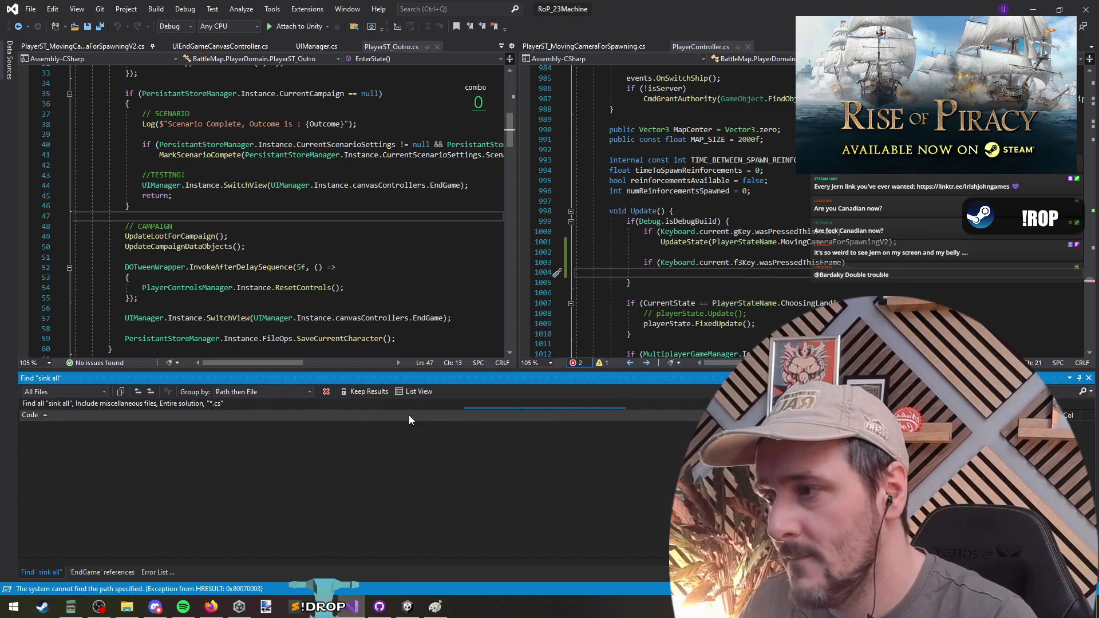
double_click(103, 450)
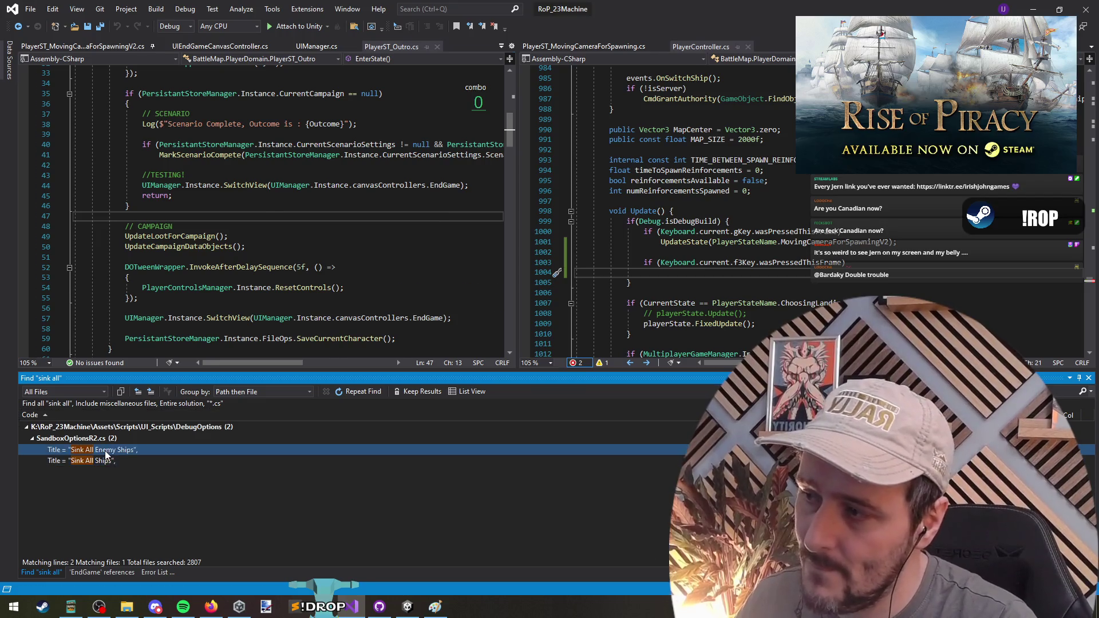
double_click(174, 288)
key(shift+Down)
key(shift+Down)
key(shift+End)
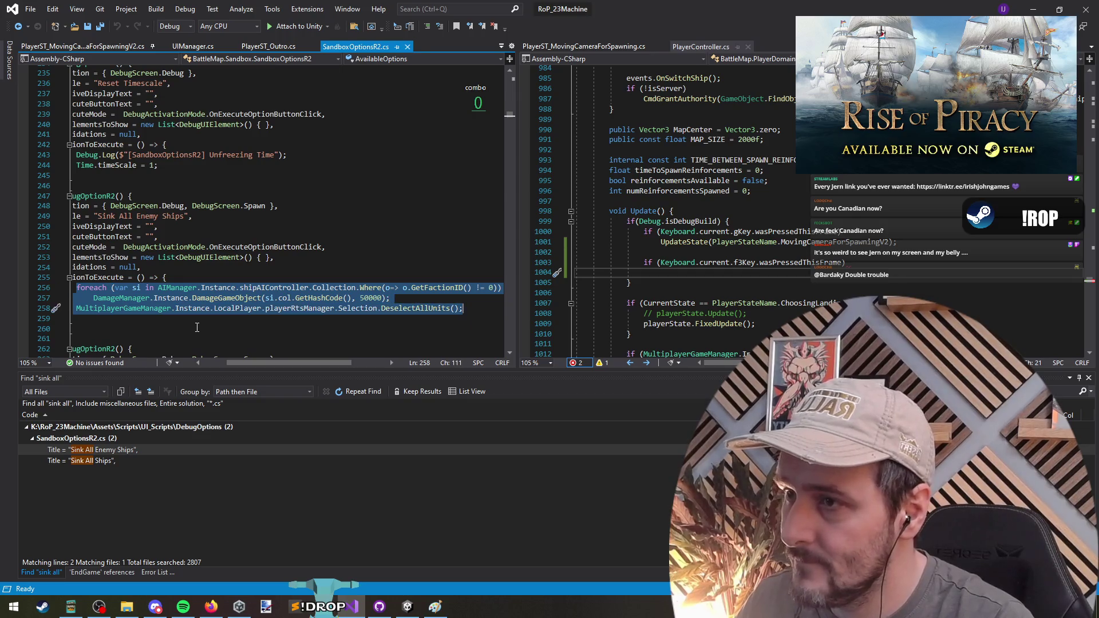
Step: Paste the sink-all loop under the F3 check, wrap it in braces, and save
click(667, 275)
key(ctrl+v)
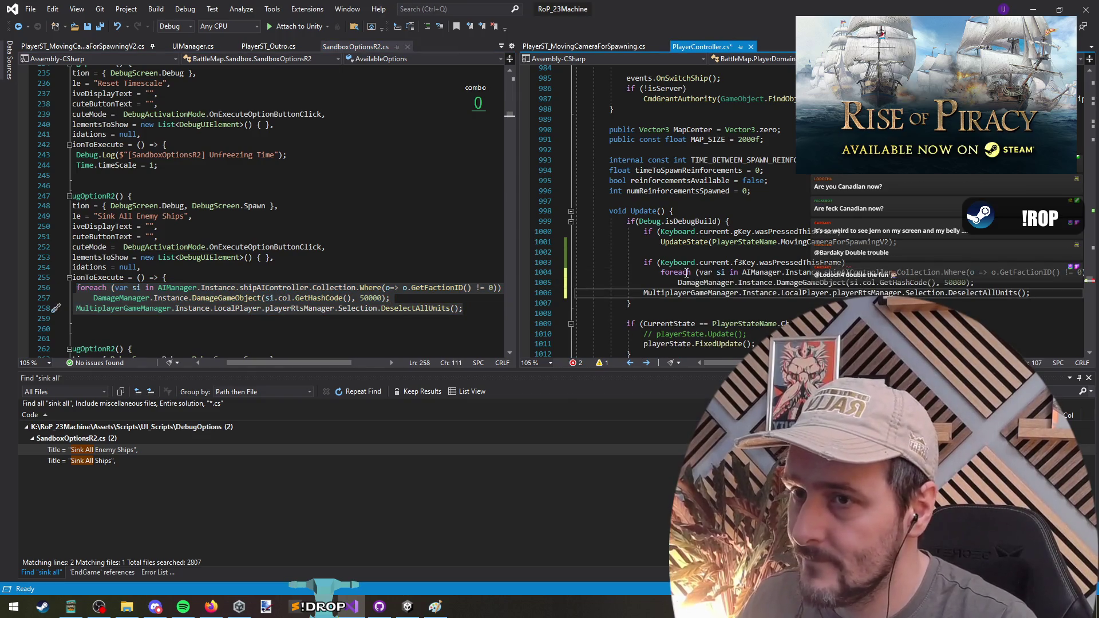
click(876, 262)
text({)
key(Down)
key(Down)
key(Down)
key(End)
key(Return)
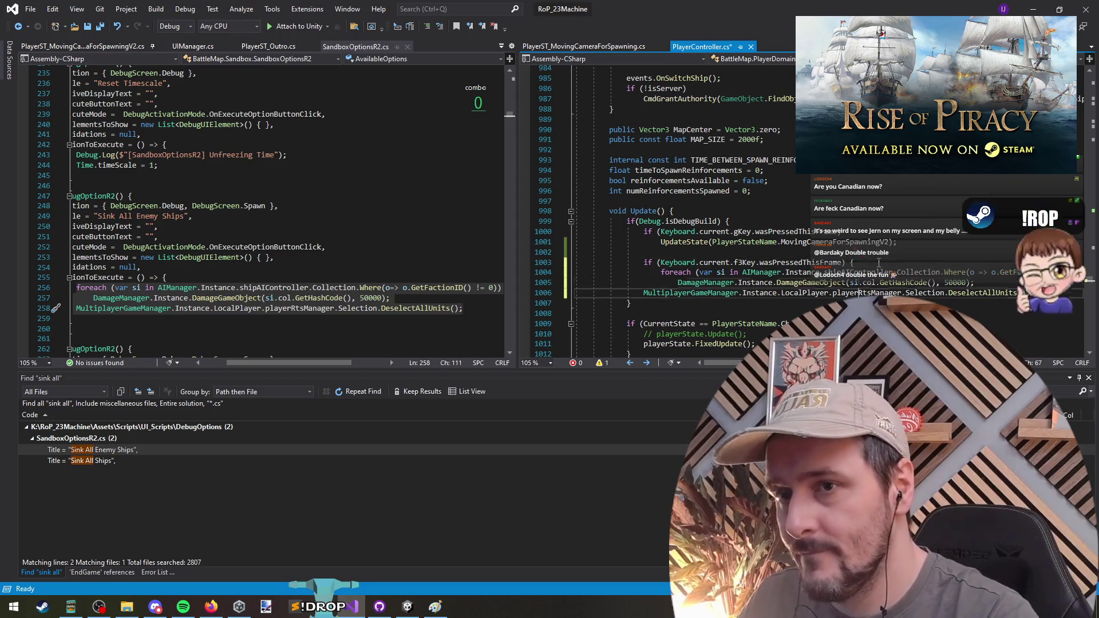
text(})
key(ctrl+s)
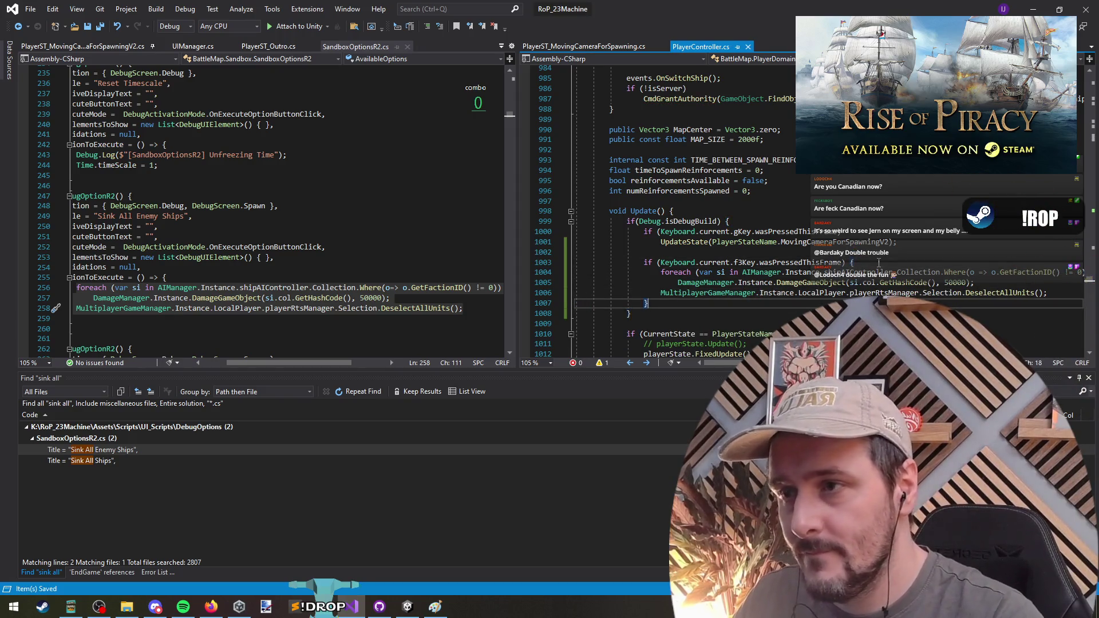
click(1033, 8)
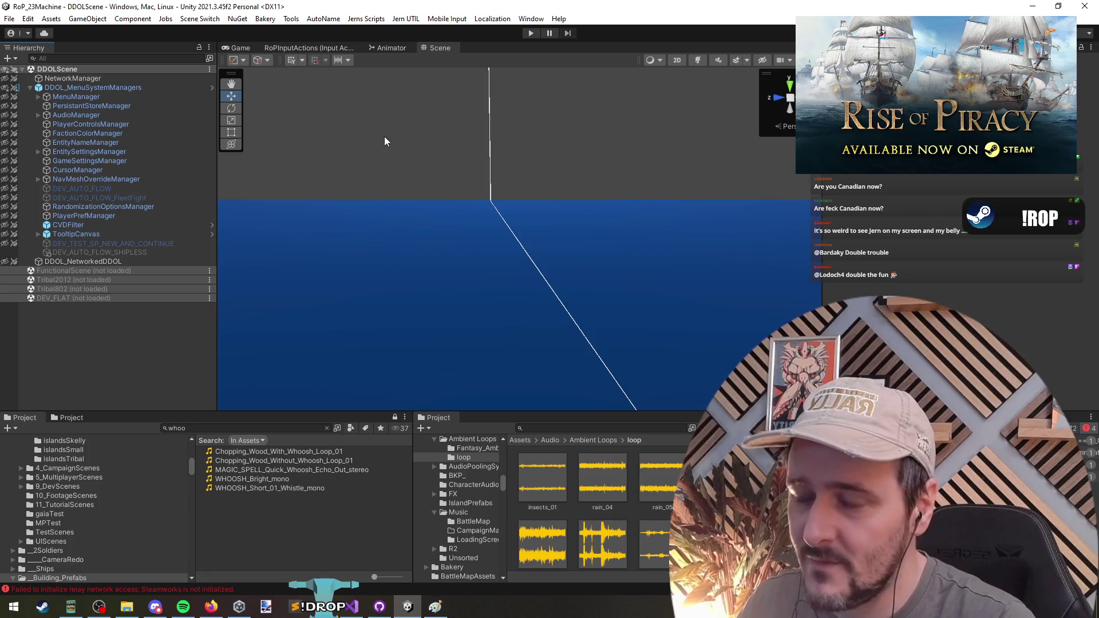
Step: Start Play mode and open the SCENARIOS list from the main menu
click(531, 33)
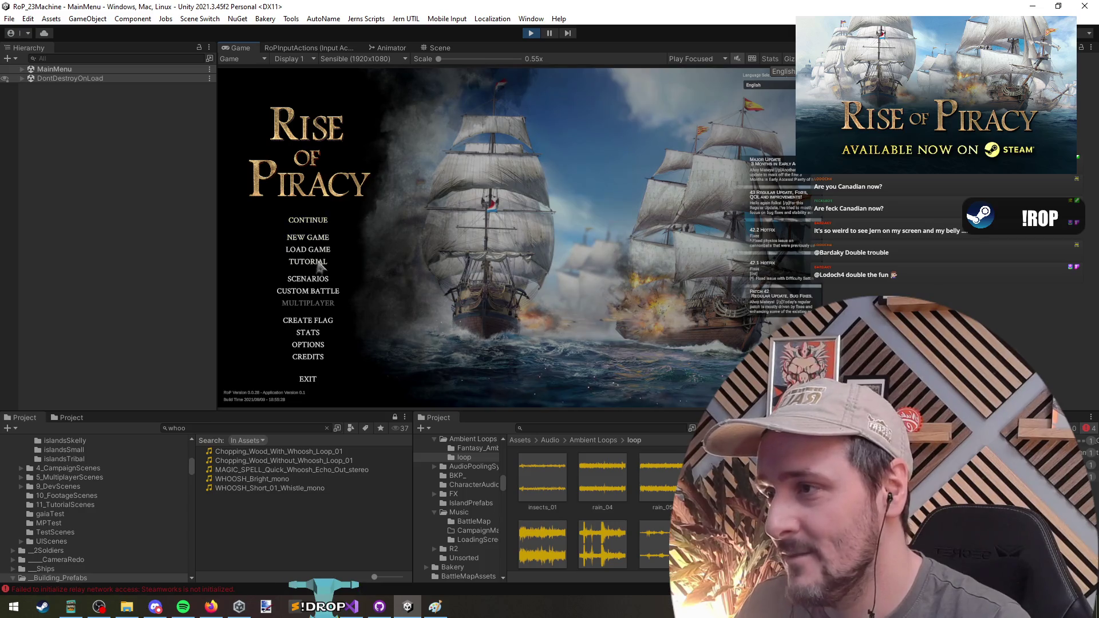
click(319, 280)
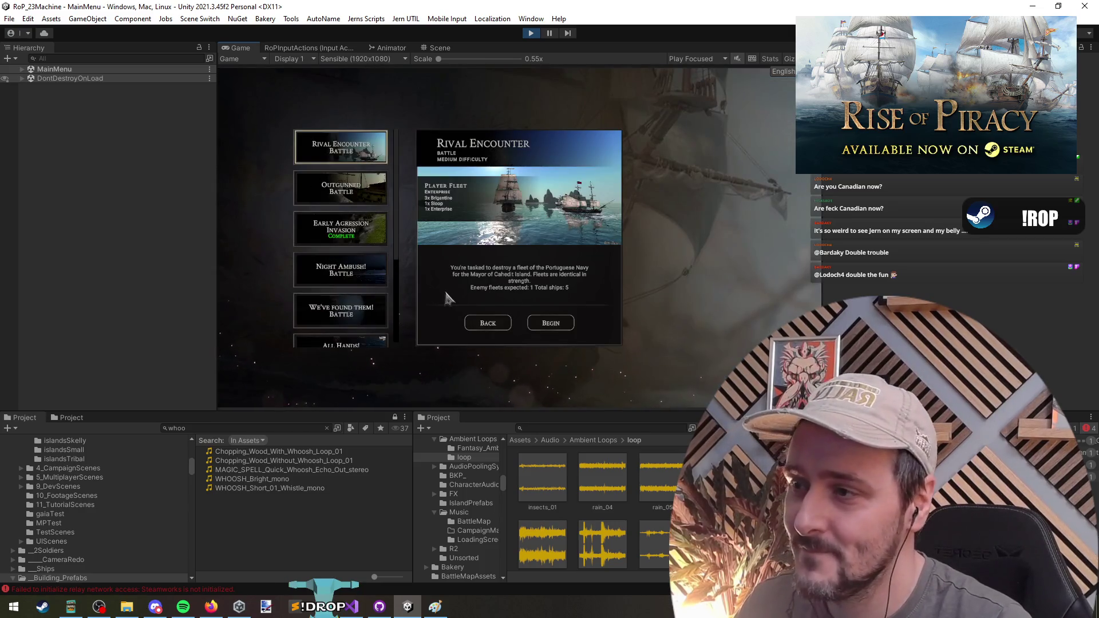
Step: Begin the Early Agression scenario with a captain, win it, and continue to the main menu
click(354, 233)
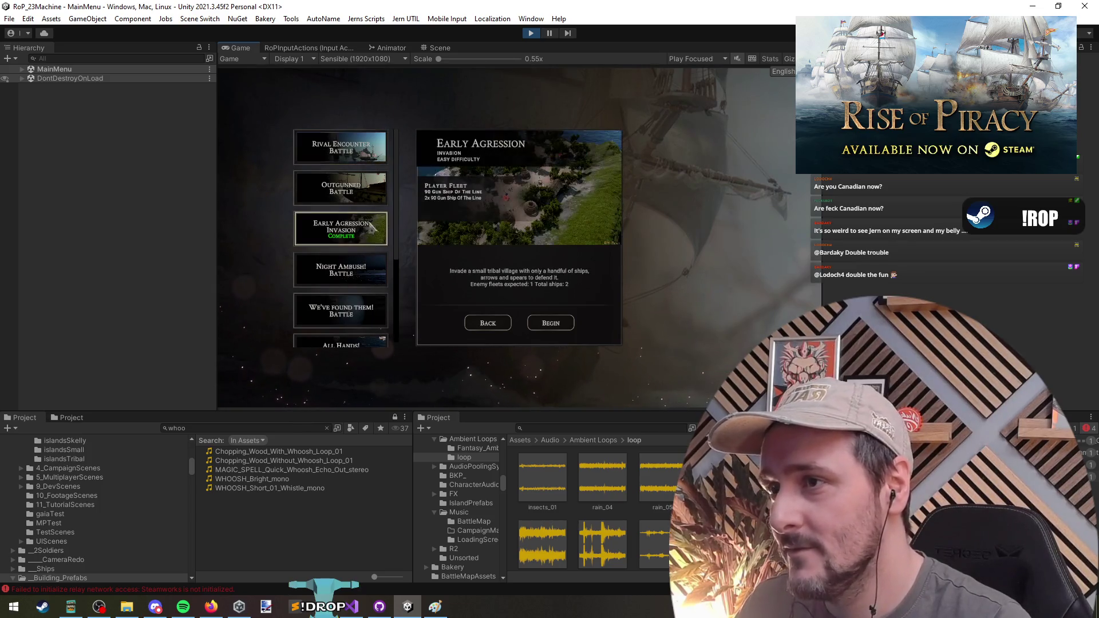
click(548, 324)
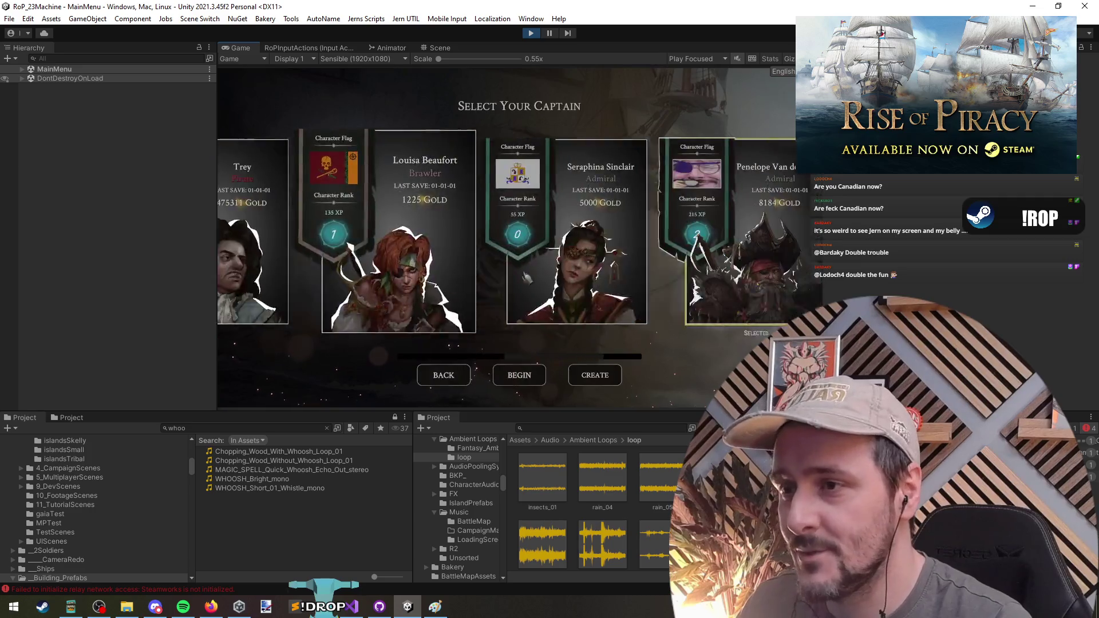
click(515, 375)
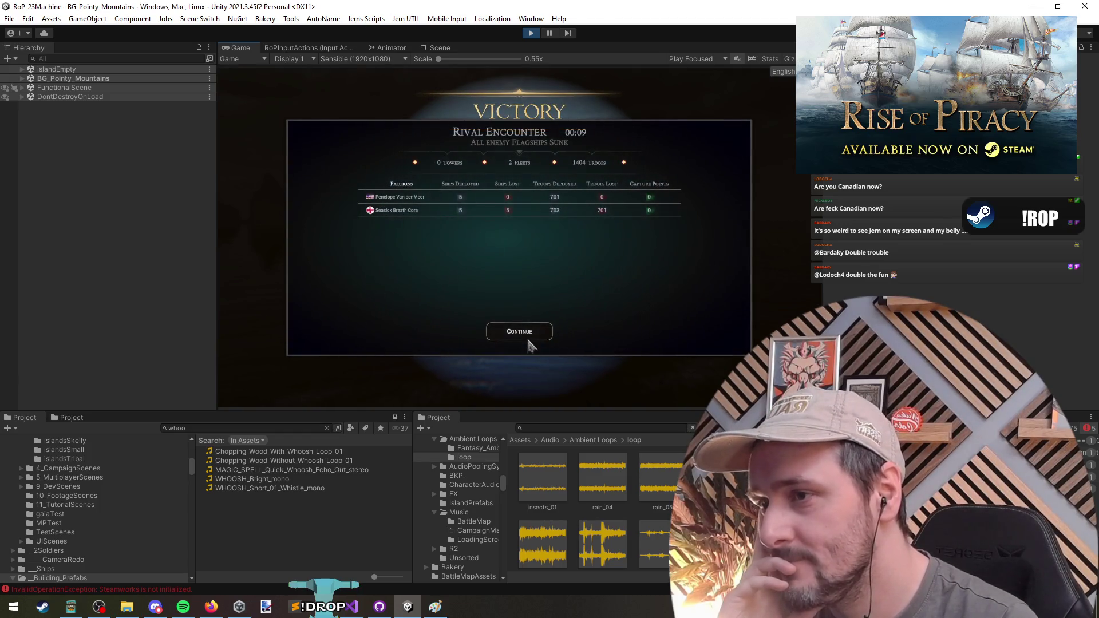
click(527, 336)
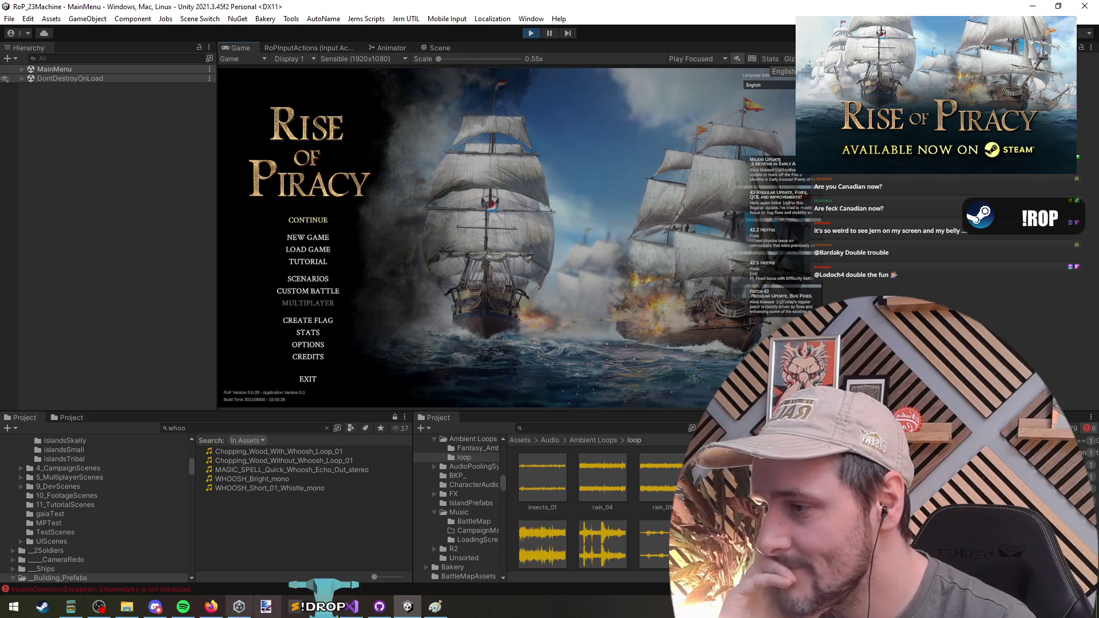
key(alt+Tab)
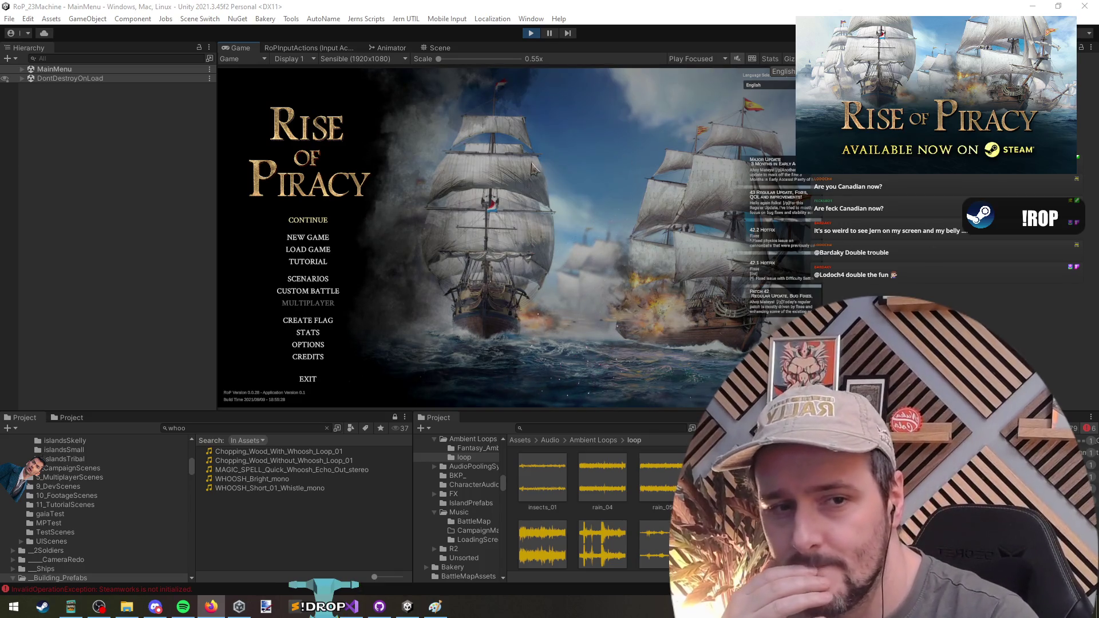
Step: Continue the campaign, close Island Information, sail across the map, and attack the Equinox Bark fleet
click(311, 222)
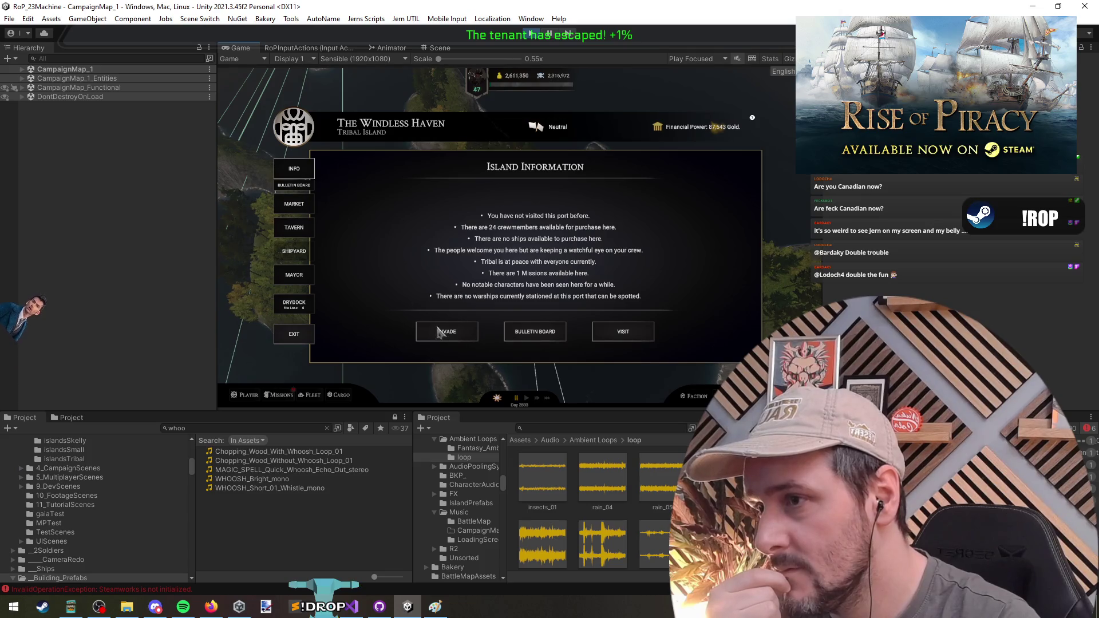
click(362, 332)
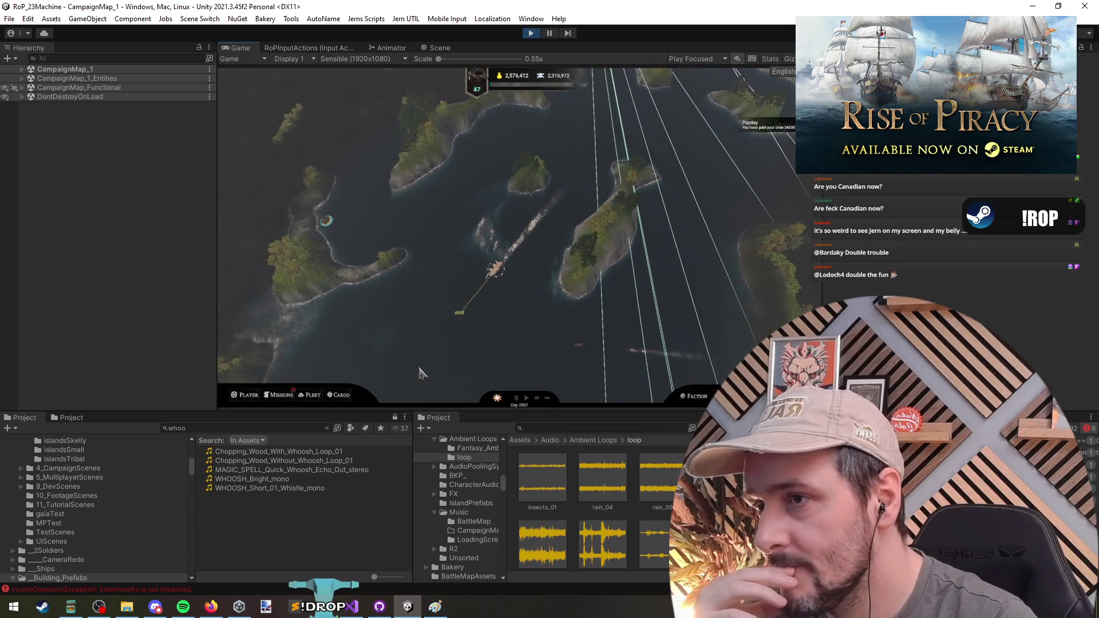
click(767, 251)
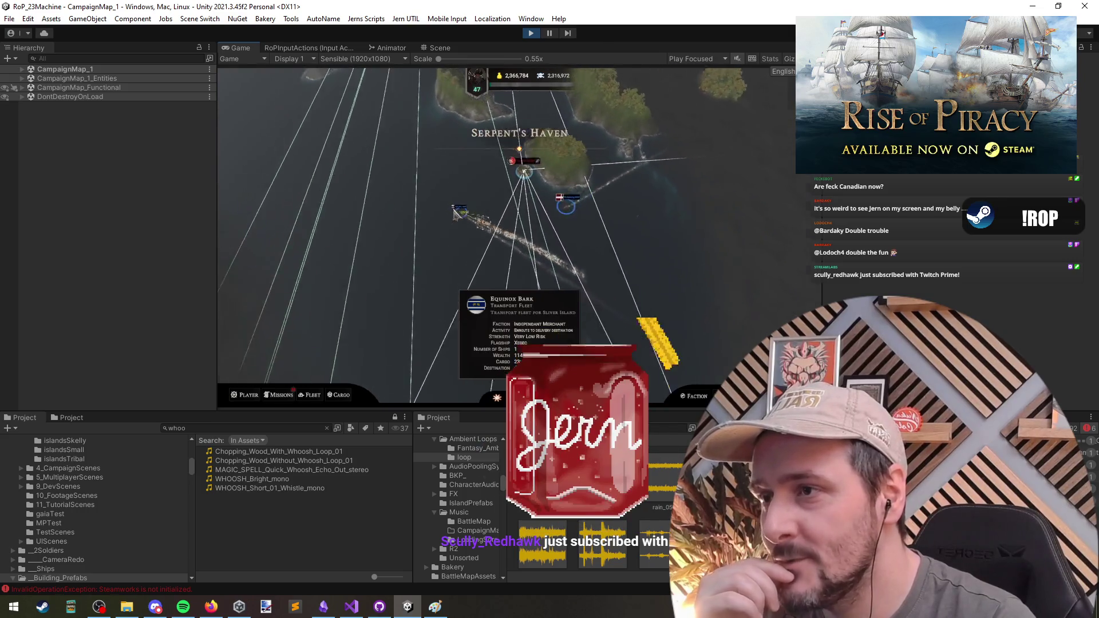
click(526, 340)
click(525, 340)
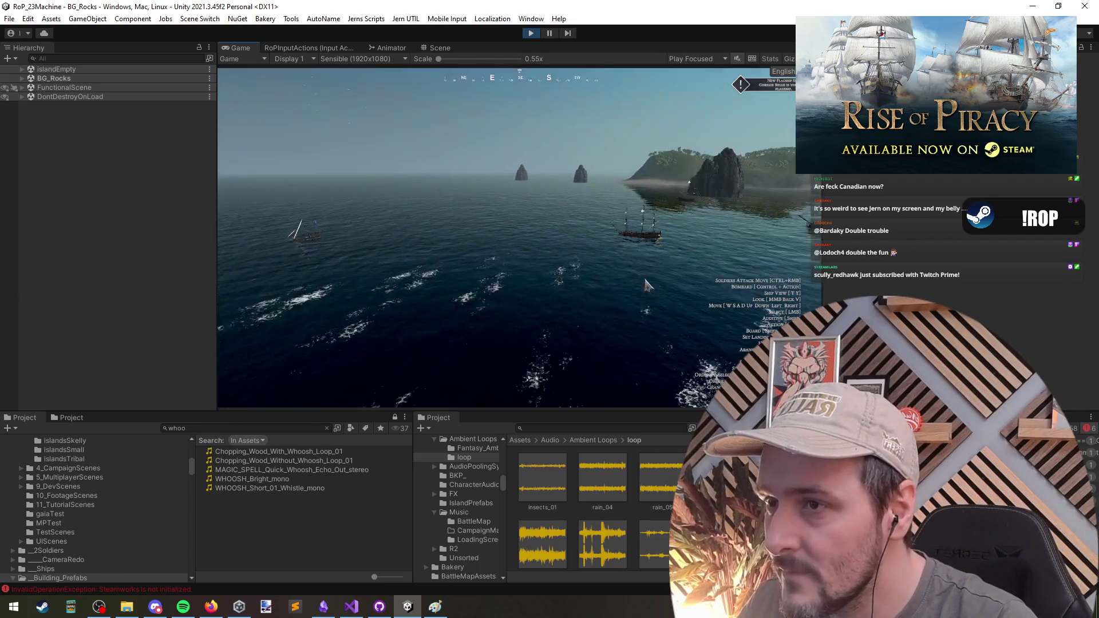
Step: Select all of the player's ships and pause the game
drag(603, 205, 499, 305)
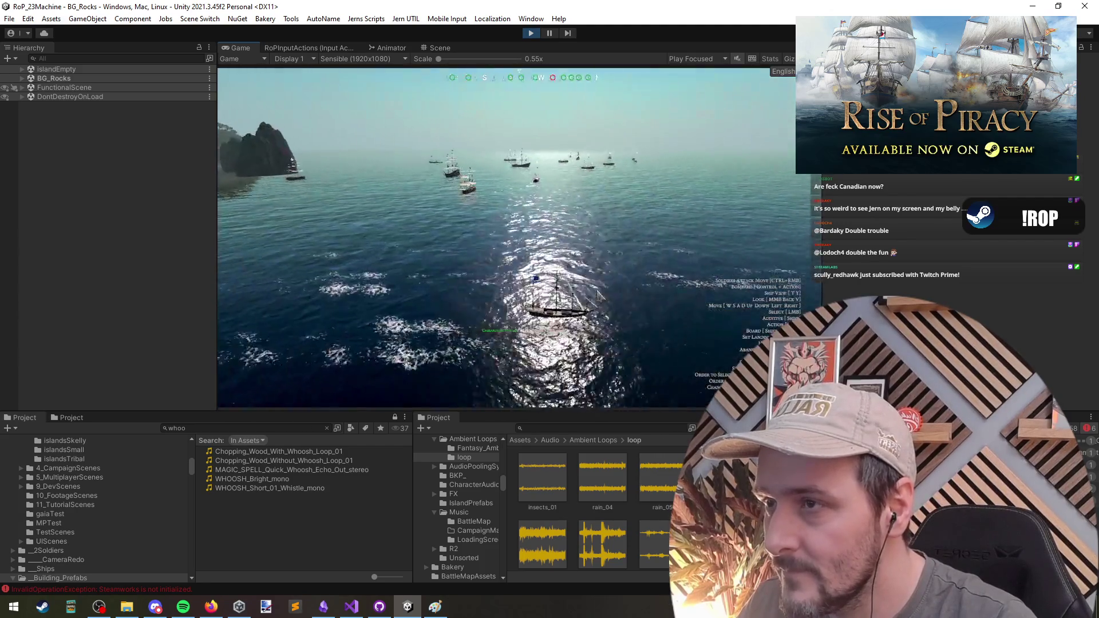
key(ctrl+a)
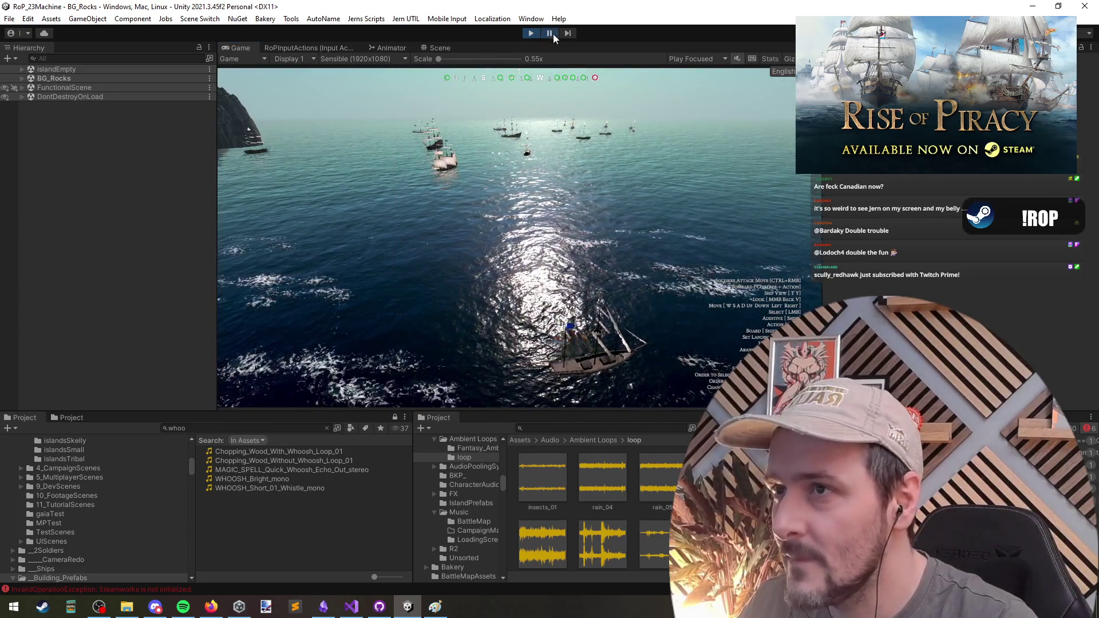
click(550, 33)
Step: Filter the Hierarchy to 'spawn', select SpawnpointR3Prefab (28)–(31), and compare Scene and Game views
text(spawn)
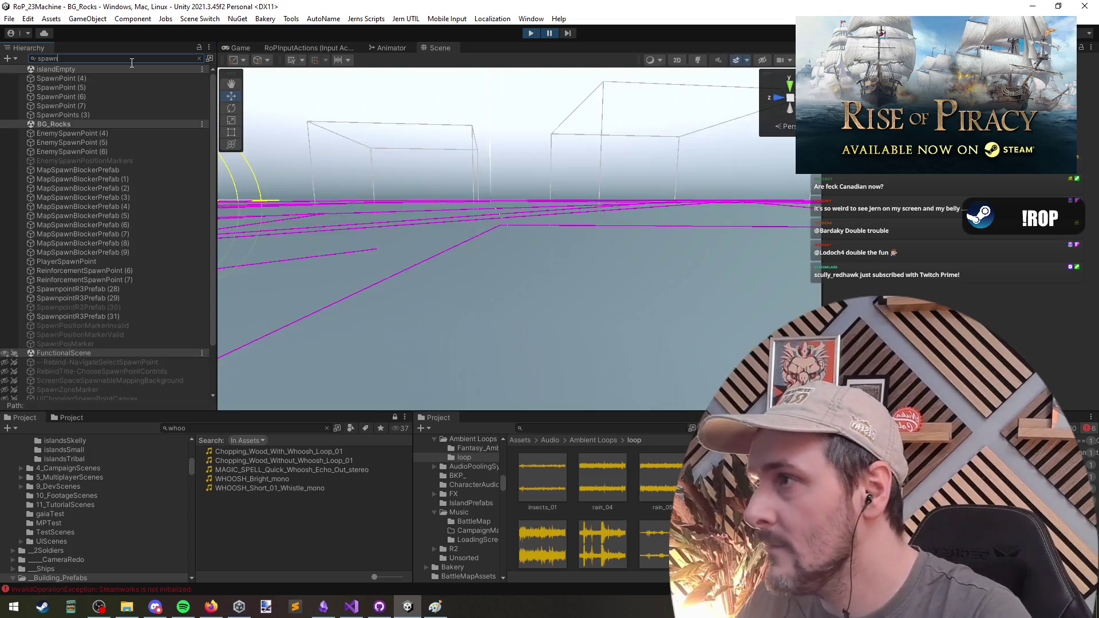
click(93, 308)
click(97, 316)
shift+click(98, 290)
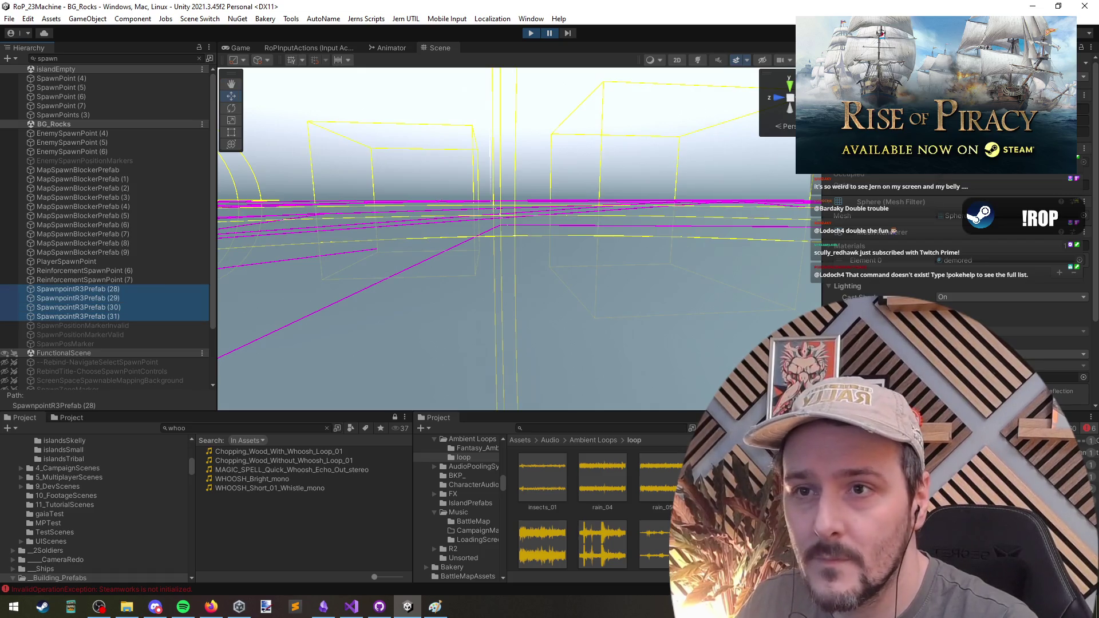
click(848, 239)
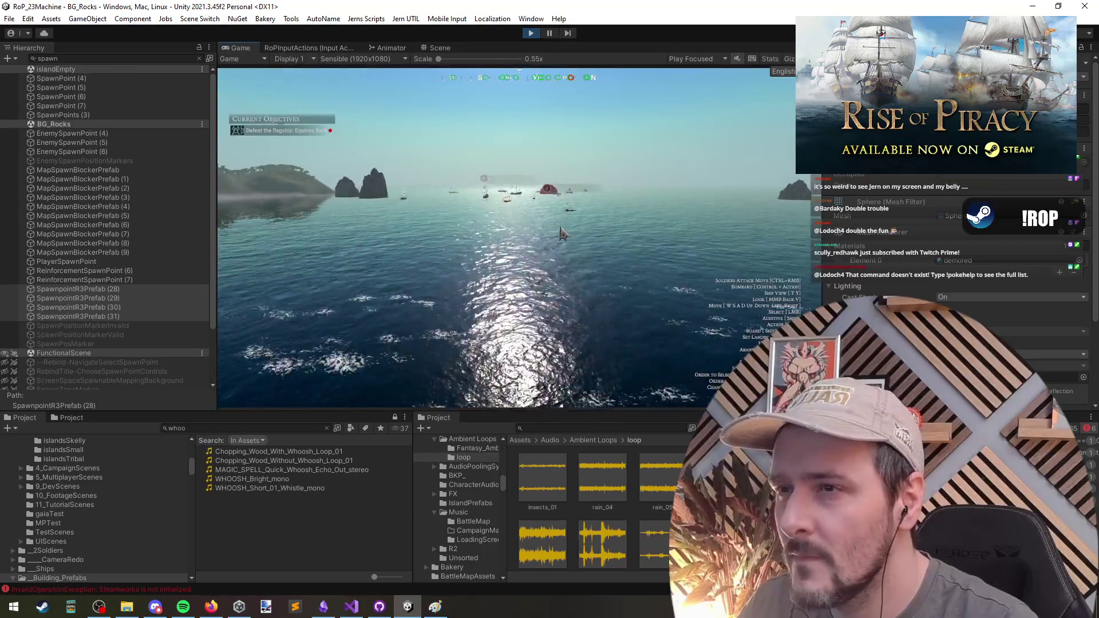
mouse_move(561, 232)
mouse_down()
mouse_move(691, 245)
mouse_move(546, 248)
mouse_up()
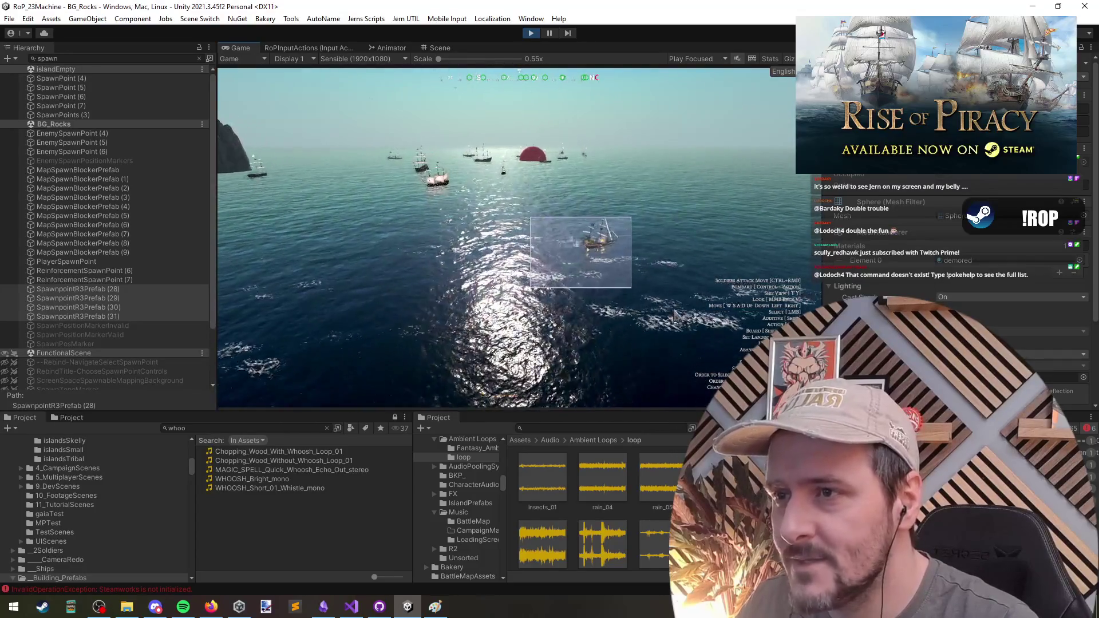
key(ctrl+1)
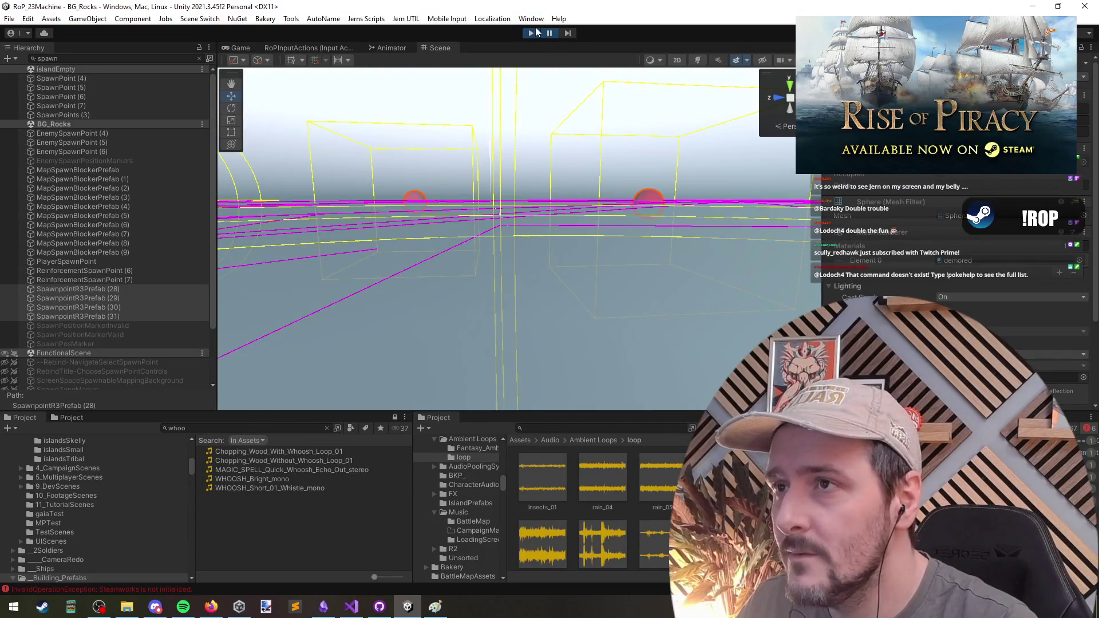
click(232, 48)
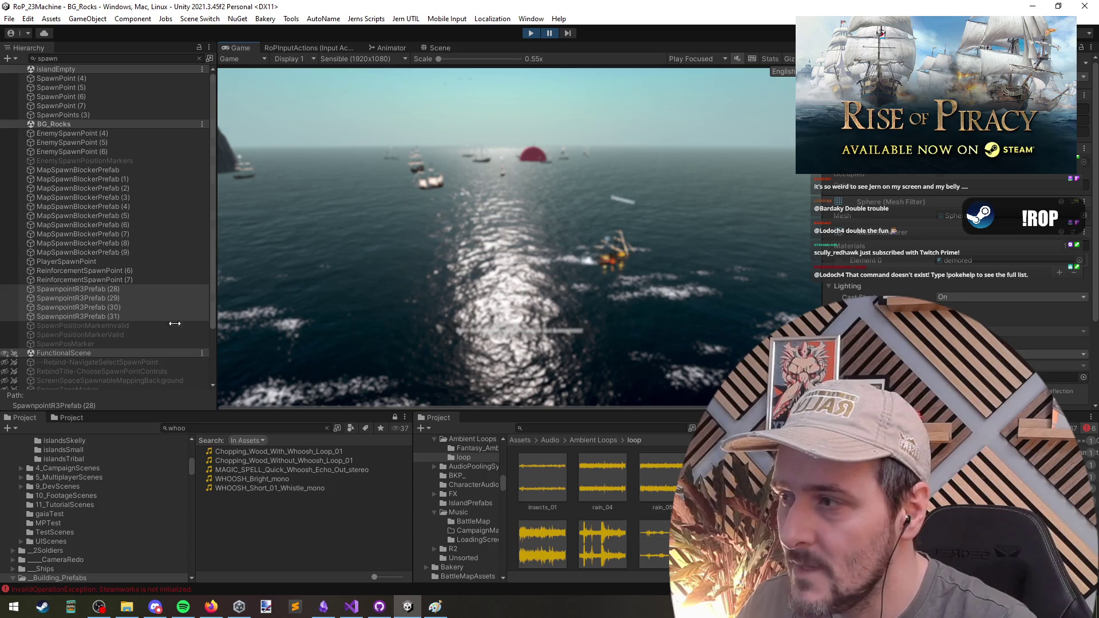
right_click(65, 124)
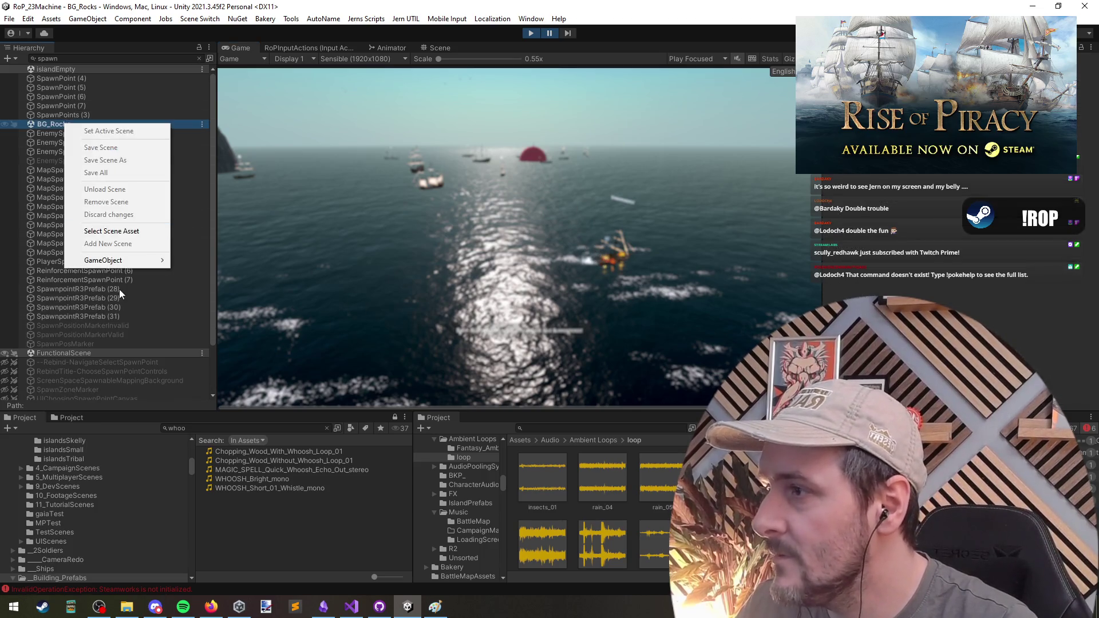
Step: Add a Cube to BG_Rocks, resume the game, and continue past the Victory results
mouse_move(120, 261)
mouse_move(275, 298)
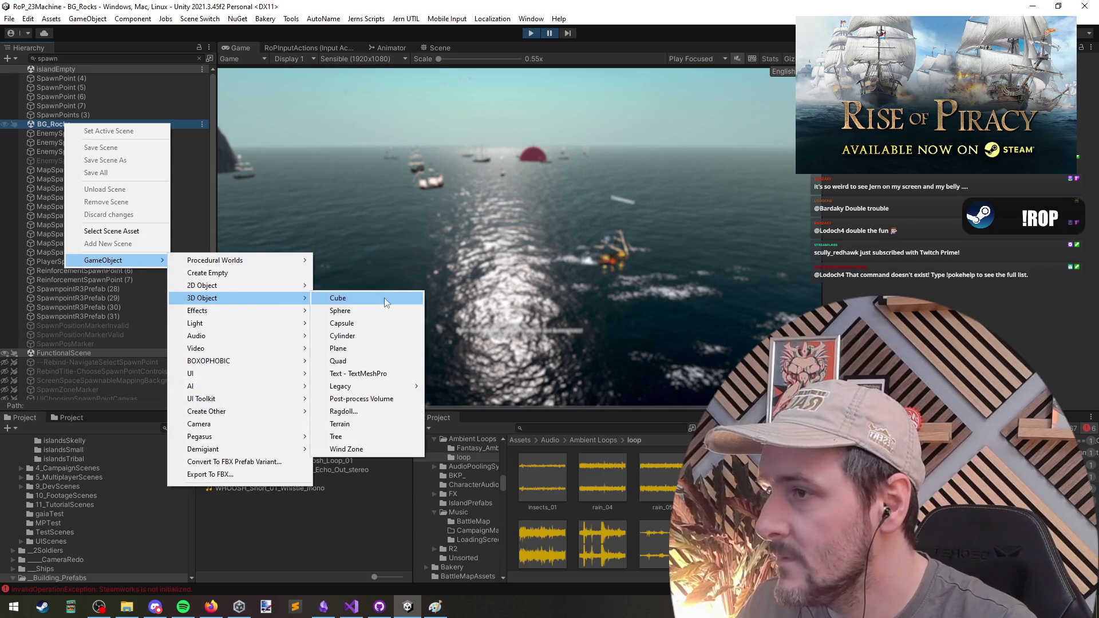
click(383, 298)
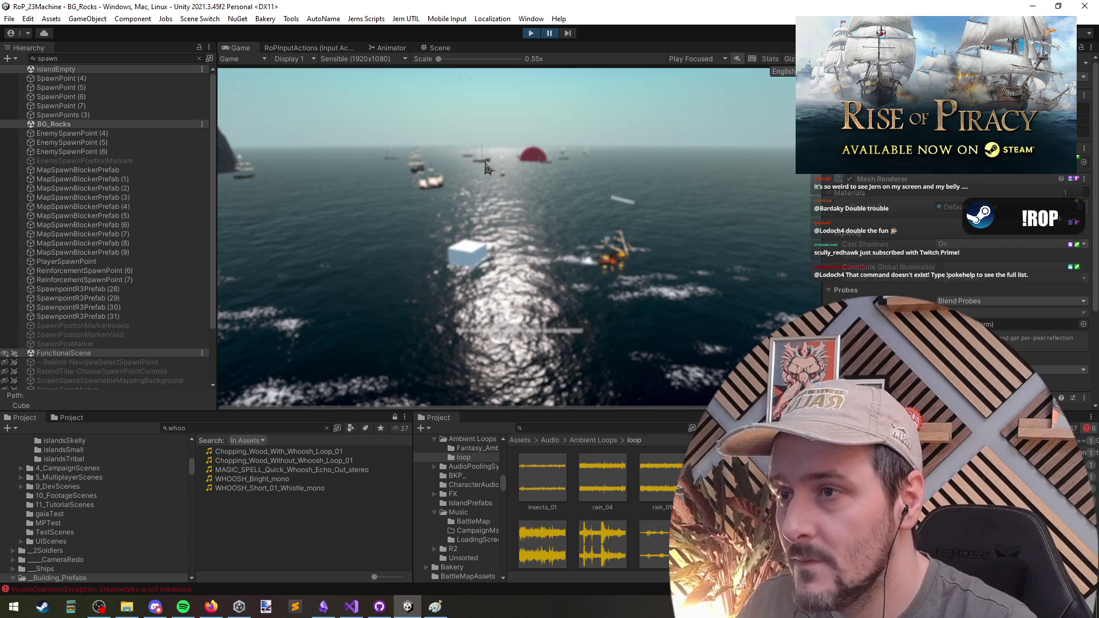
click(551, 32)
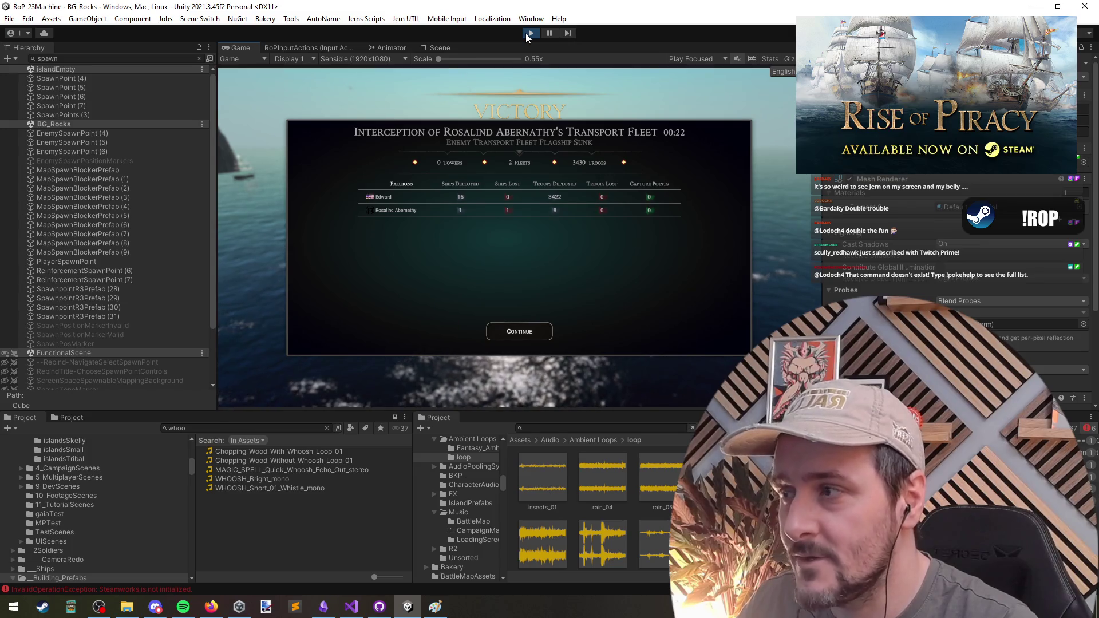
click(499, 335)
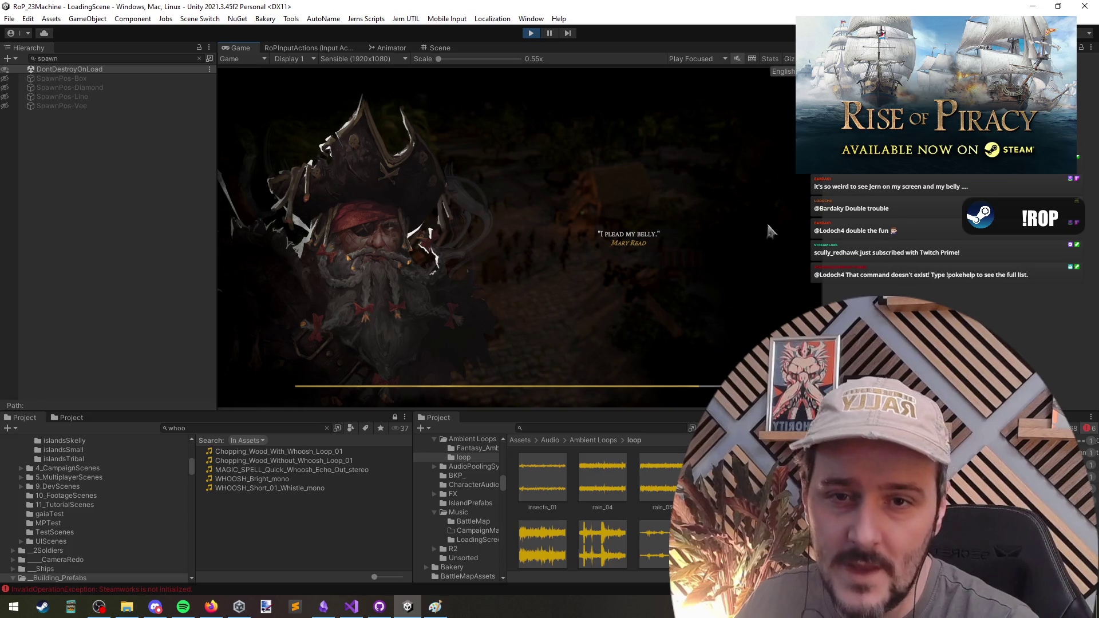
Step: Clear the Victory, level-up and Spoils of War screens, release the captives, then attack The Howling Gold fleet
key(alt+Tab)
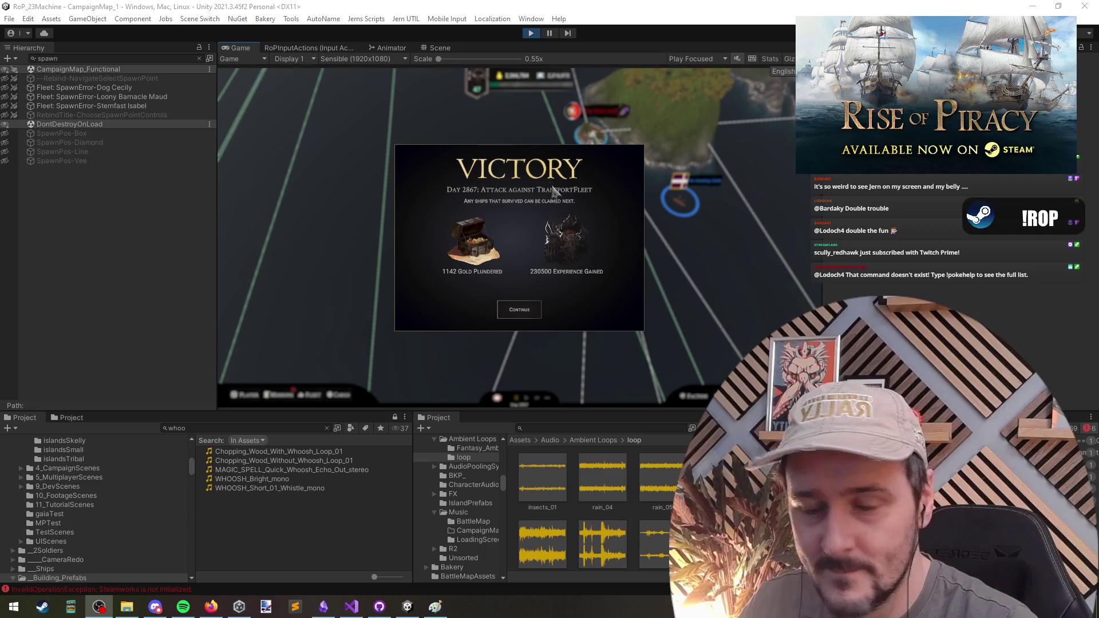
click(521, 312)
click(518, 321)
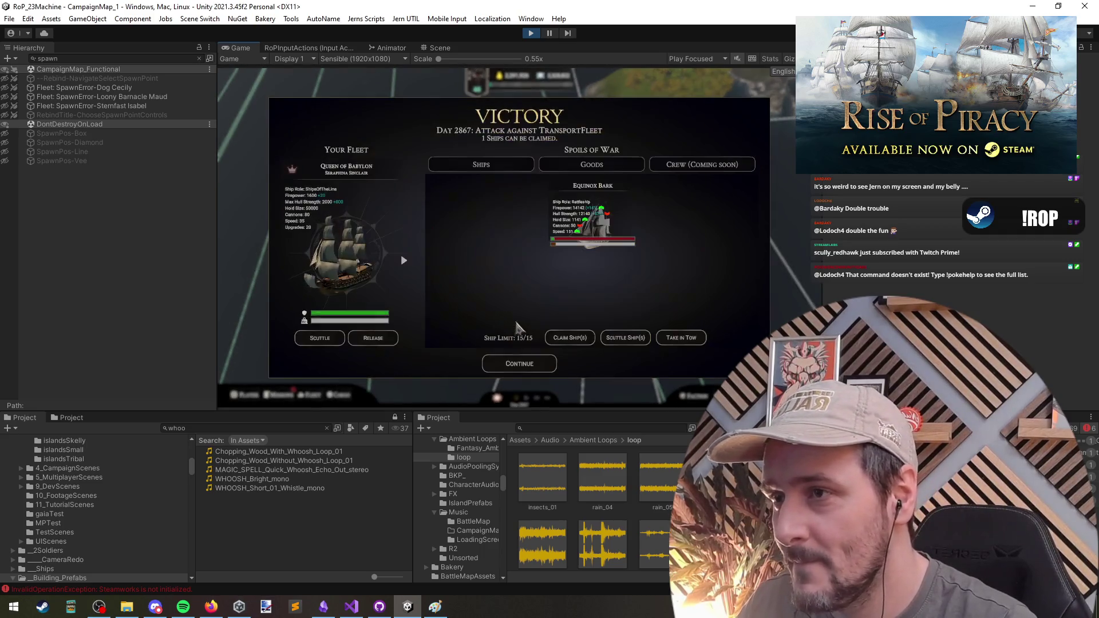
click(519, 364)
click(587, 300)
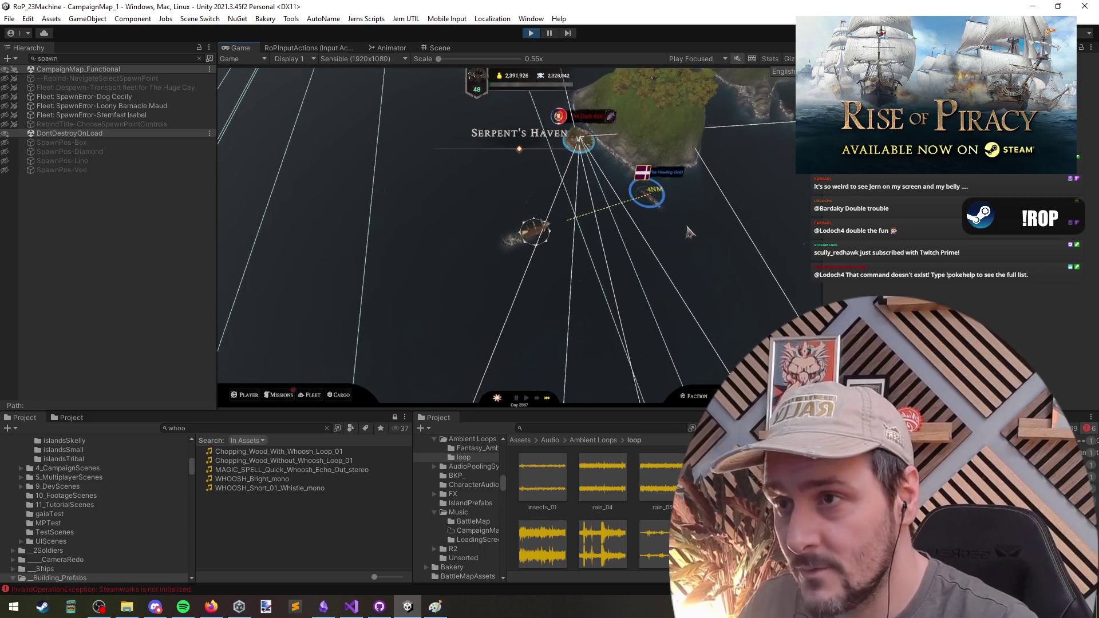
click(542, 341)
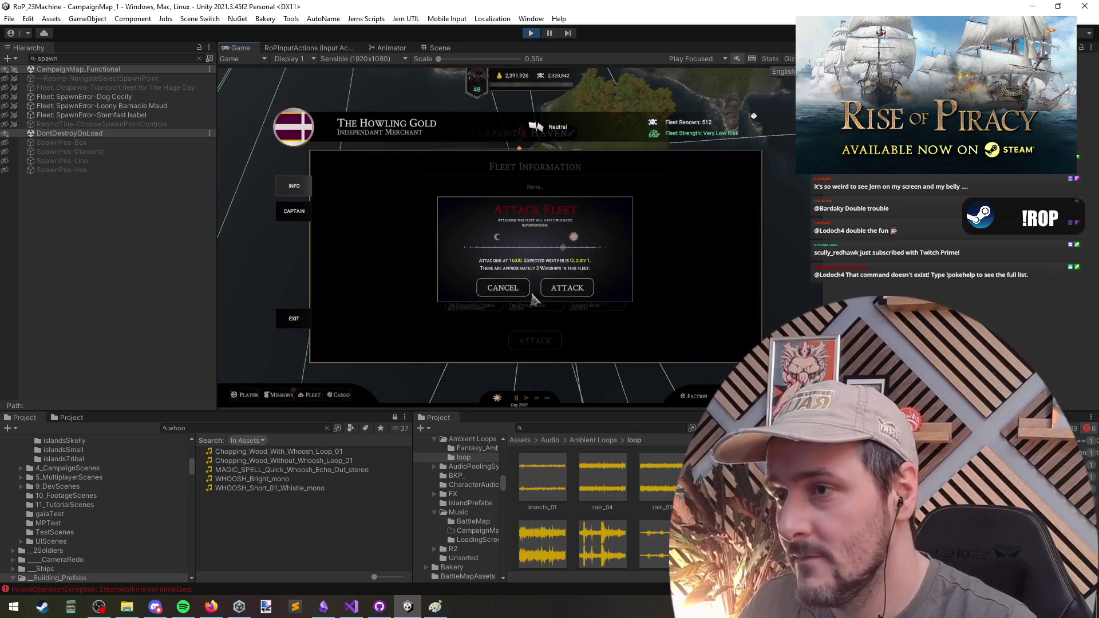
Step: Confirm the attack, scout enemies through the spyglass (Z), and continue past the battle's Victory results
key(Return)
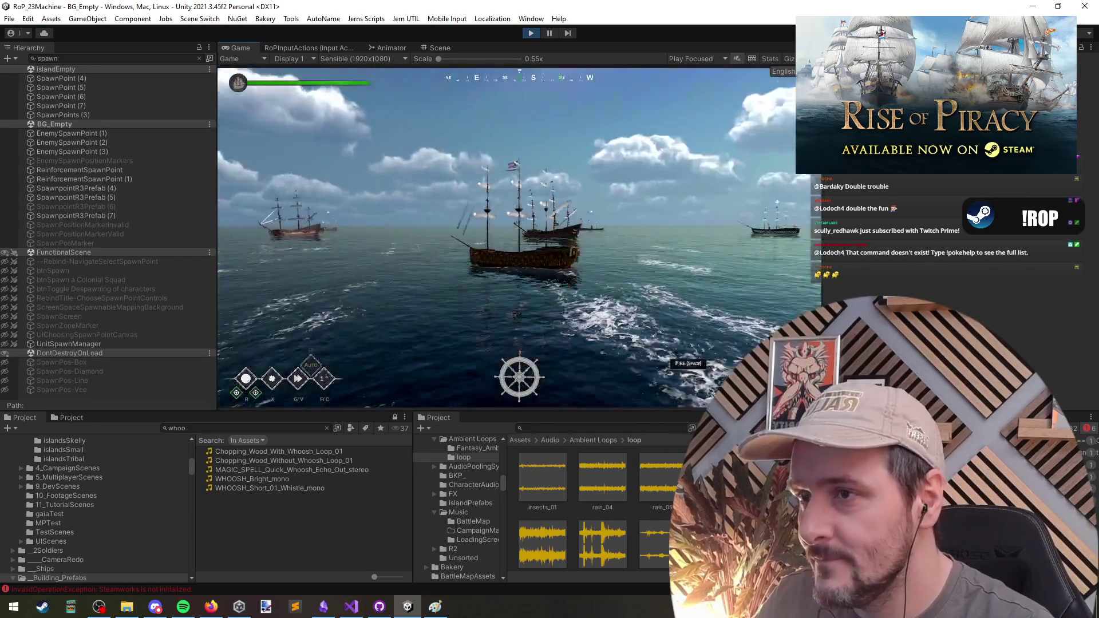
key(z)
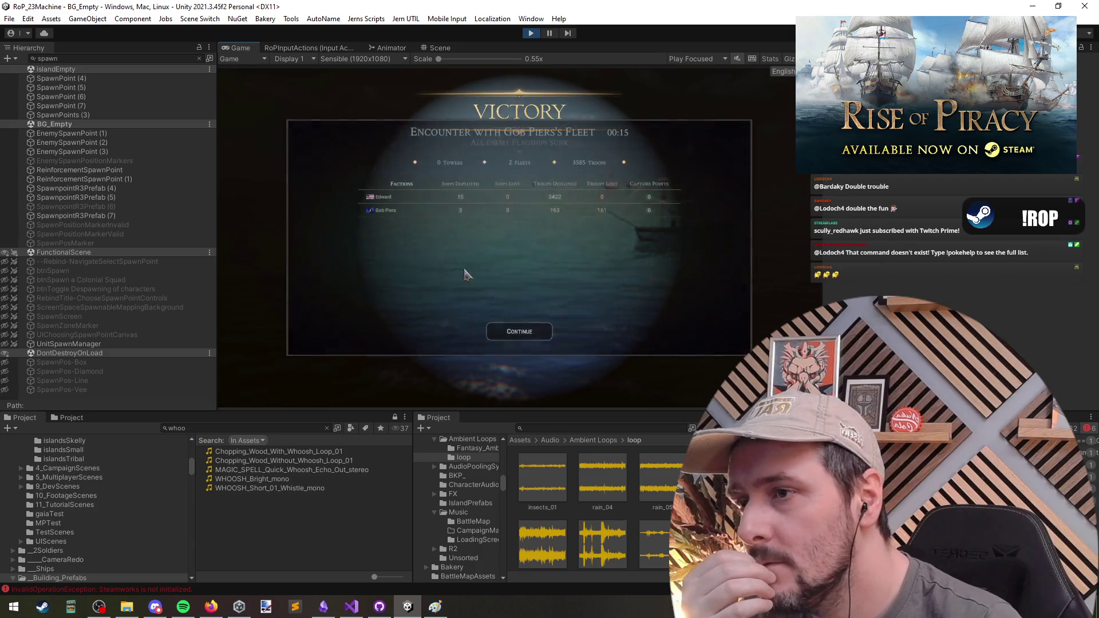
click(515, 335)
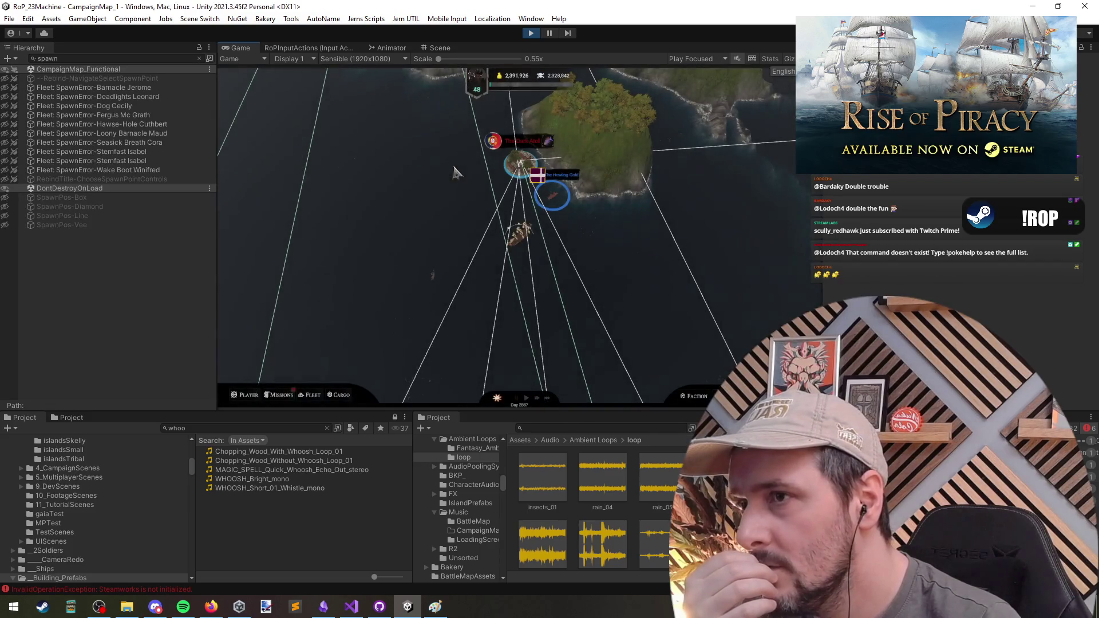
Step: Dismiss Victory, steer the ship across the map to The Devils Seven Seas fleet, and confirm the attack
click(511, 314)
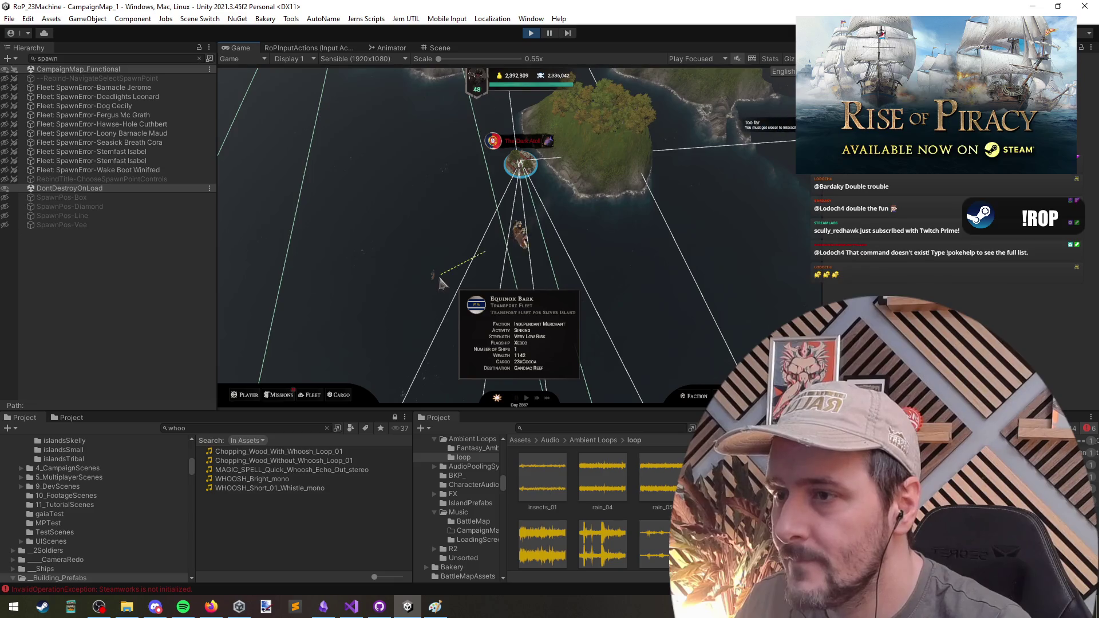
click(631, 304)
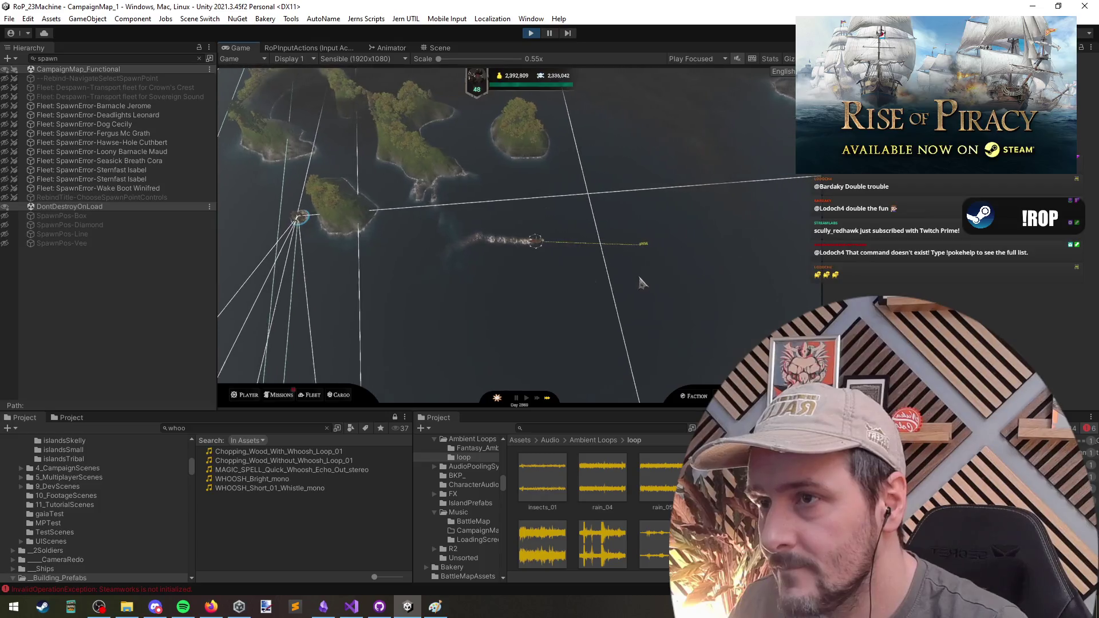
click(589, 372)
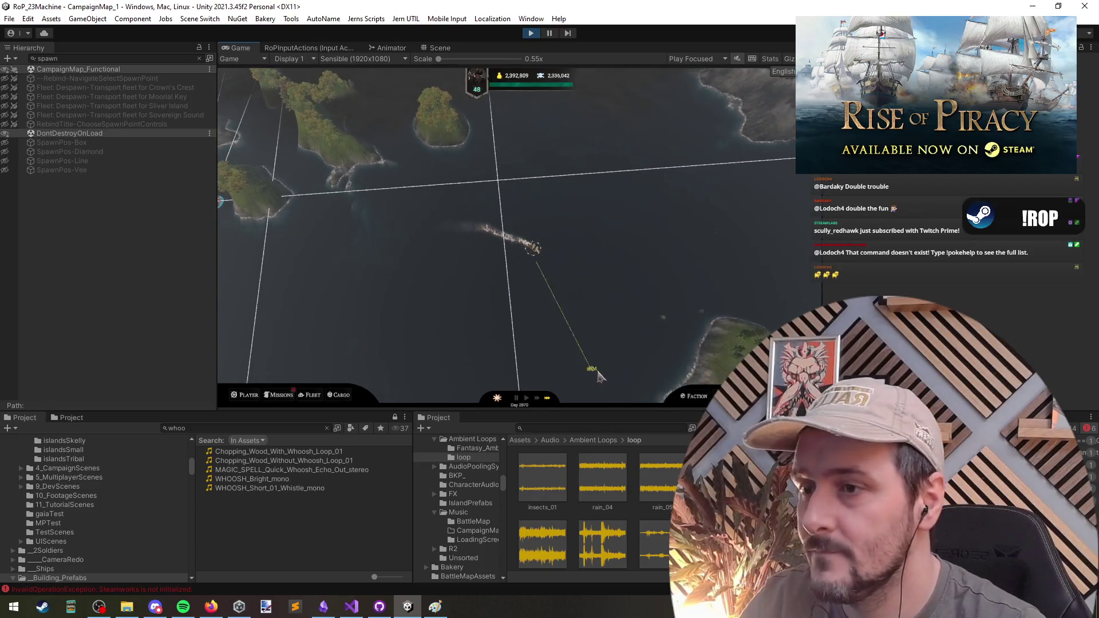
click(443, 361)
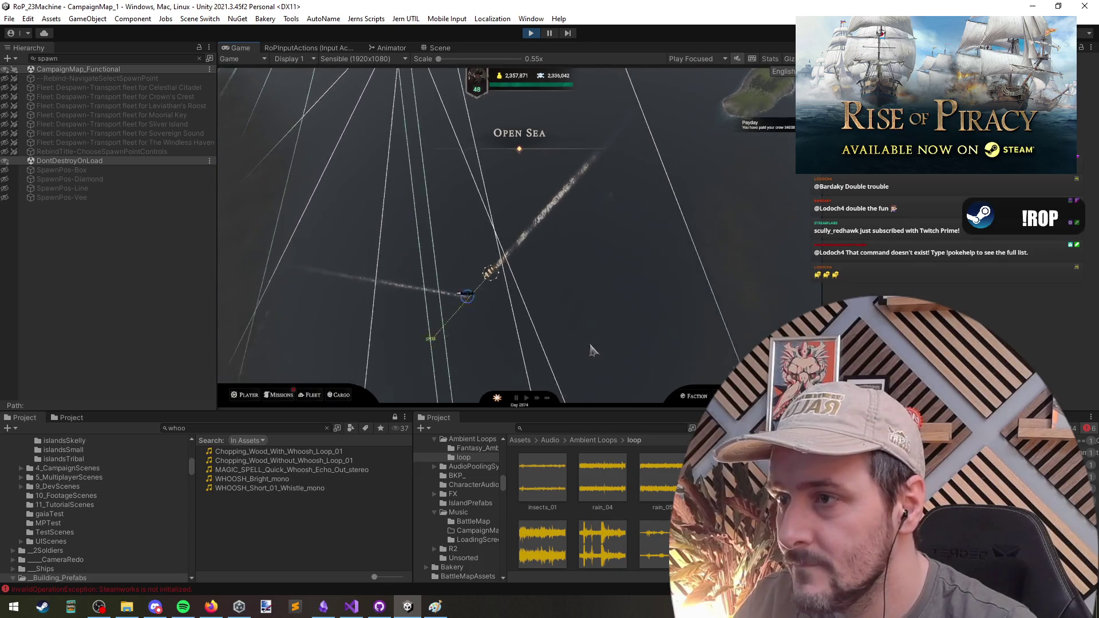
click(599, 289)
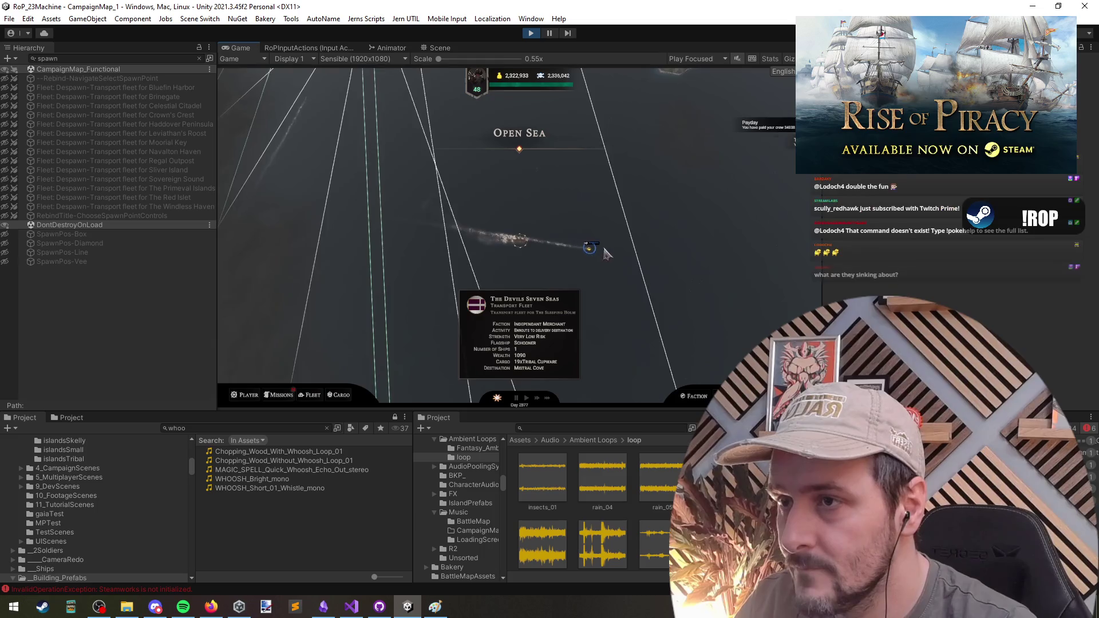
click(608, 262)
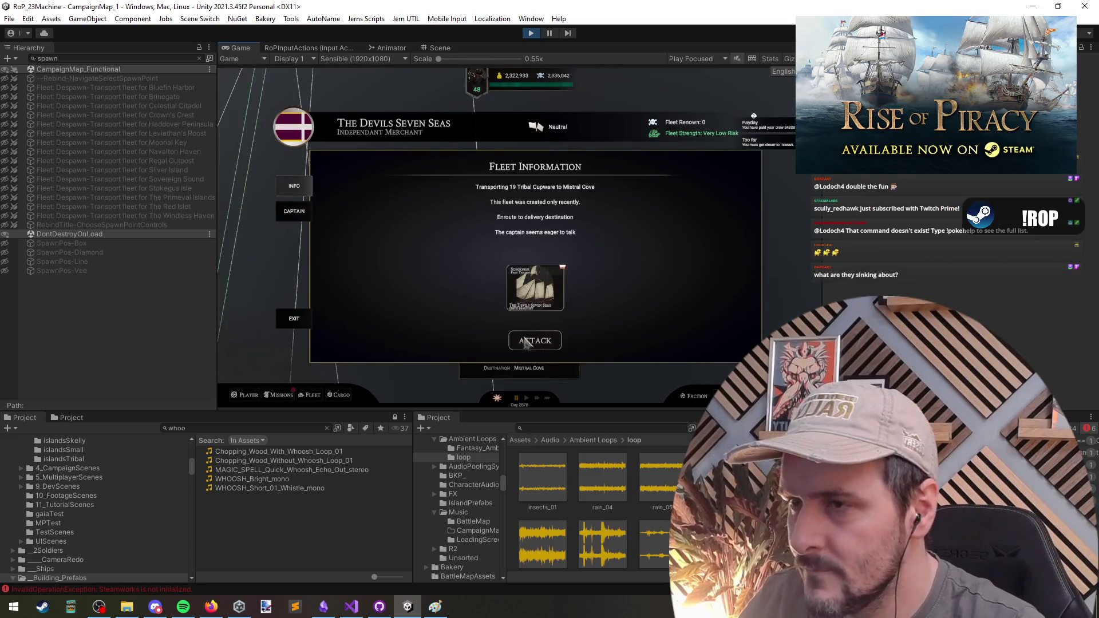
click(535, 340)
click(570, 287)
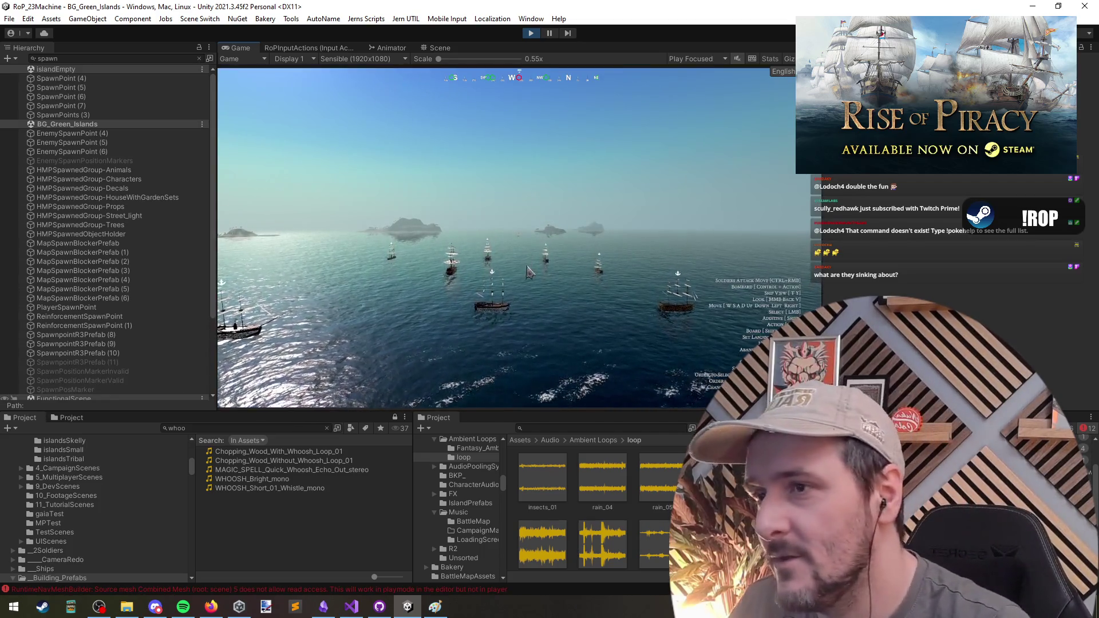
Step: Win the transport-fleet battle using the spyglass, then bring the reference Victory image up maximized in Firefox
key(z)
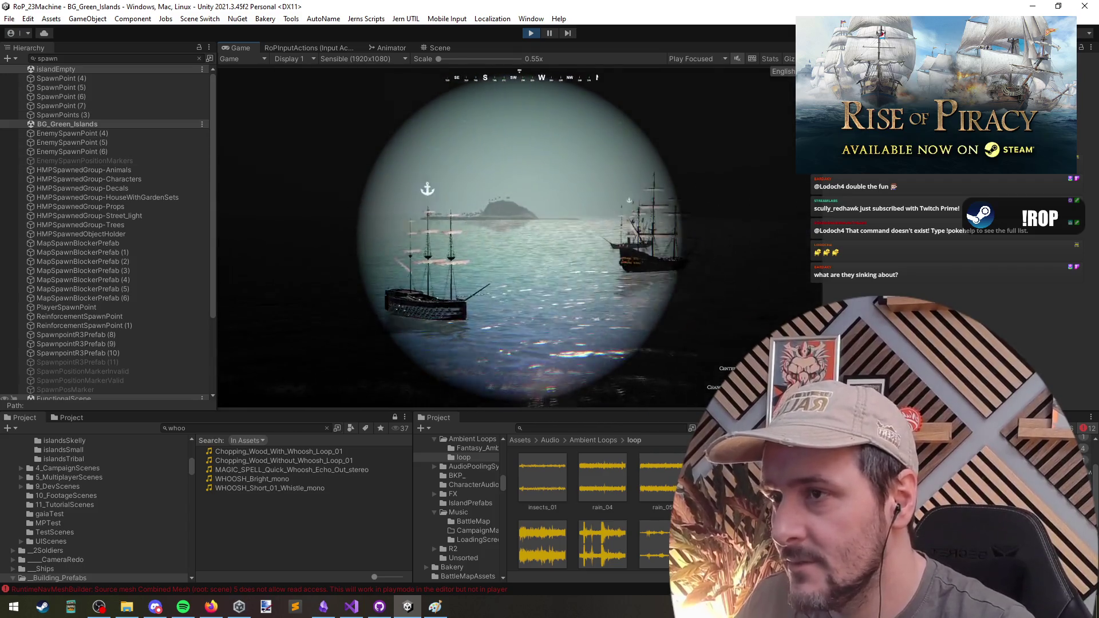
scroll(562, 175, up, 3)
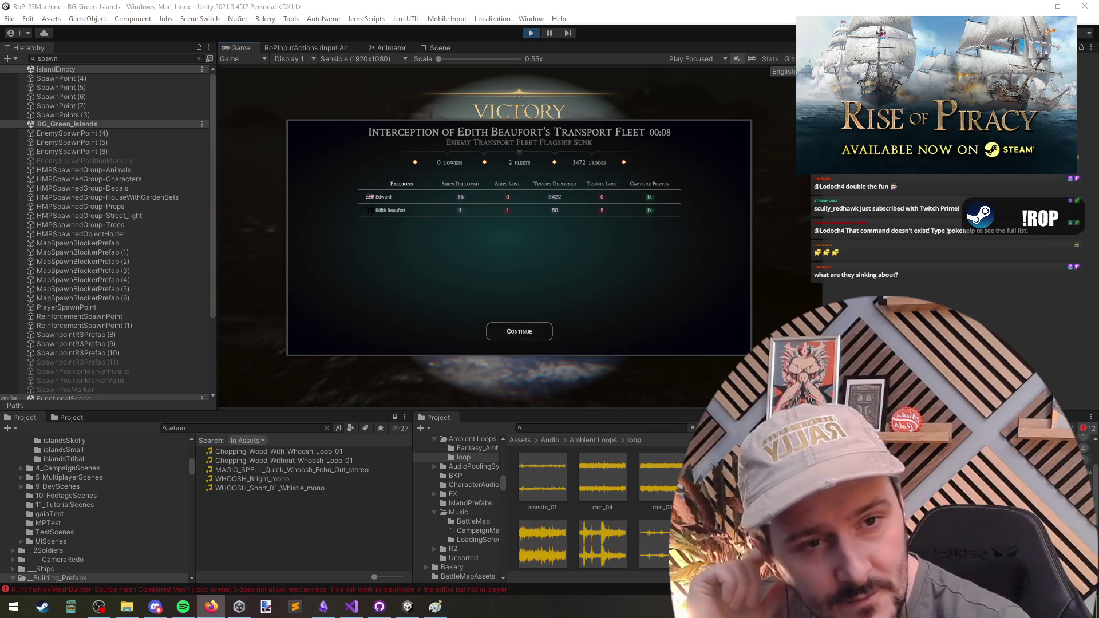
click(496, 154)
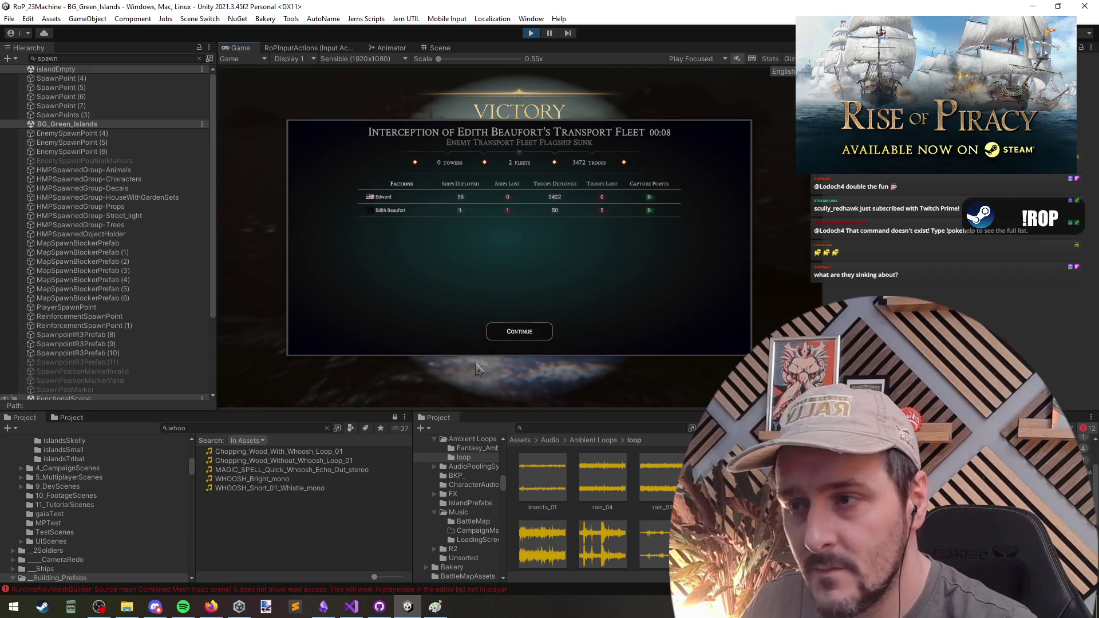
key(alt+Tab)
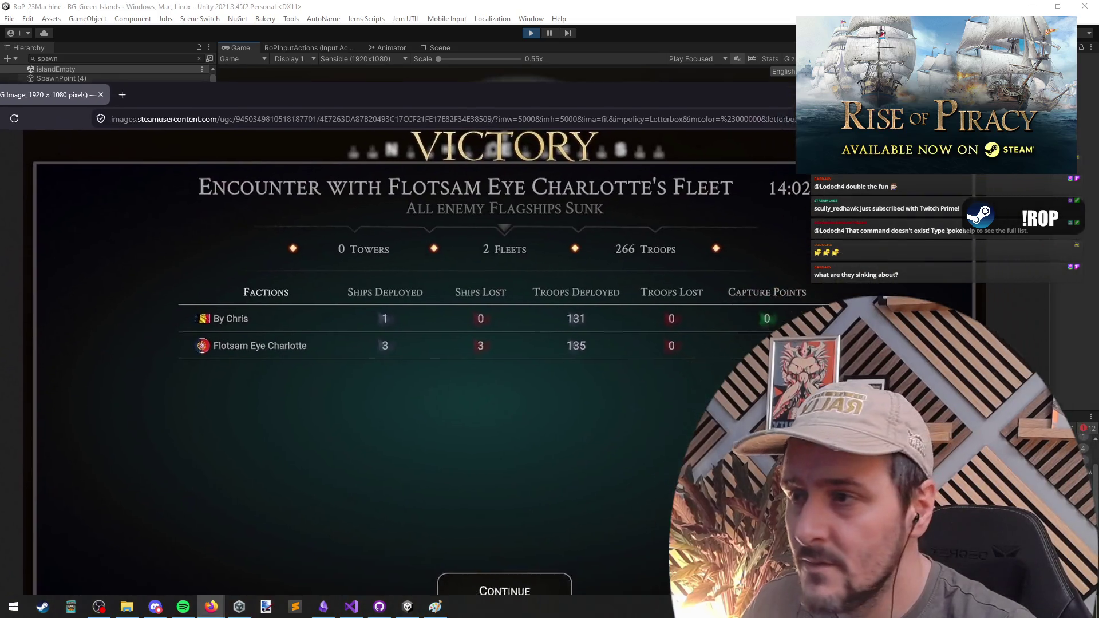
mouse_move(664, 106)
mouse_down()
mouse_move(629, 80)
mouse_move(640, 1)
mouse_up()
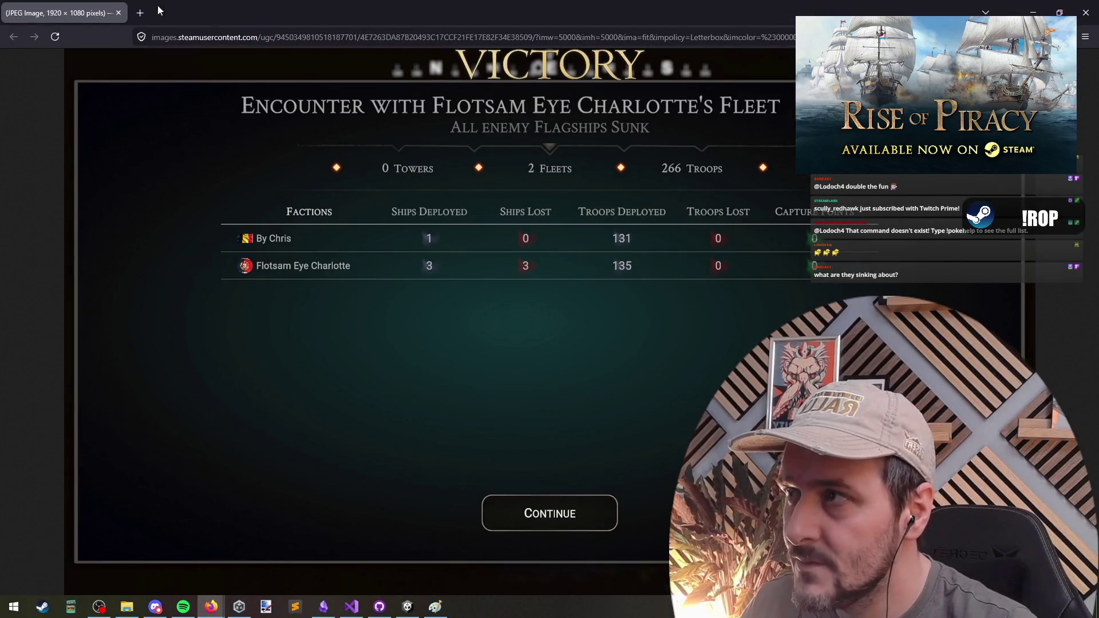
Step: Put away Firefox's reference Victory image with Alt+Tab
key(alt+Tab)
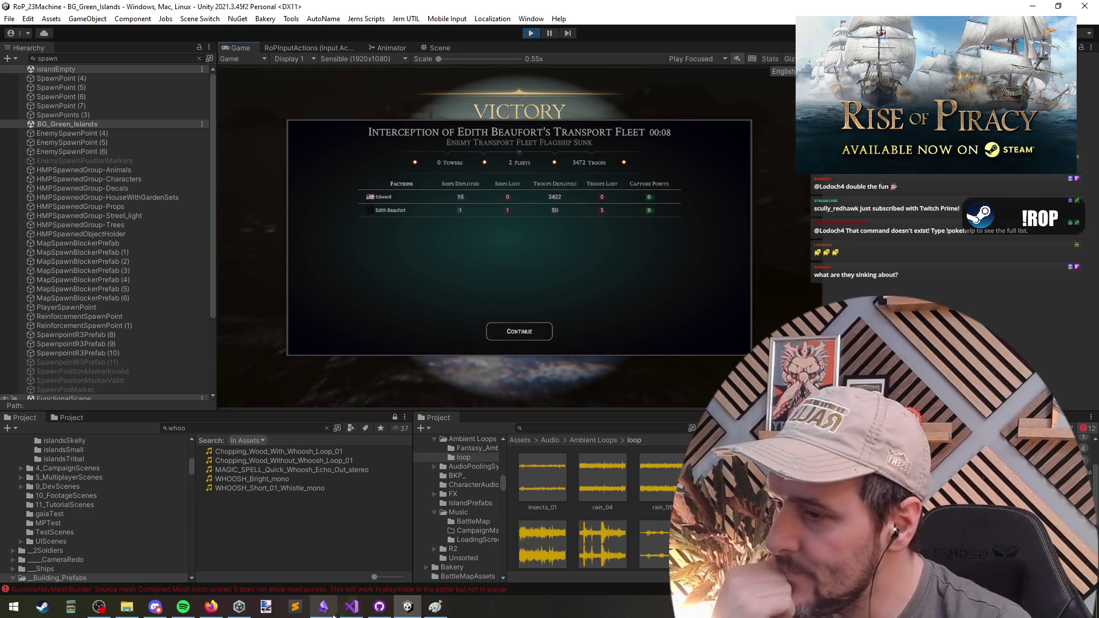
Step: Return to the code editor and clear the selected sink-all-ships lines
click(351, 606)
click(290, 277)
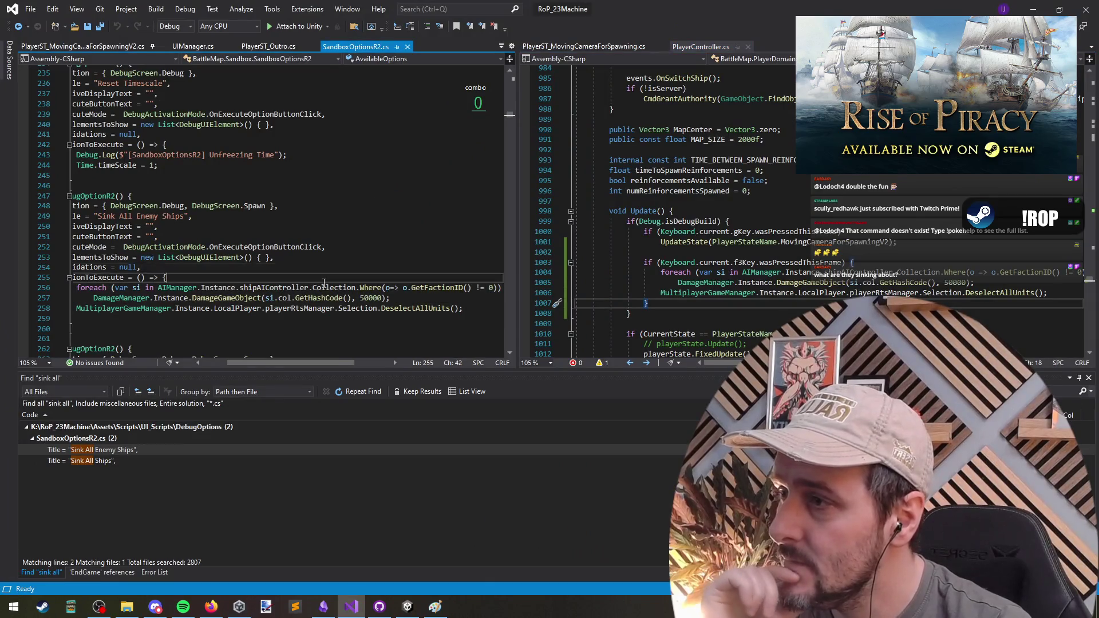
scroll(290, 277, left, 3)
click(852, 254)
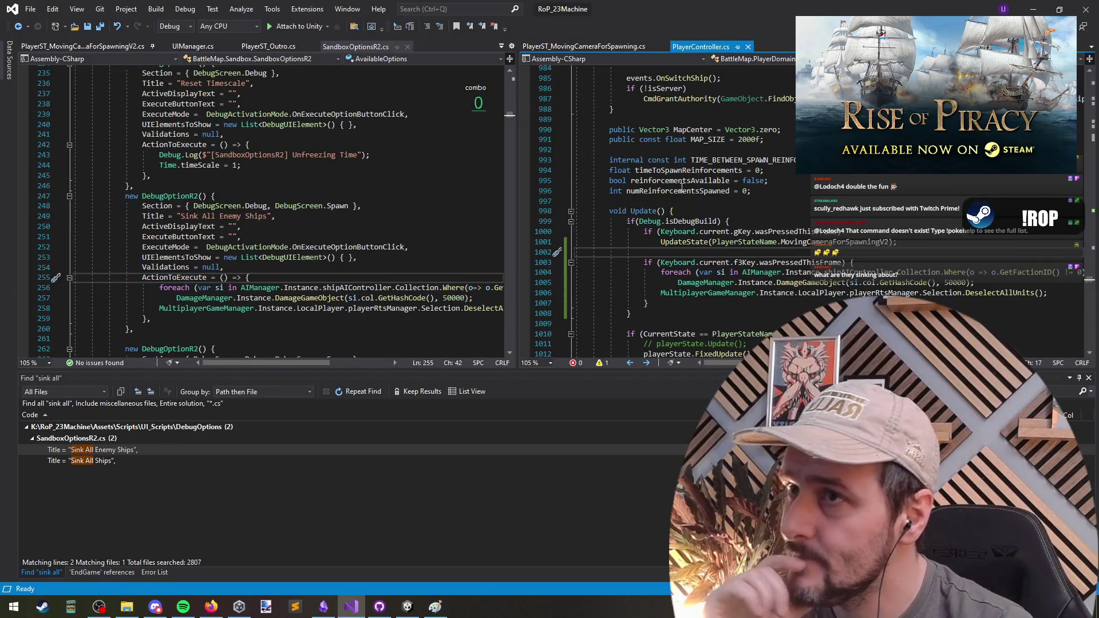
Step: Navigate from PlayerST_Outro.cs with F12 to the end-game controller's Init method and its SetInitialUIState call
key(ctrl+Tab)
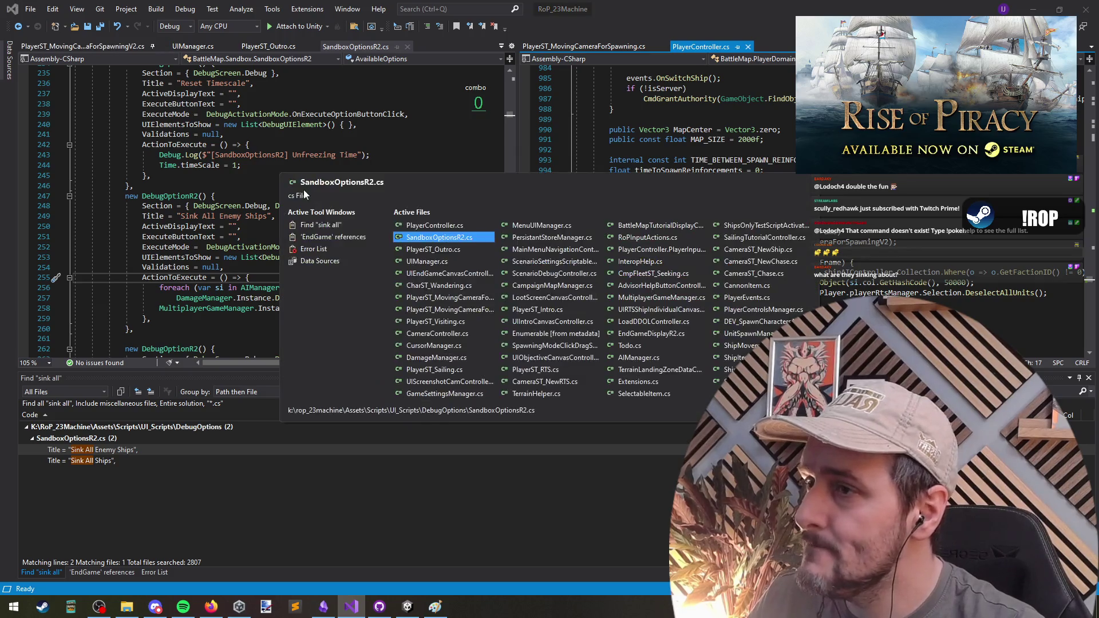
key(ctrl+Tab)
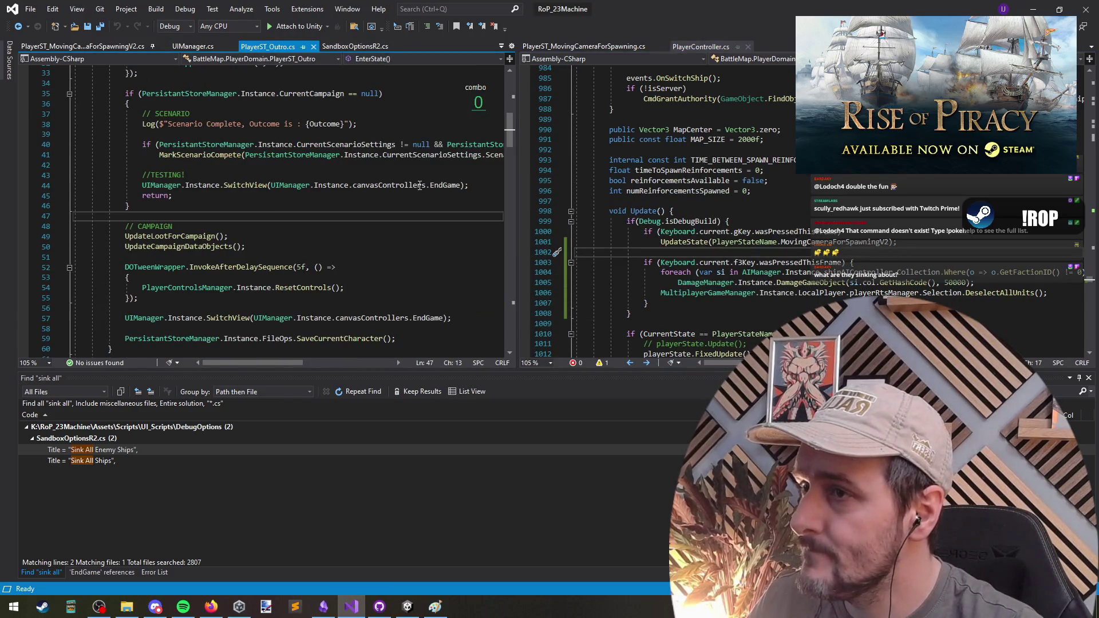
click(420, 184)
key(F12)
key(F12)
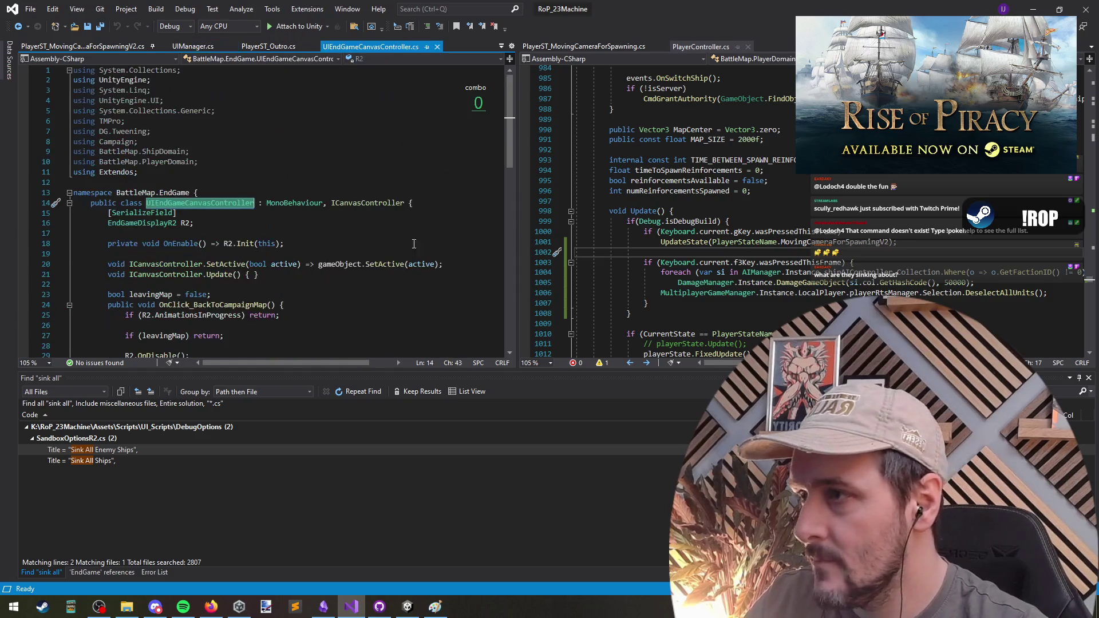
click(250, 243)
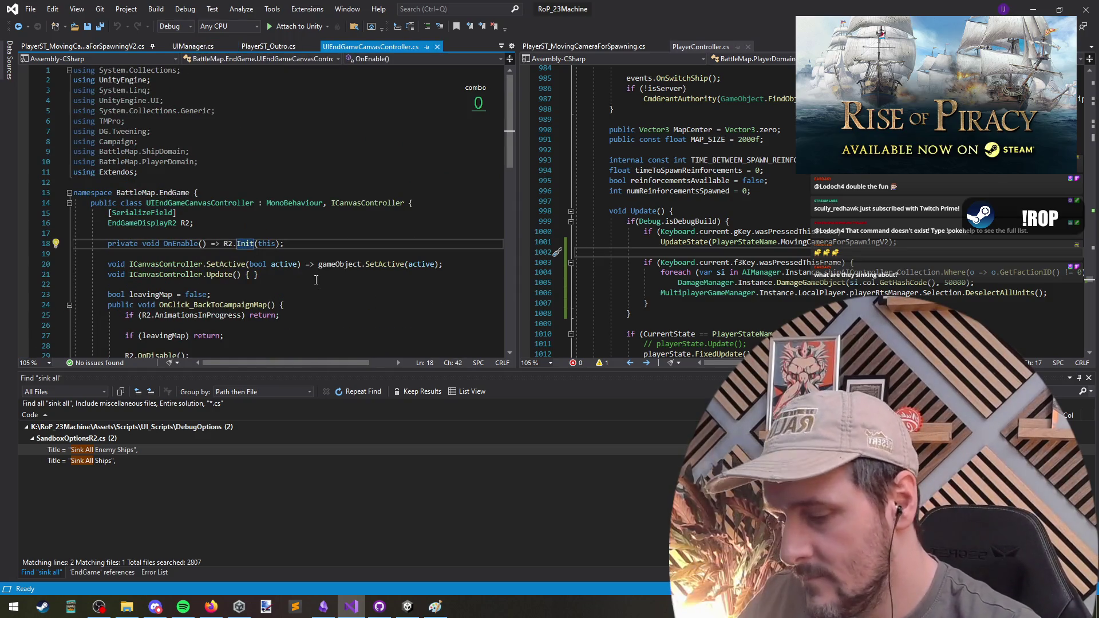
key(F12)
click(153, 160)
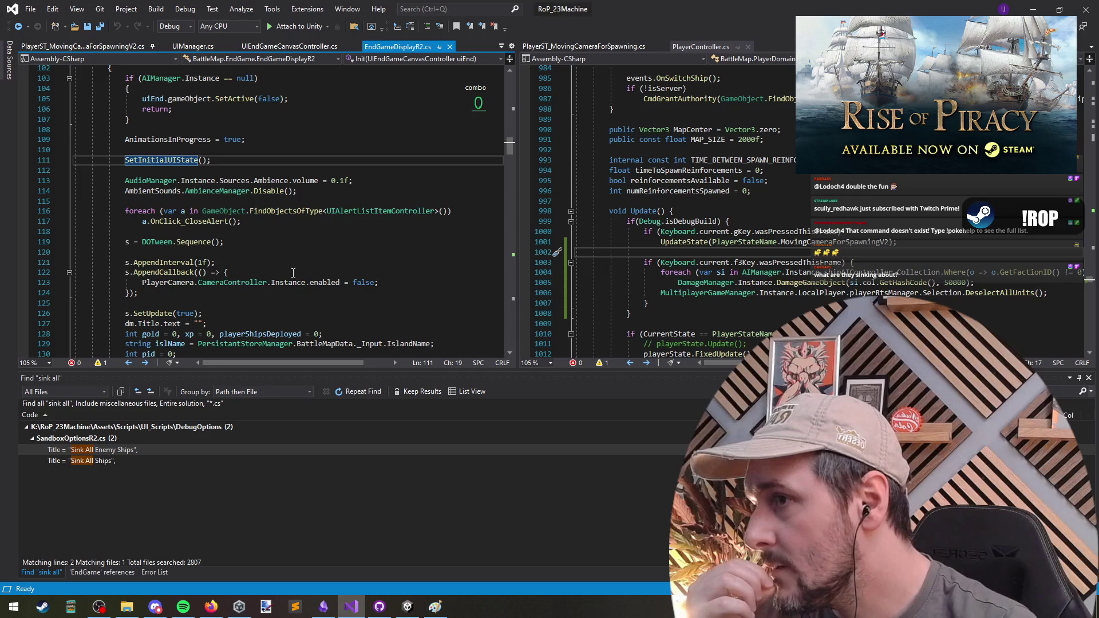
Step: Inspect the Init body around the AppendInterval call on line 121
click(273, 305)
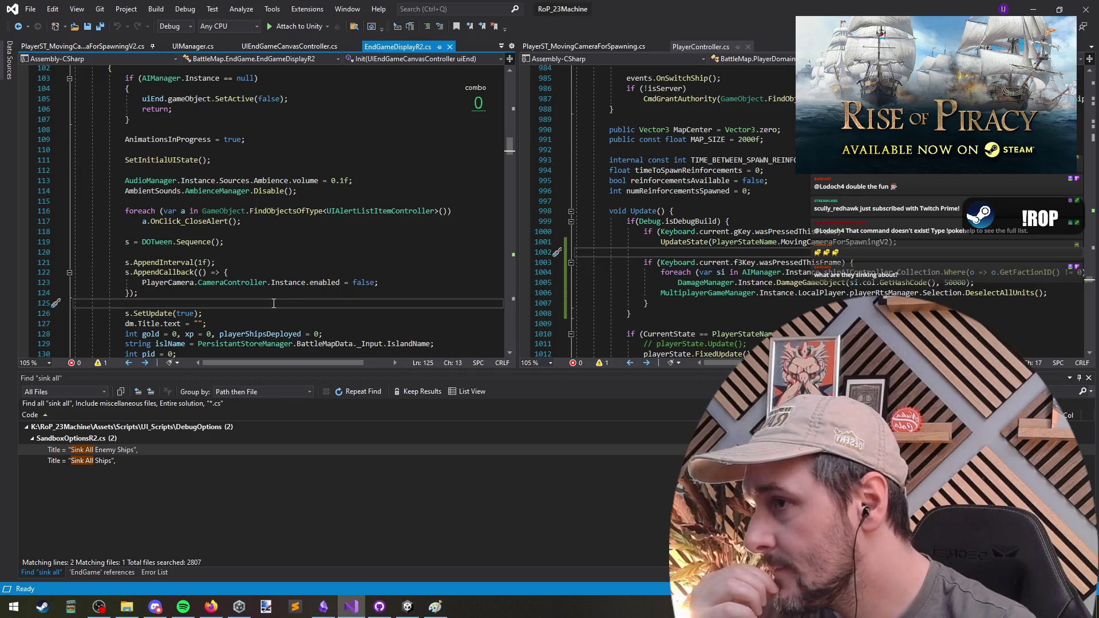
scroll(274, 303, down, 4)
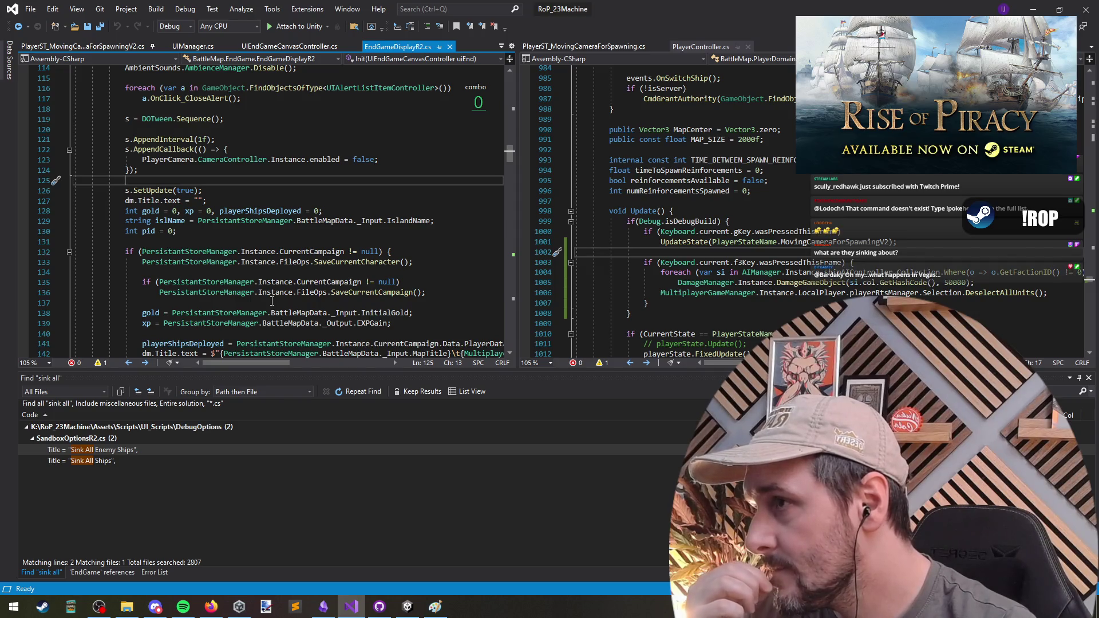
click(154, 139)
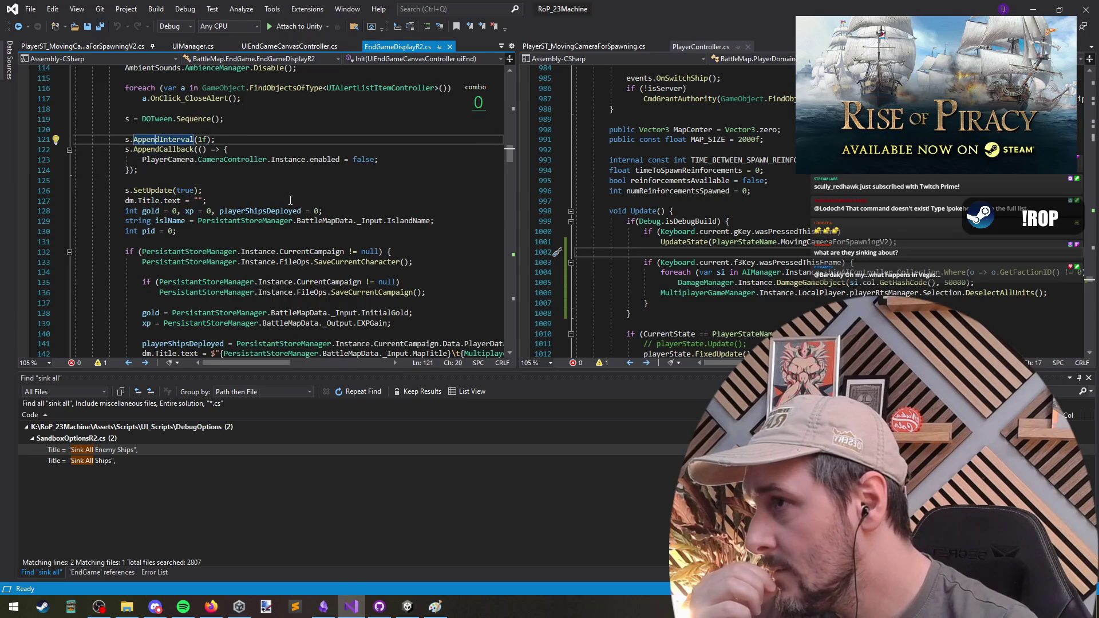
scroll(197, 241, up, 3)
key(Down)
key(Down)
key(End)
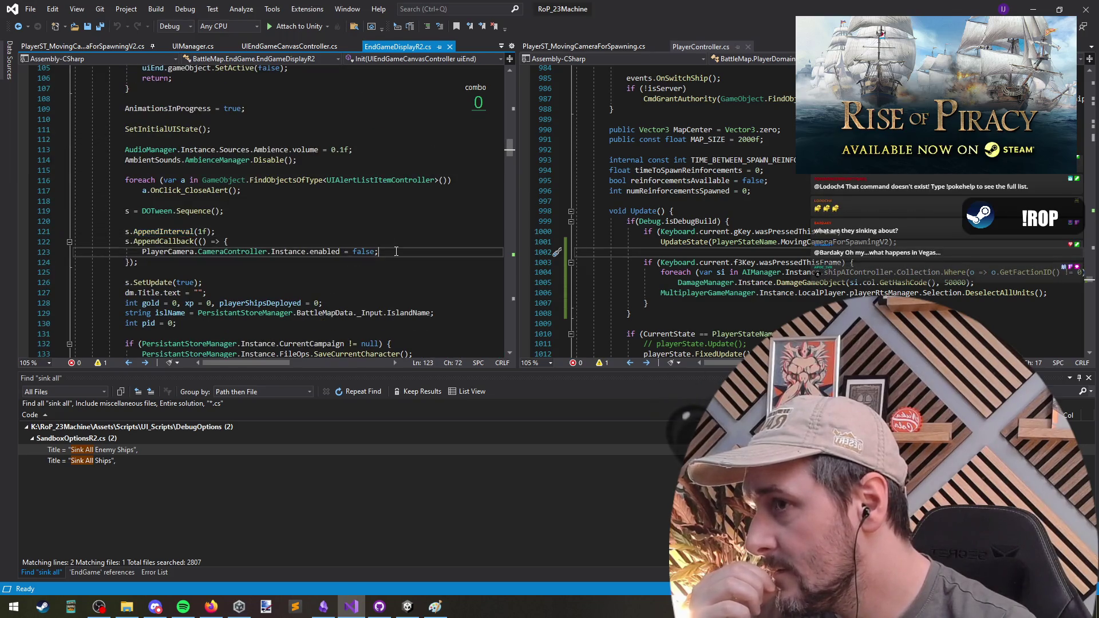
scroll(249, 267, up, 2)
Step: Look over lines 100–120 of Init, then unmaximize the editor to reveal Unity's Victory screen
click(249, 232)
scroll(249, 233, up, 4)
scroll(246, 237, down, 4)
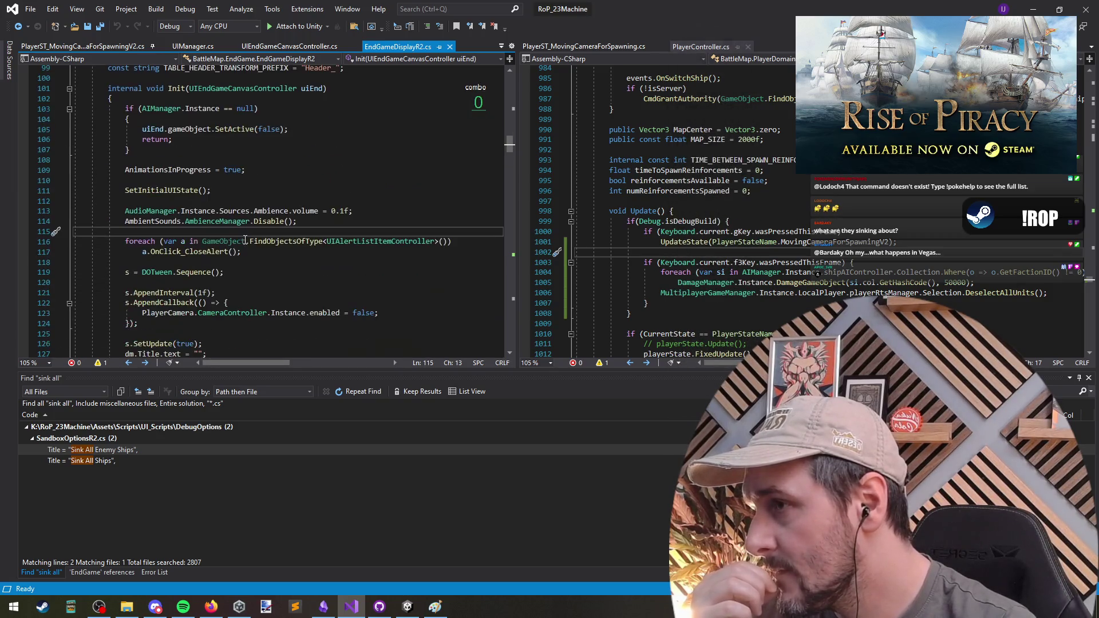
click(259, 202)
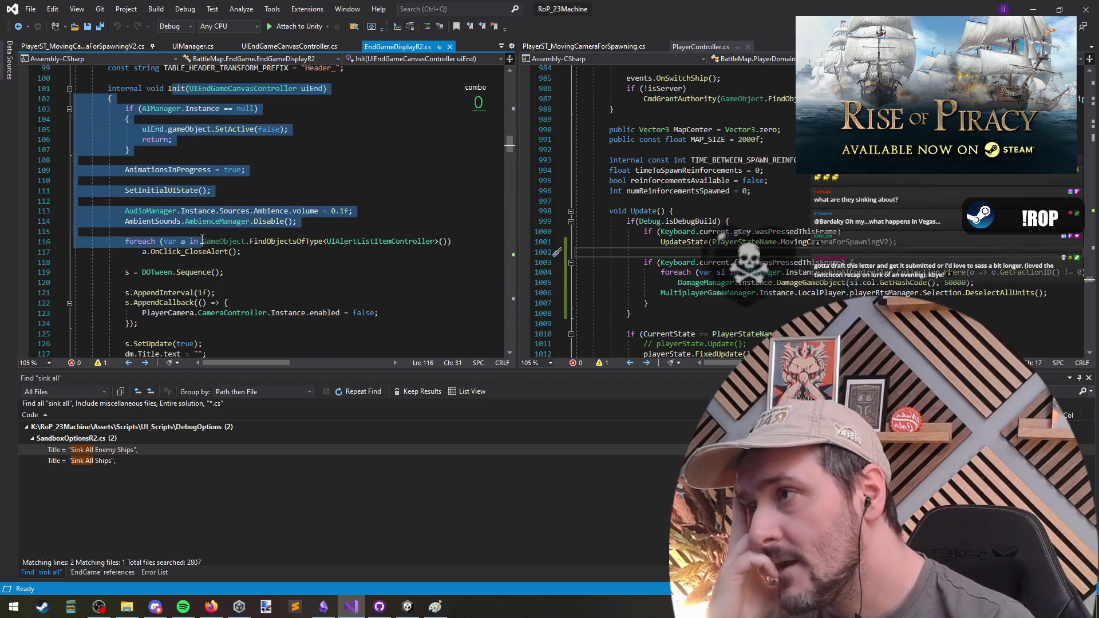
mouse_move(183, 116)
mouse_down()
mouse_move(298, 143)
mouse_move(309, 275)
mouse_up()
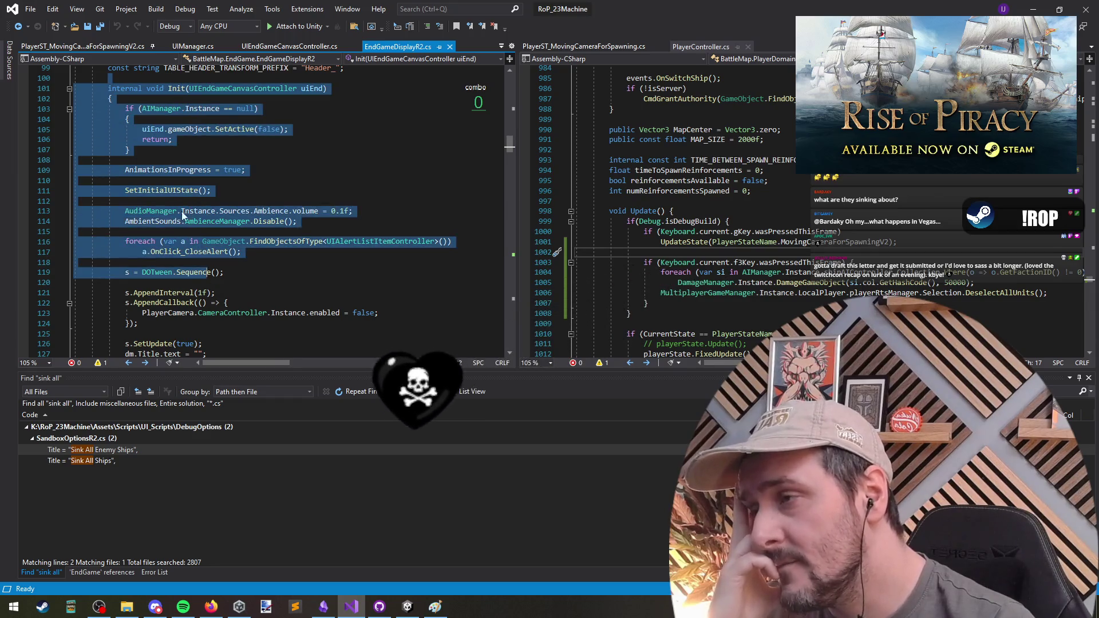
click(310, 190)
mouse_move(632, 7)
mouse_down()
mouse_move(568, 435)
mouse_move(396, 302)
mouse_move(447, 429)
mouse_move(461, 290)
mouse_move(455, 348)
mouse_up()
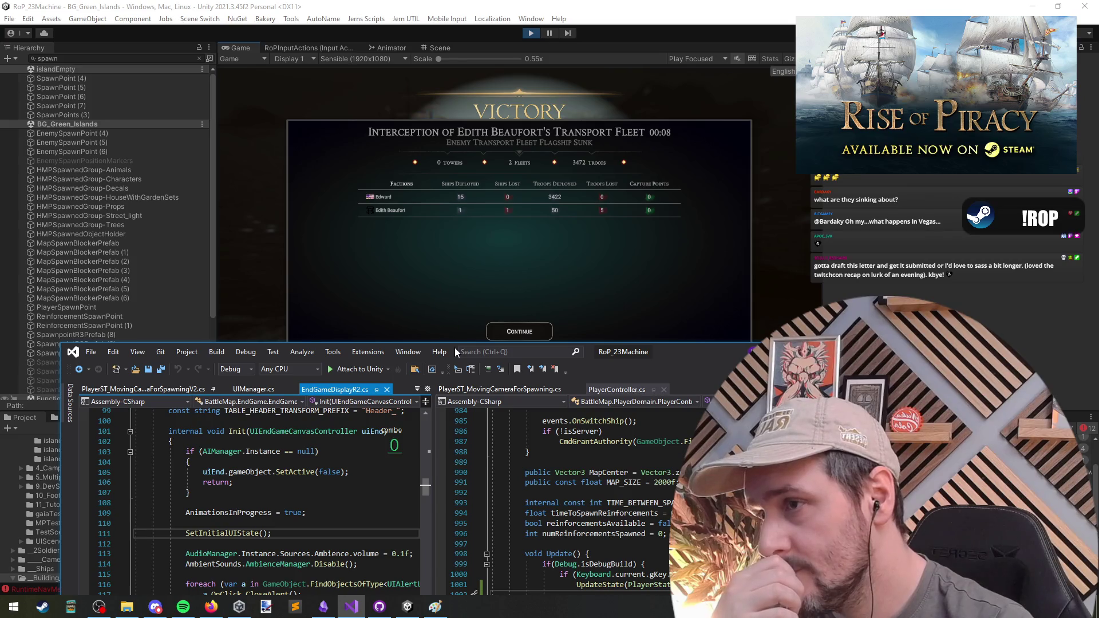
Step: Maximize the editor and run a solution-wide search for 'activatete'
double_click(455, 350)
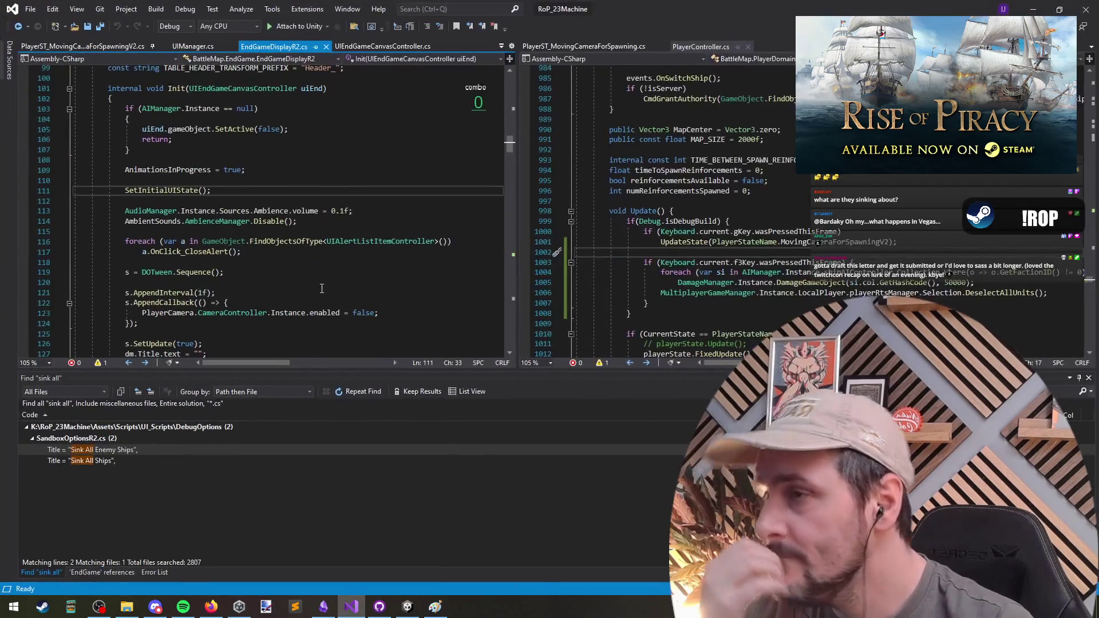
click(207, 182)
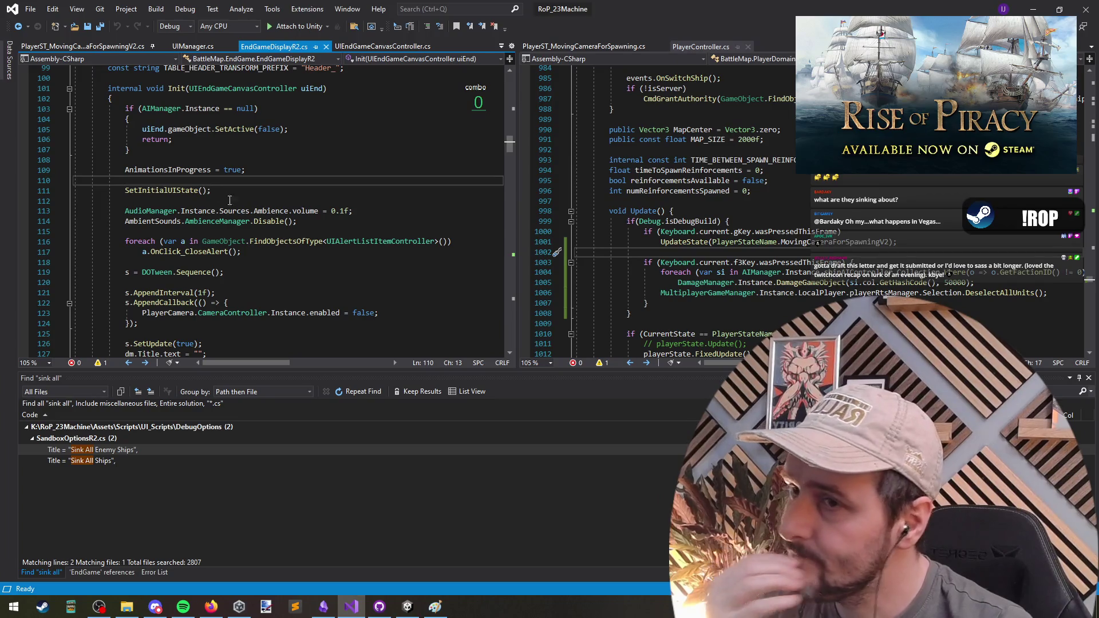
key(ctrl+shift+f)
text(de)
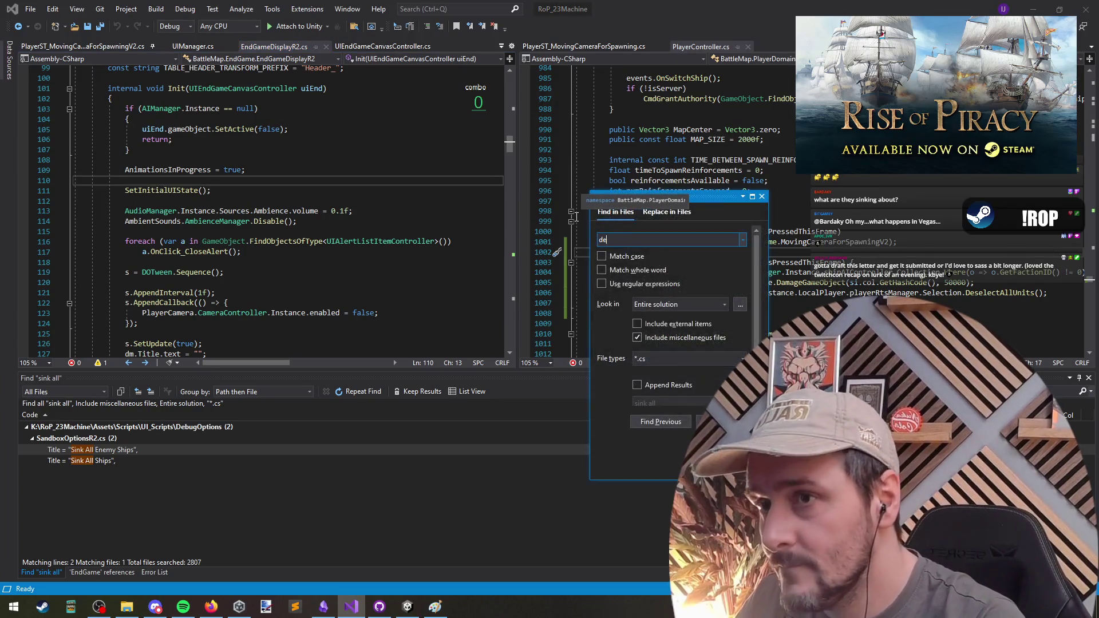
text(activate)
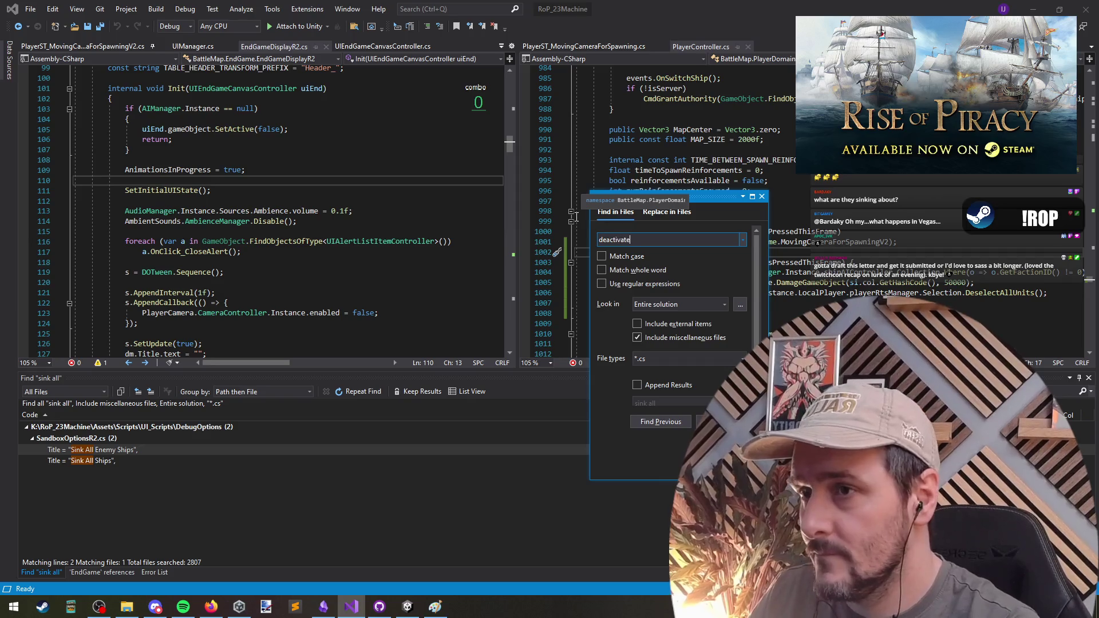
text(tel)
key(Return)
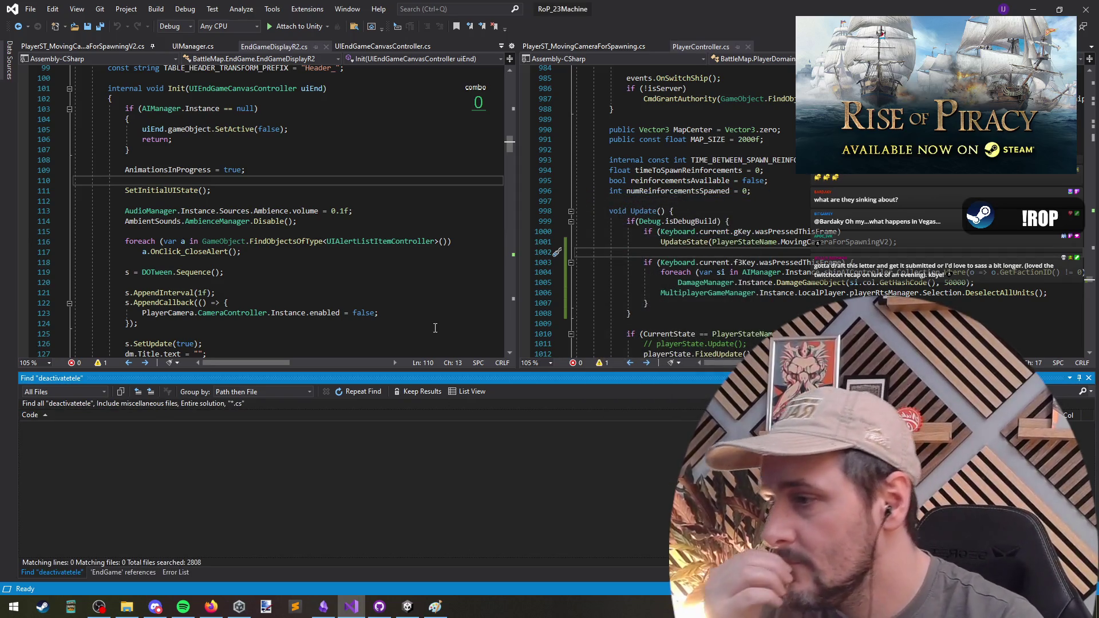
Step: Search the entire solution for 'disabletele' instead
key(ctrl+shift+f)
text(disable)
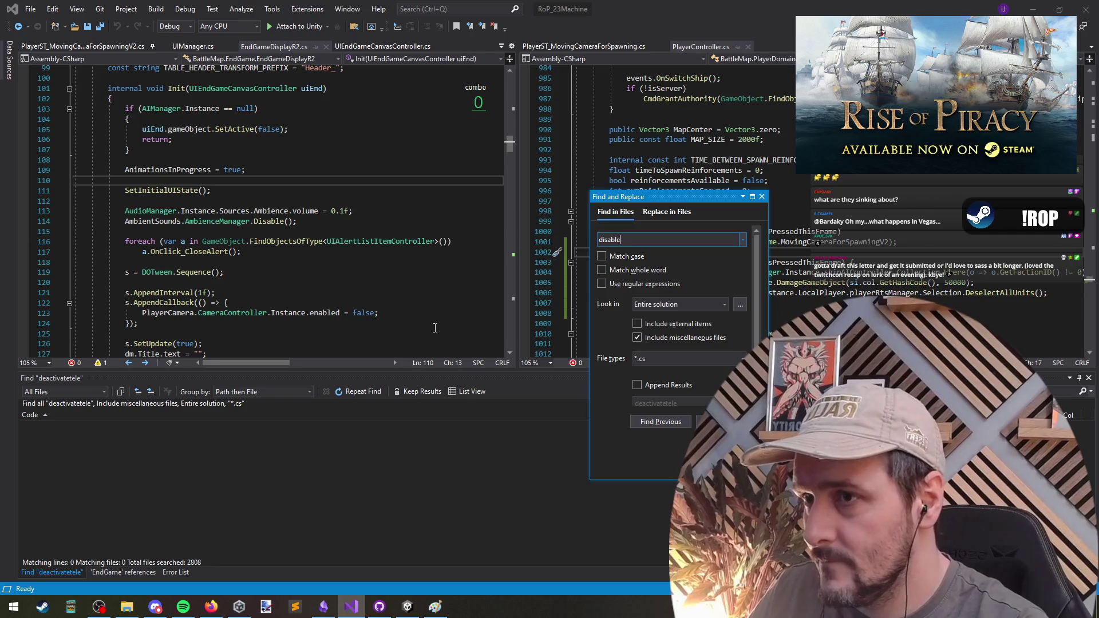
text(tele)
key(Return)
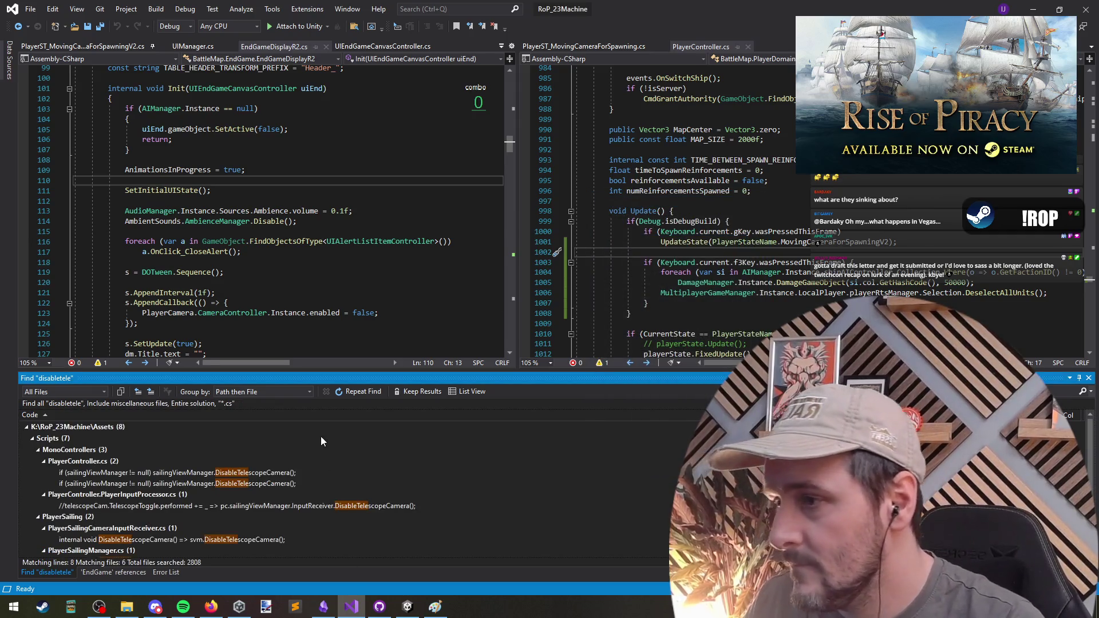
Step: Copy the telescope-disabling line 202 from PlayerController.cs into Init at line 110
click(193, 476)
double_click(193, 476)
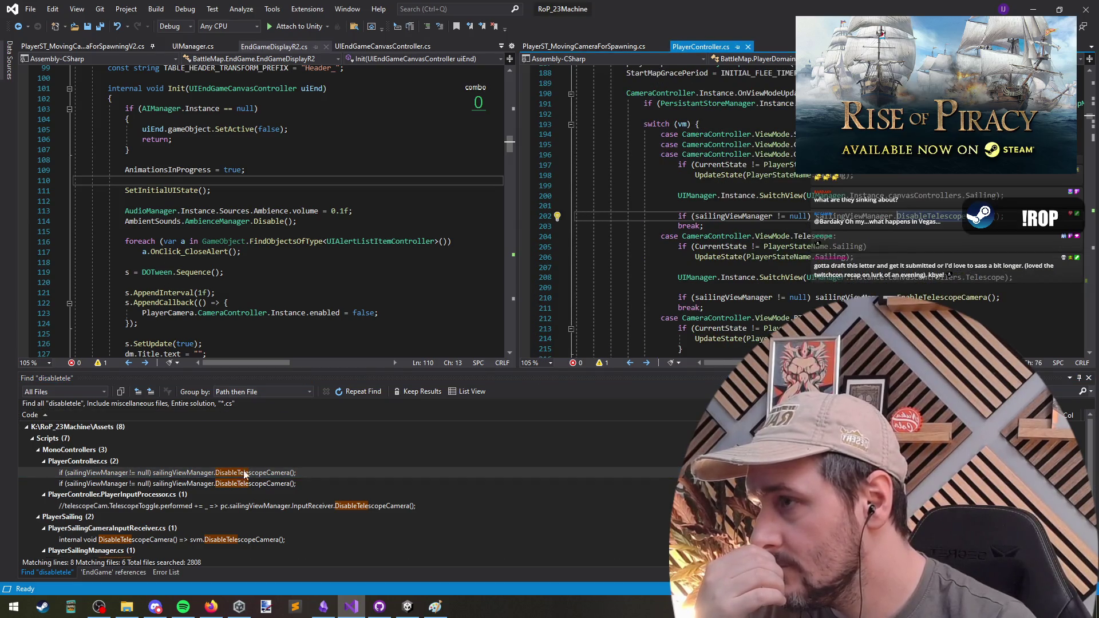
triple_click(730, 217)
key(ctrl+c)
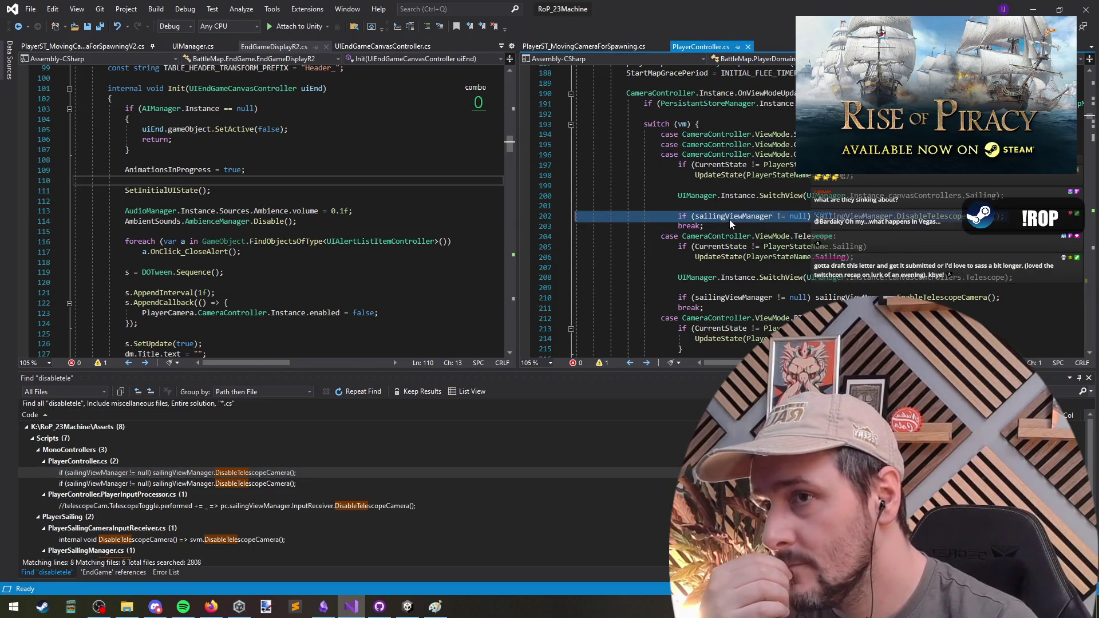
scroll(767, 218, up, 2)
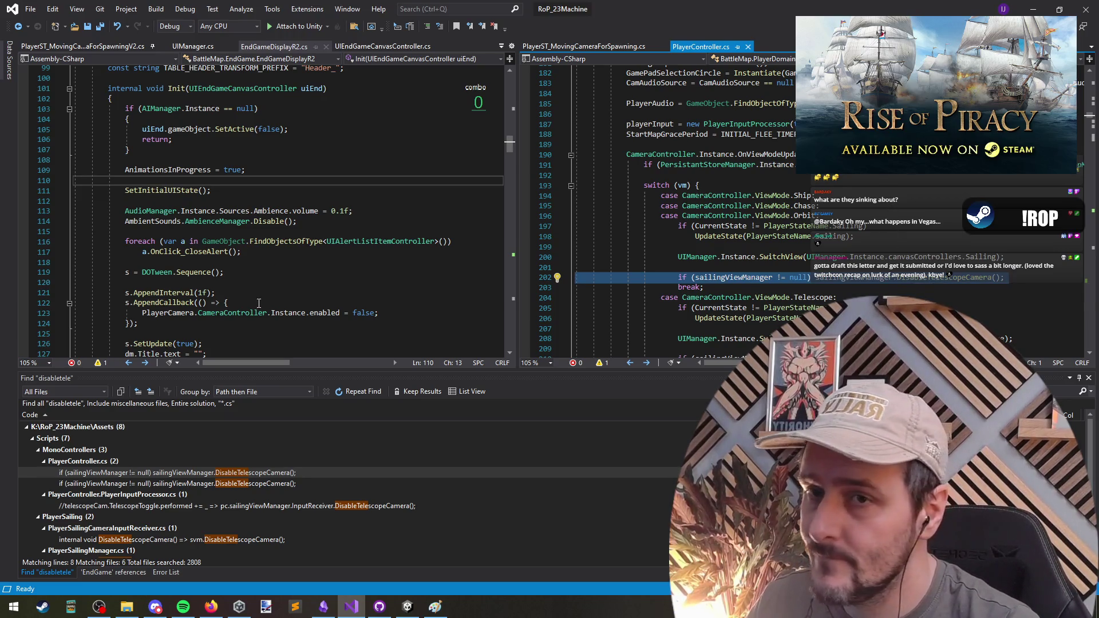
key(ctrl+Tab)
key(ctrl+v)
Step: List all references to sailingViewManager, open the first, and return to EndGameDisplayR2.cs
click(184, 180)
scroll(349, 271, up, 2)
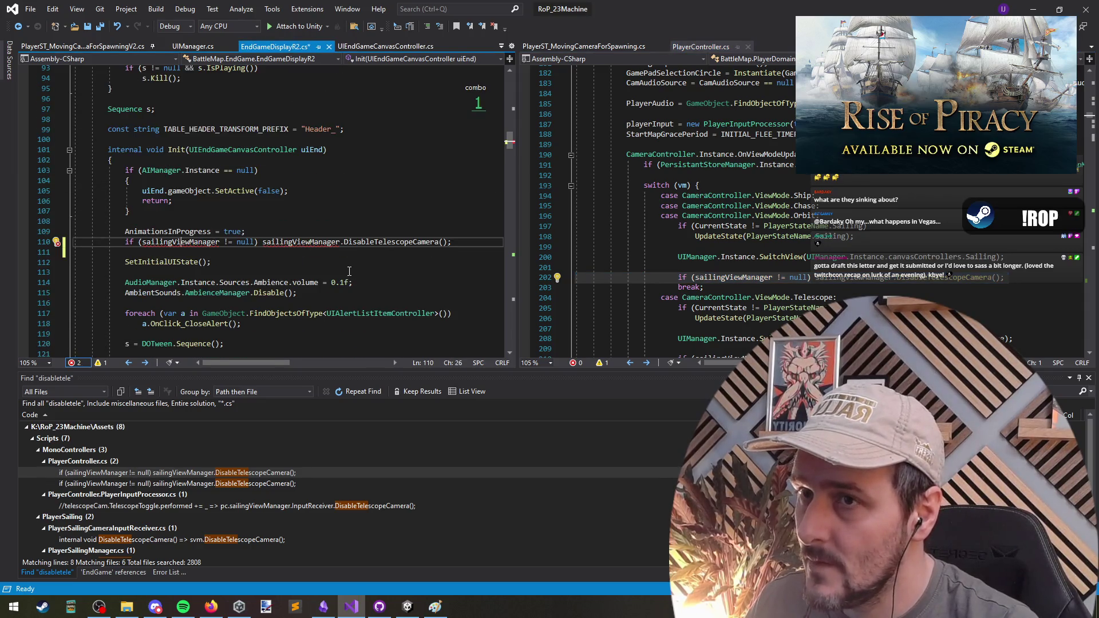
click(744, 278)
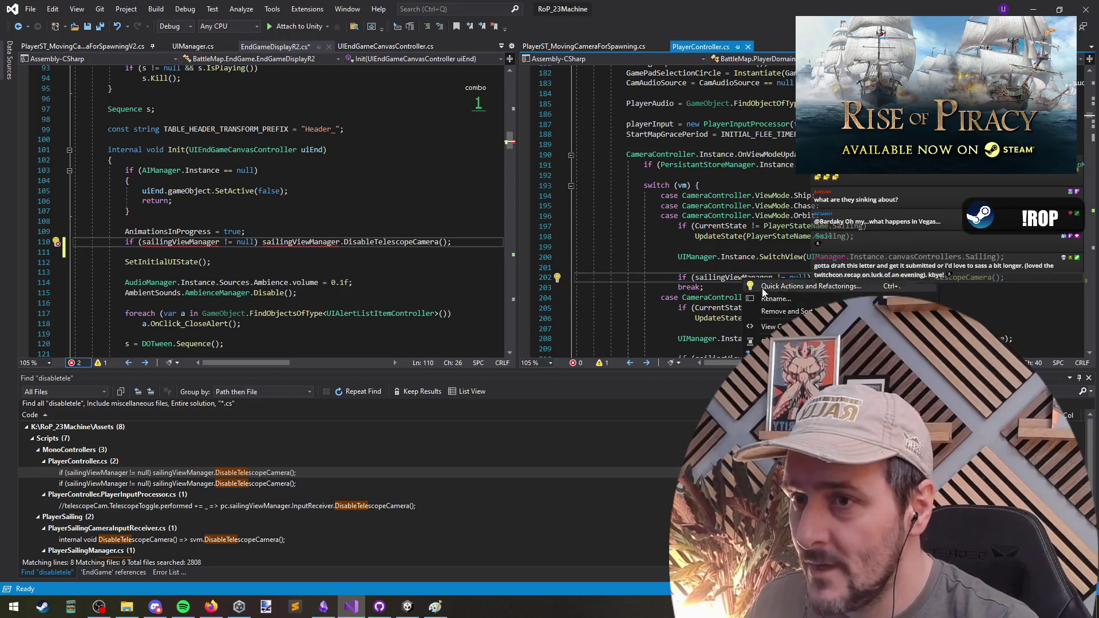
key(shift+F12)
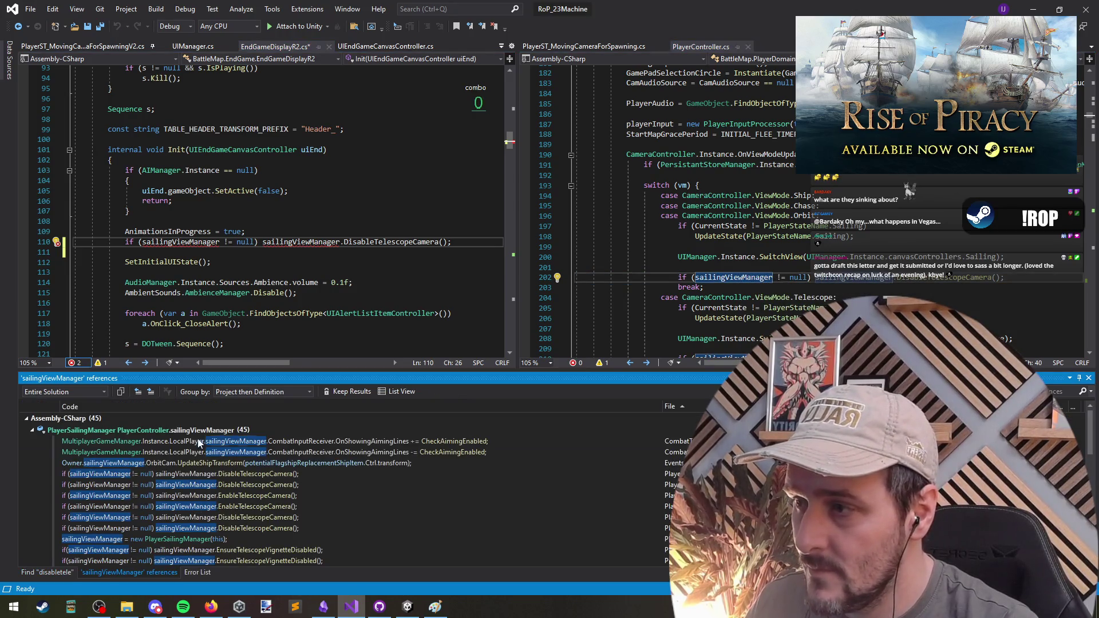
double_click(200, 441)
key(ctrl+Tab)
Step: Make the null check use MultiplayerGameManager.Instance.LocalPlayer.sailingViewManager
key(Home)
key(Home)
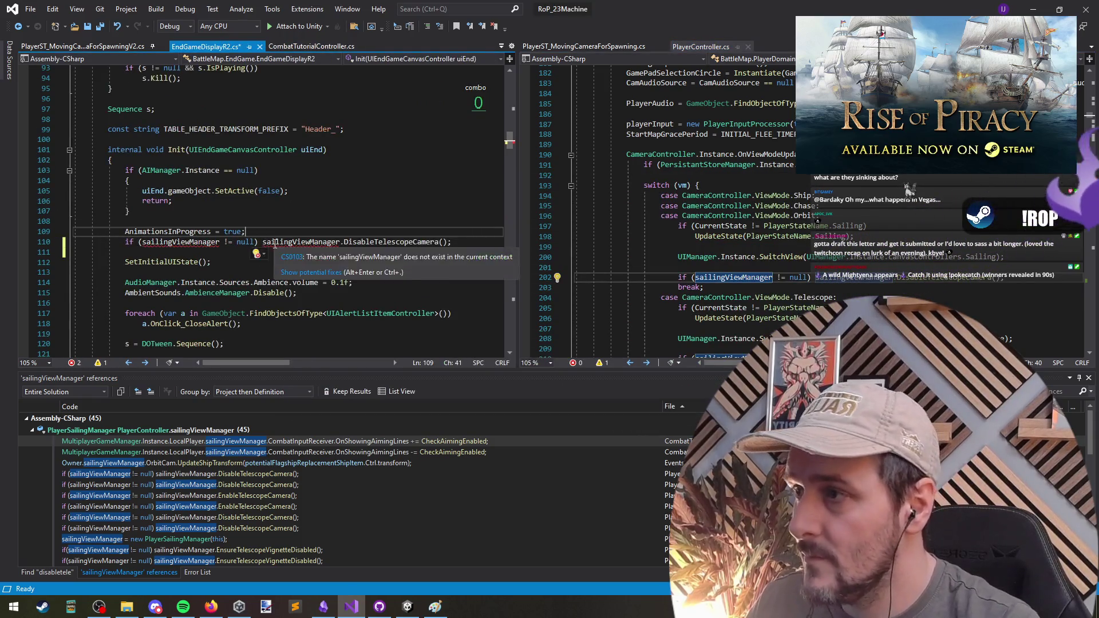
key(ctrl+v)
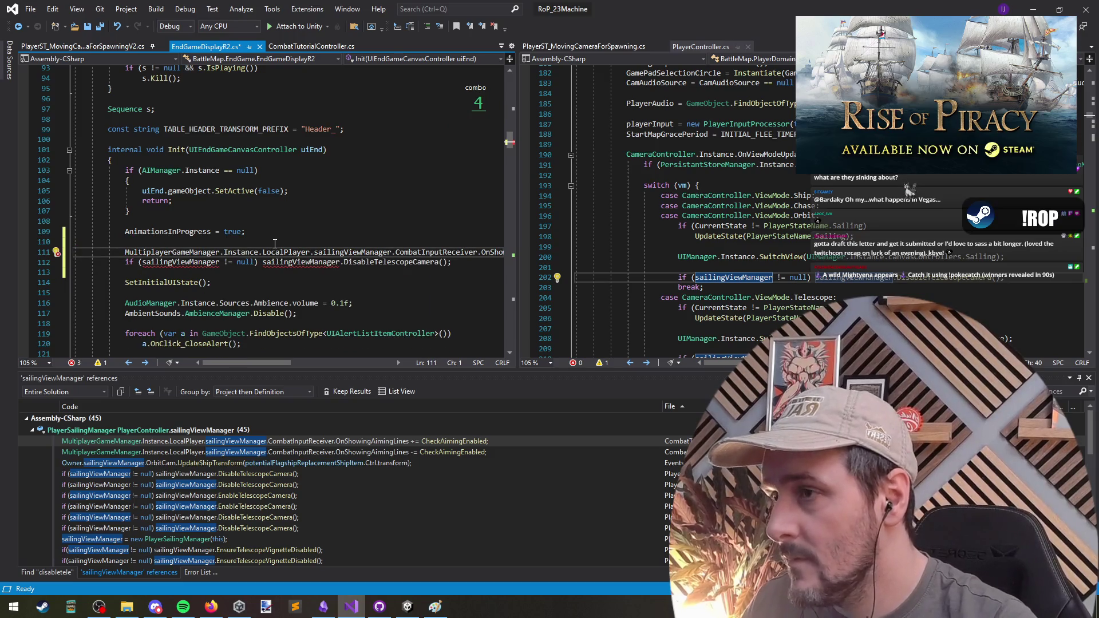
key(Home)
key(ctrl+shift+Right)
key(ctrl+shift+Right)
key(ctrl+shift+Right)
key(Delete)
key(Down)
key(ctrl+shift+Right)
text(MultiplayerGameManager.Instance.LocalPlayer.sailingViewManager)
Step: Put the LocalPlayer-prefixed DisableTelescopeCamera call on its own line and remove the leftover line
key(ctrl+Right)
key(ctrl+Right)
key(ctrl+Right)
key(Return)
text(MultiplayerGameManager.Instance.LocalPlayer.sailingViewManager)
key(Up)
key(Up)
key(ctrl+x)
key(Up)
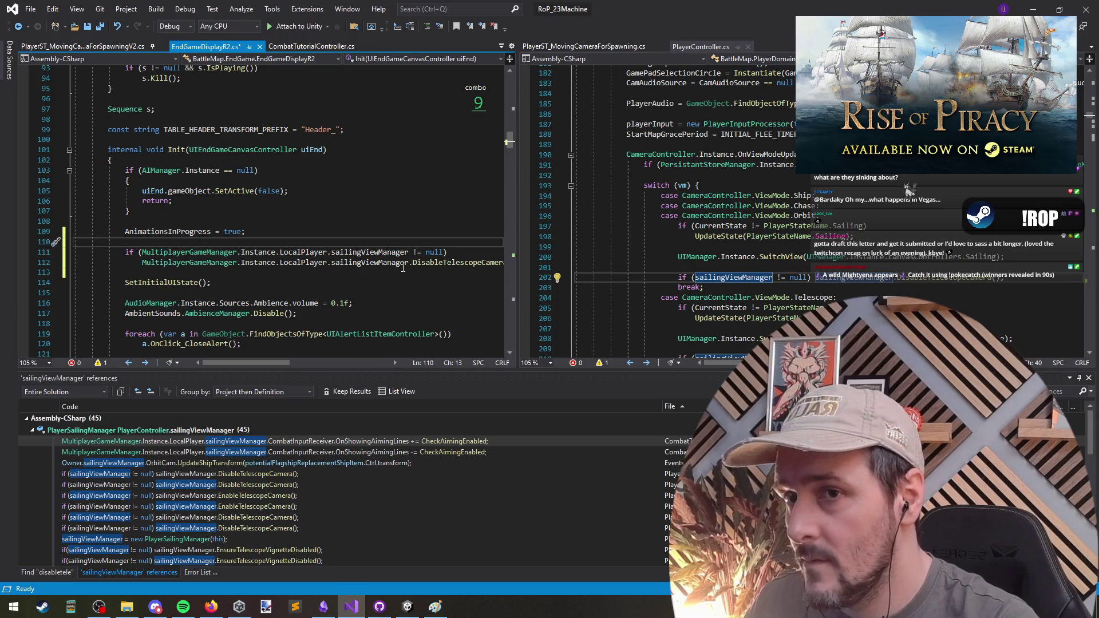
Step: Go to the DisableTelescopeCamera definition in PlayerSailingManager.cs and read its body
key(Down)
key(Down)
key(End)
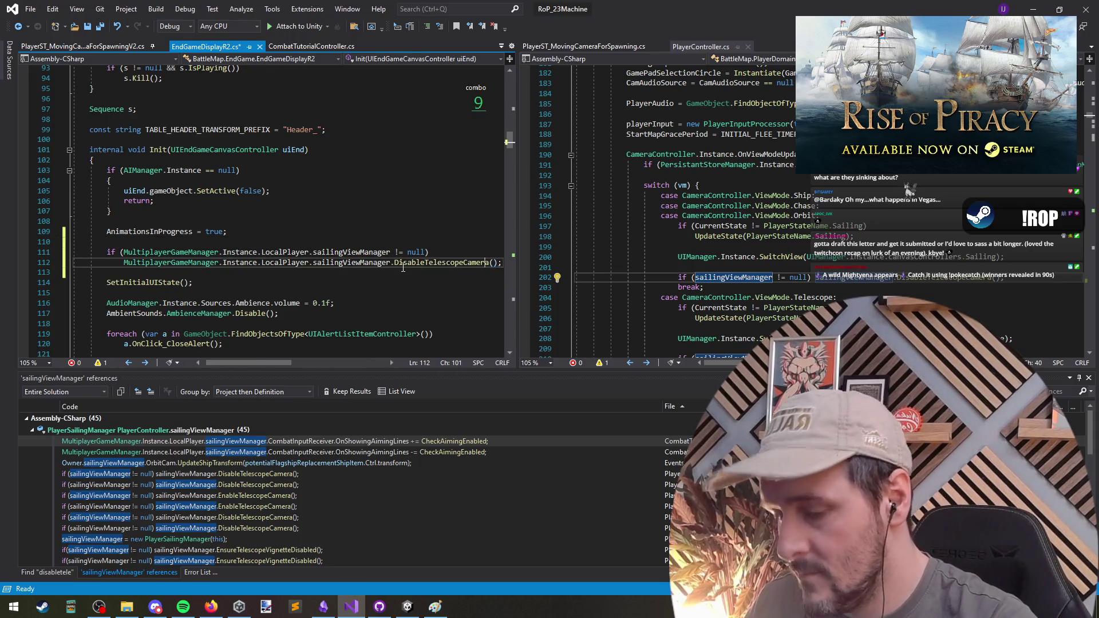
key(F12)
key(Down)
key(Down)
key(Down)
key(Home)
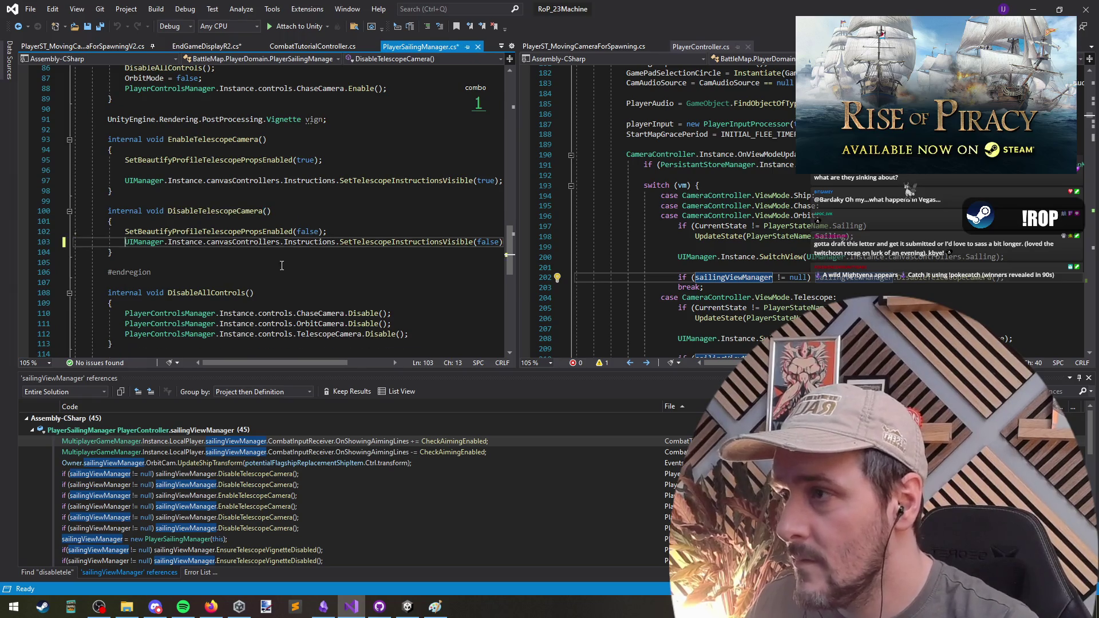
key(ctrl+minus)
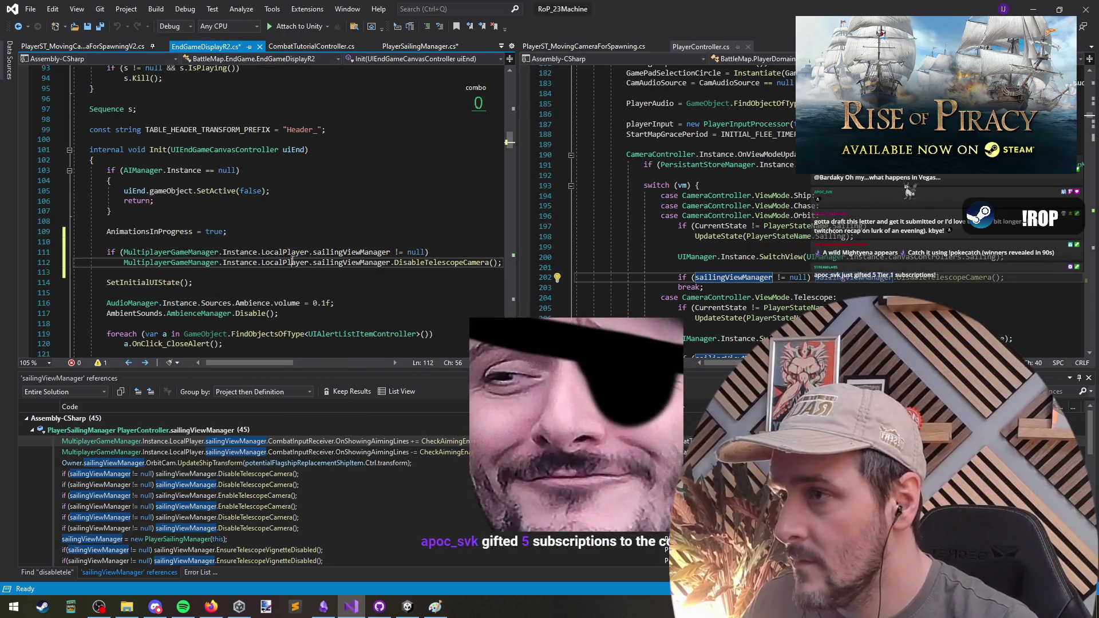
double_click(431, 262)
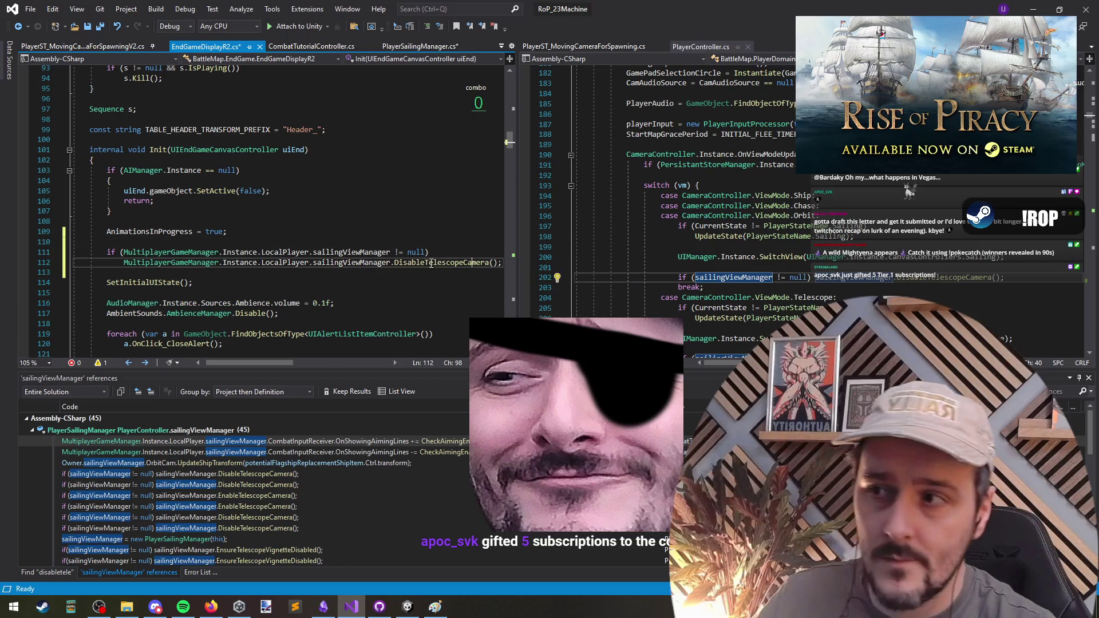
key(ctrl+shift+s)
click(226, 273)
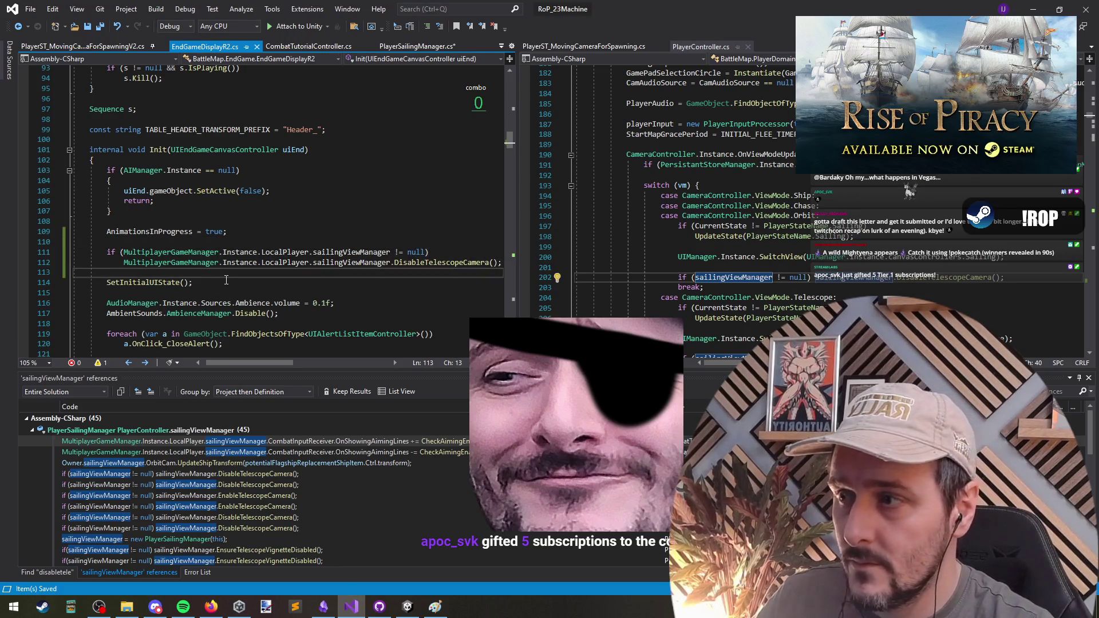
key(ctrl+f)
text(current)
key(Escape)
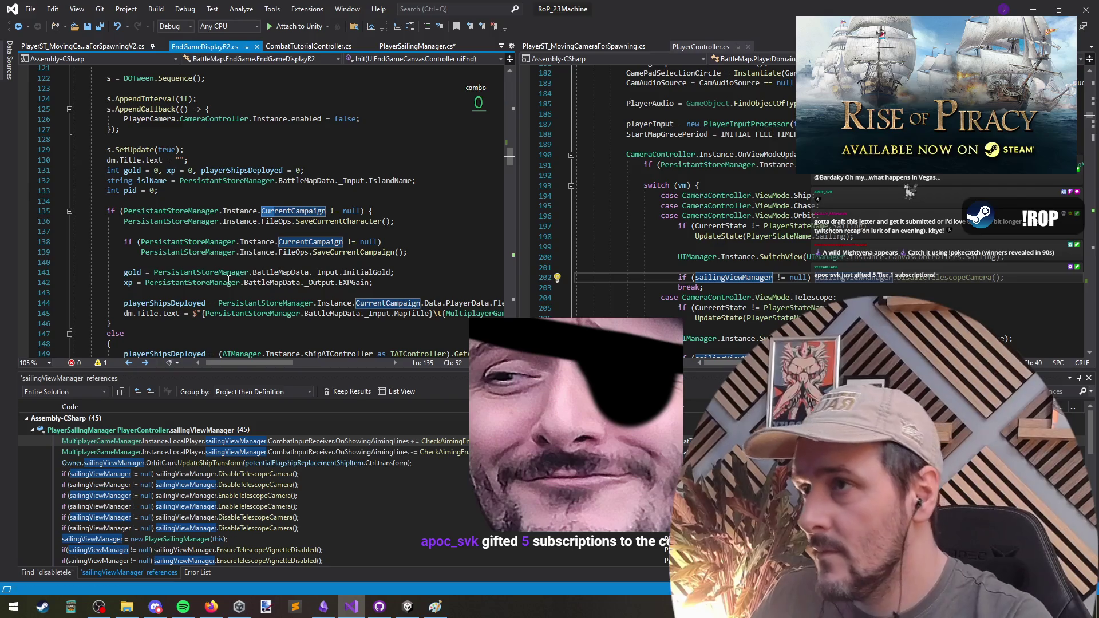
scroll(251, 128, up, 2)
click(271, 200)
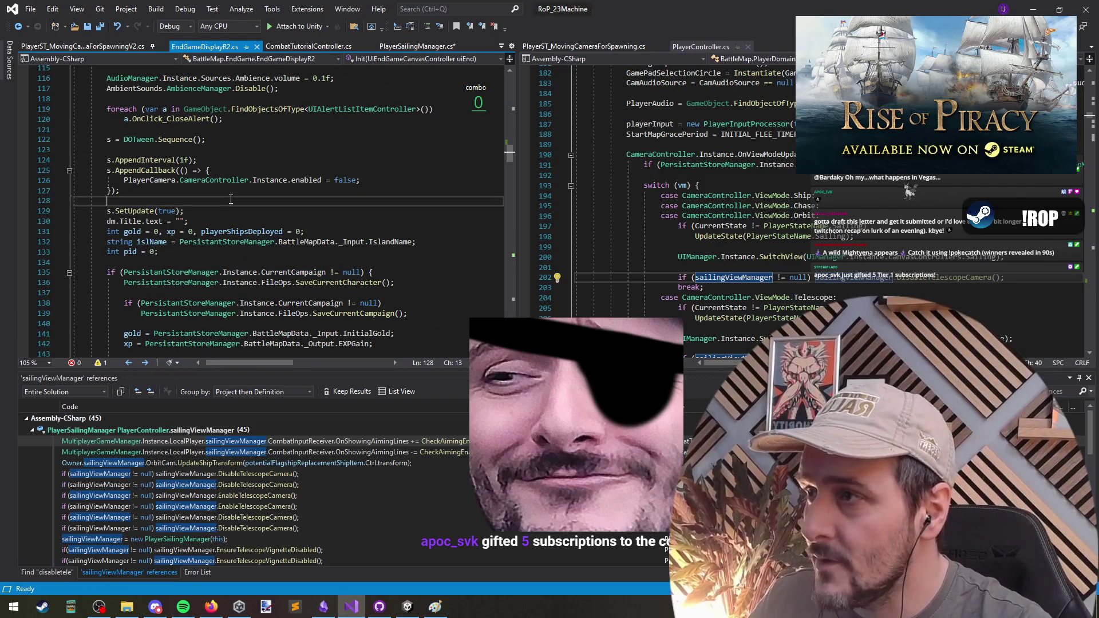
key(ctrl+s)
click(399, 181)
text(#)
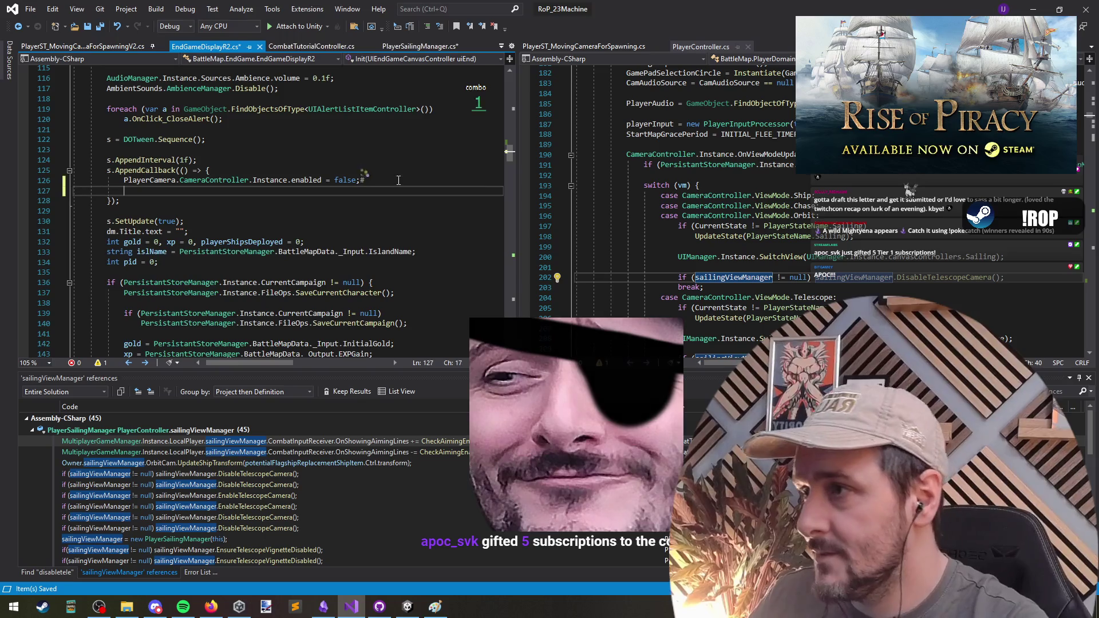
key(ctrl+z)
key(Down)
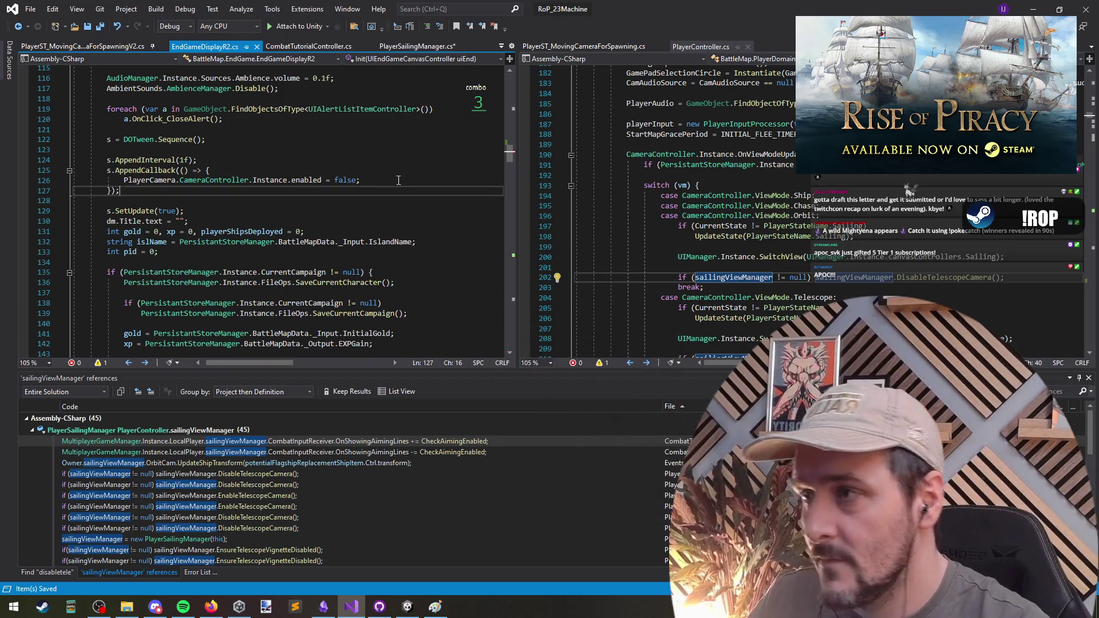
key(alt+Tab)
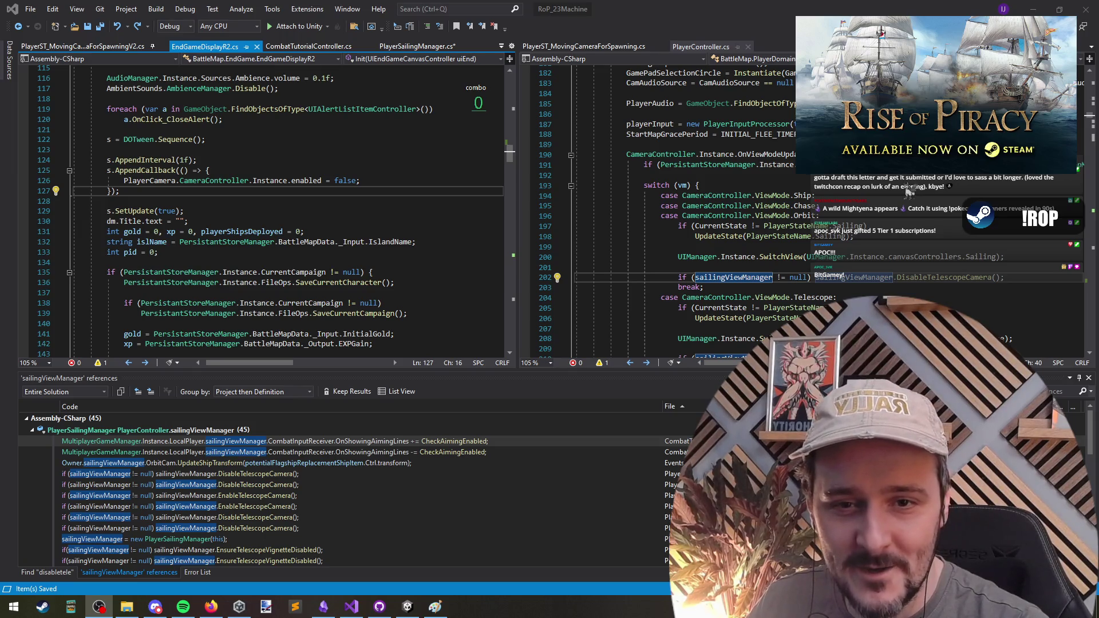
key(Down)
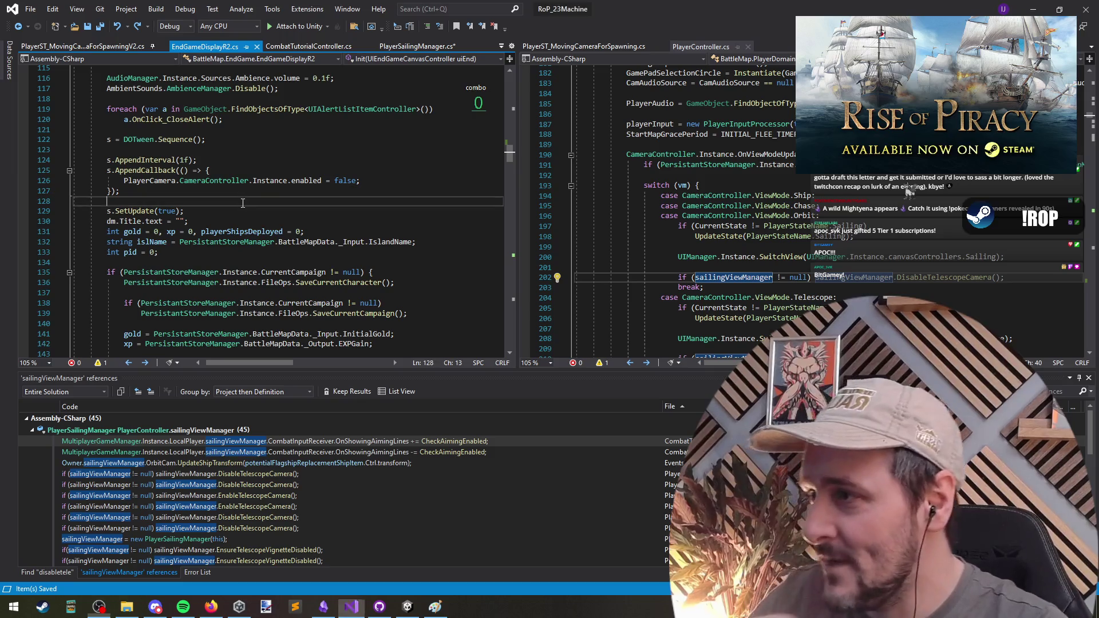
click(238, 151)
key(Down)
key(Down)
key(Down)
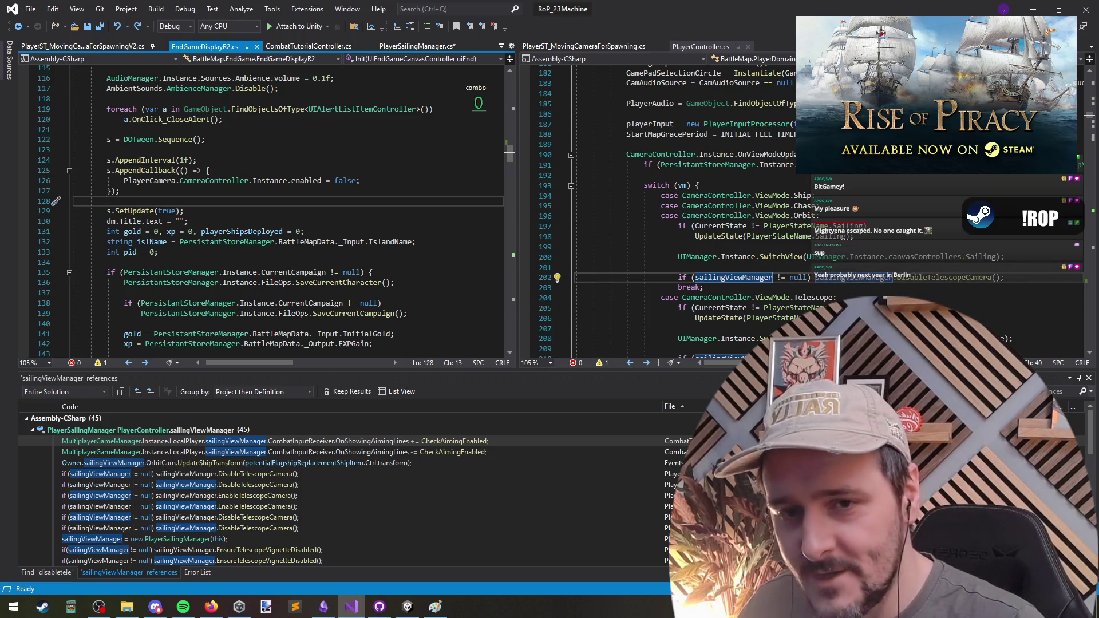
Step: Refocus the editor and review the DOTween AppendCallback block in Init
key(alt+Tab)
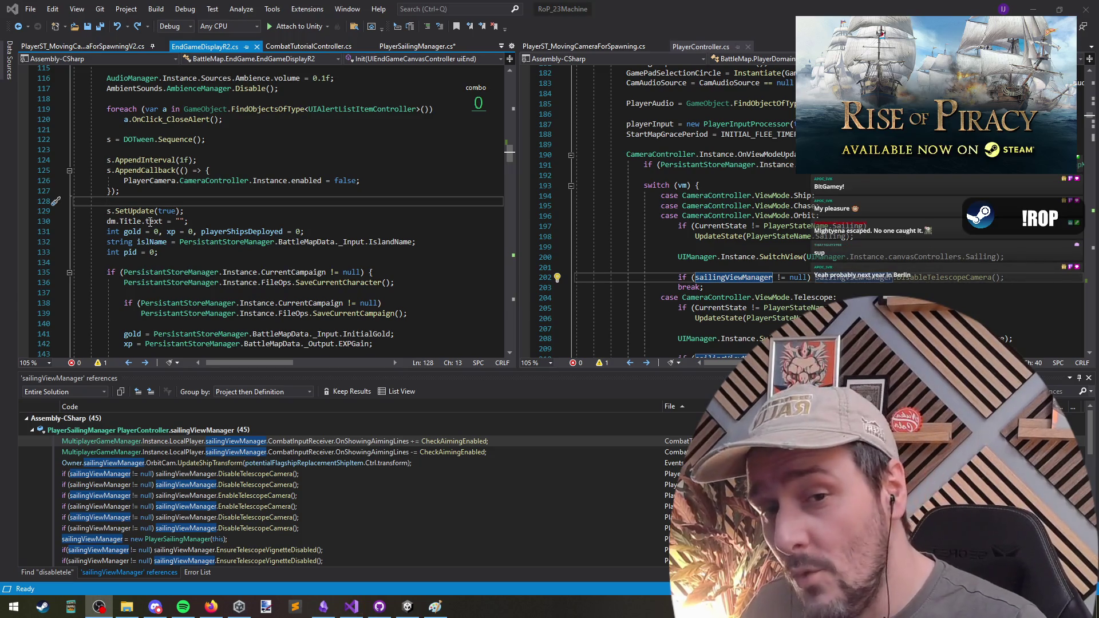
click(198, 210)
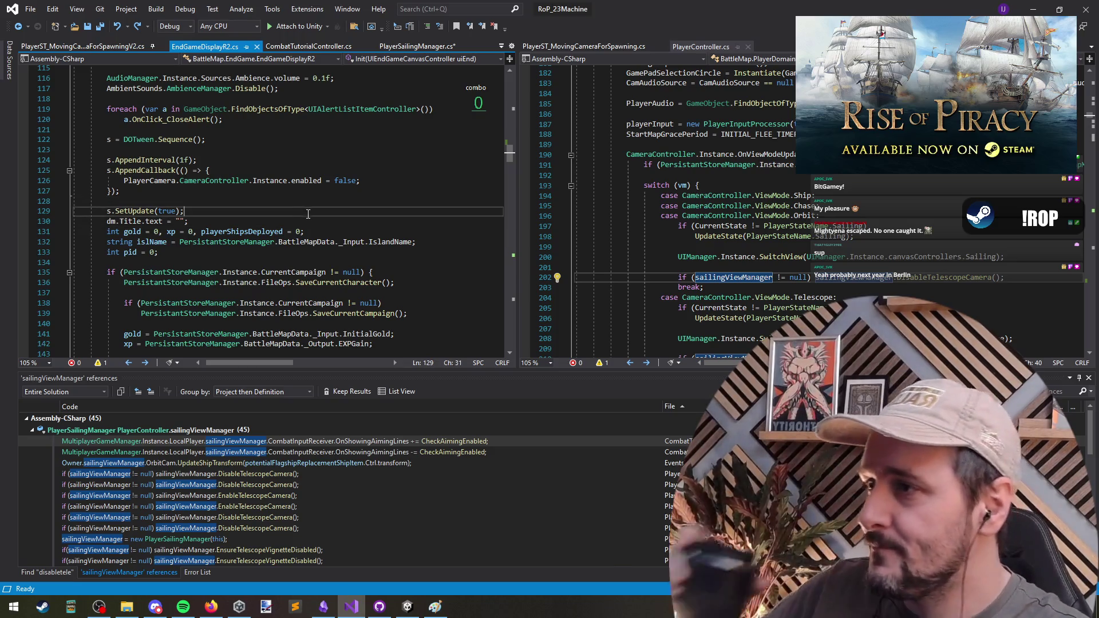
click(245, 171)
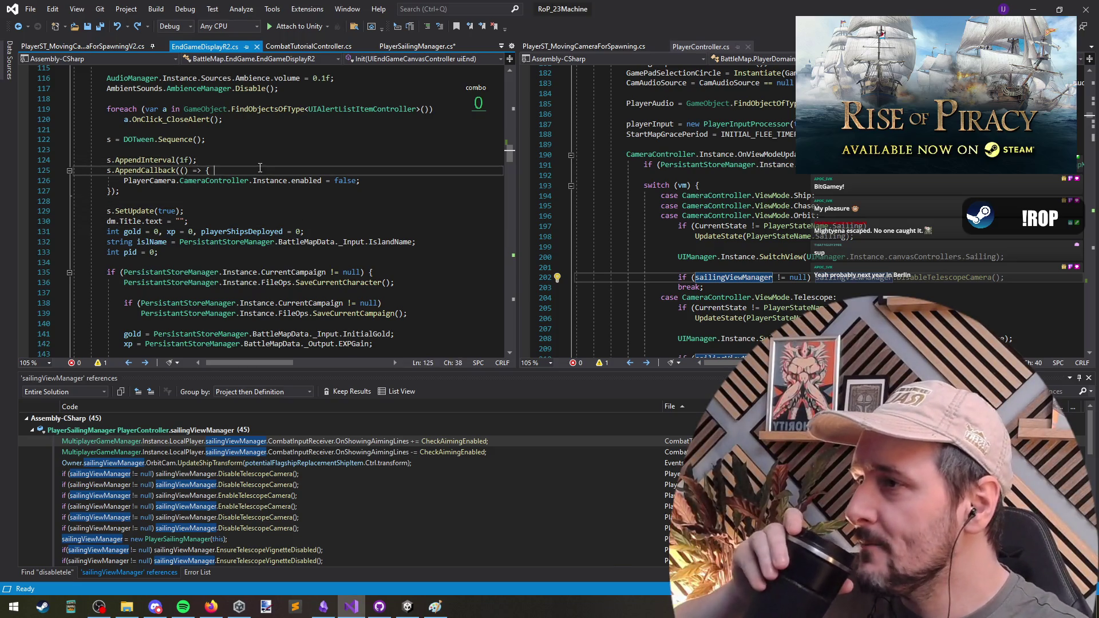
click(301, 212)
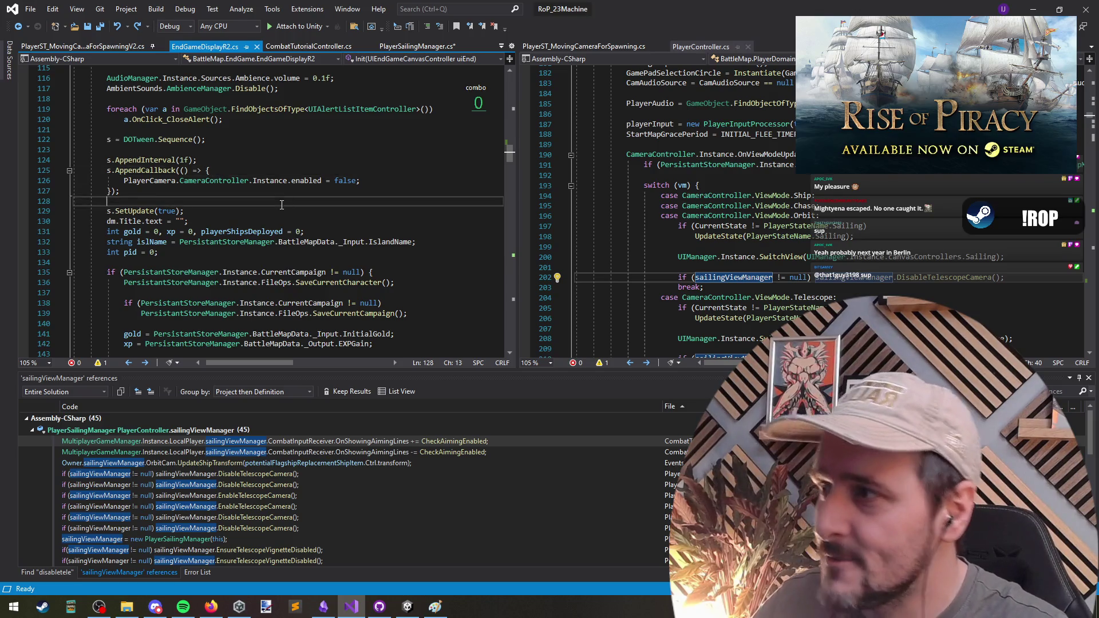
click(246, 170)
click(247, 151)
click(247, 129)
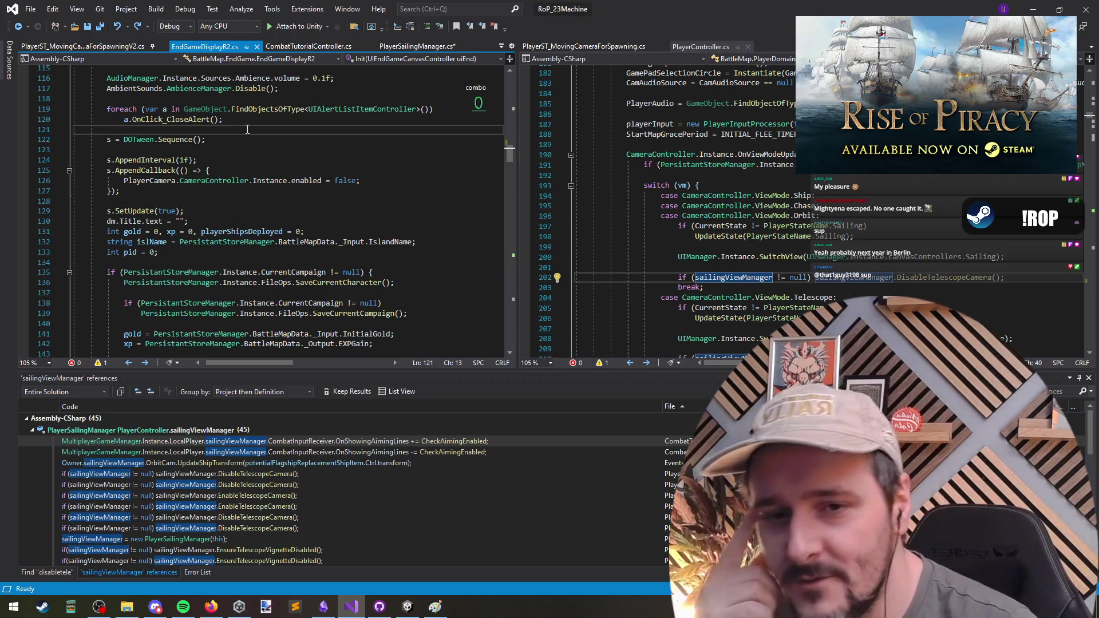
scroll(247, 129, up, 4)
click(264, 221)
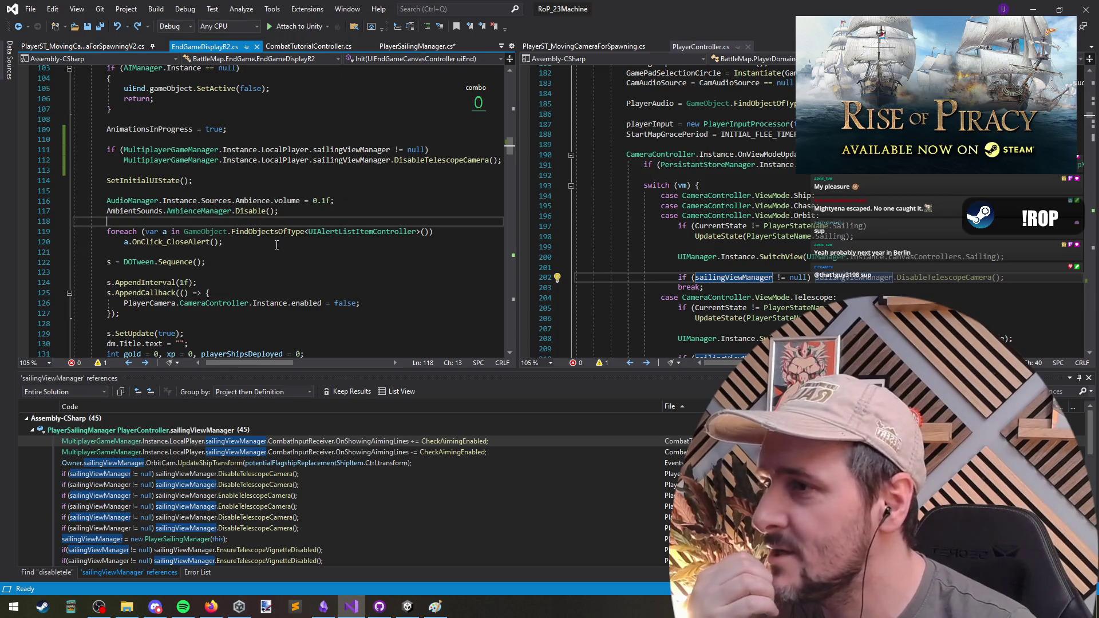
click(278, 241)
scroll(281, 280, down, 2)
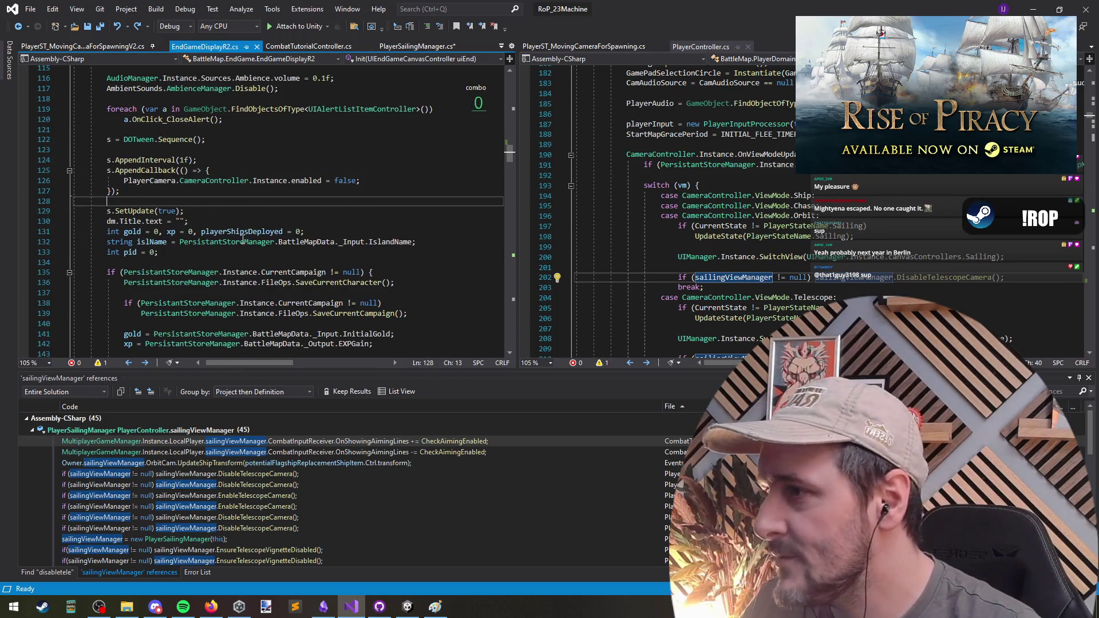
click(239, 261)
Step: Scroll through the rest of Init, checking AIManager.Instance and selecting the early return; line
scroll(240, 257, down, 5)
scroll(239, 251, down, 13)
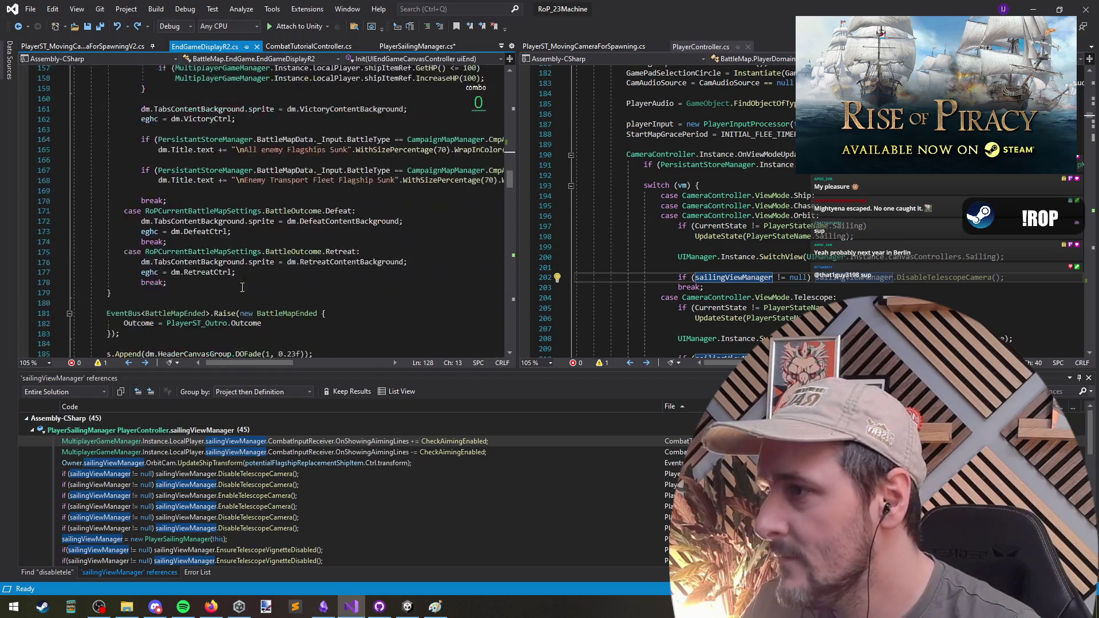
scroll(240, 266, down, 3)
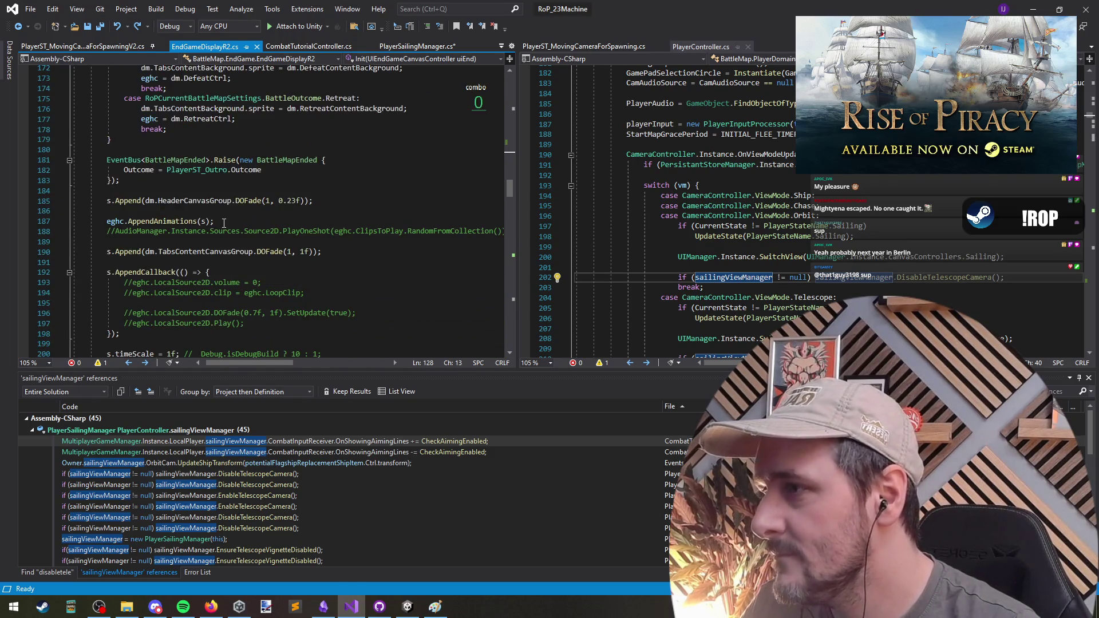
click(229, 272)
scroll(228, 272, down, 8)
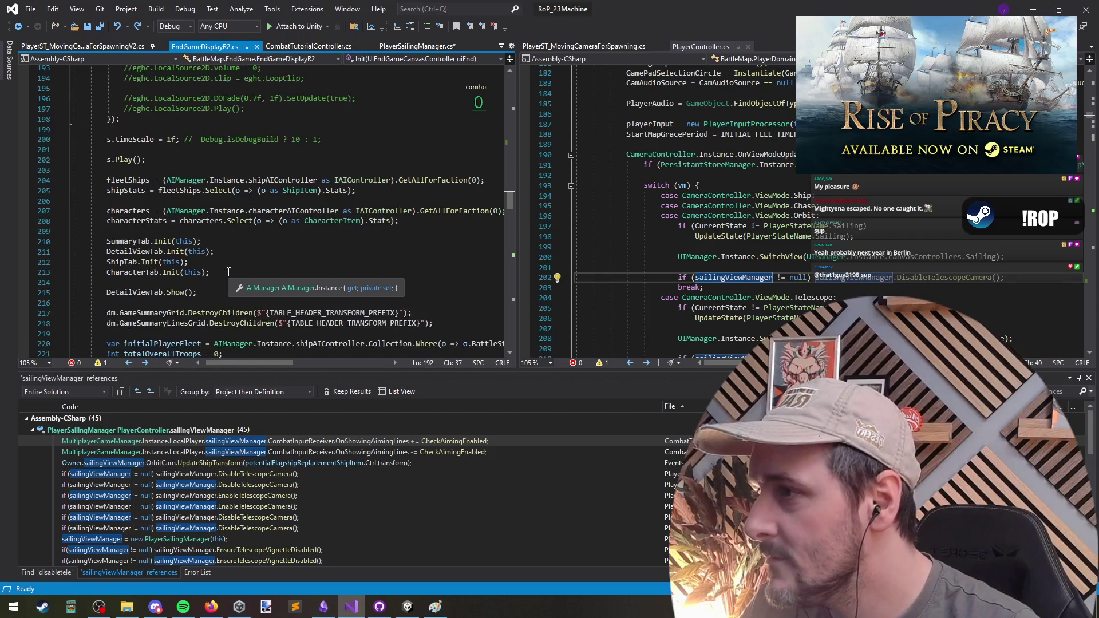
click(221, 251)
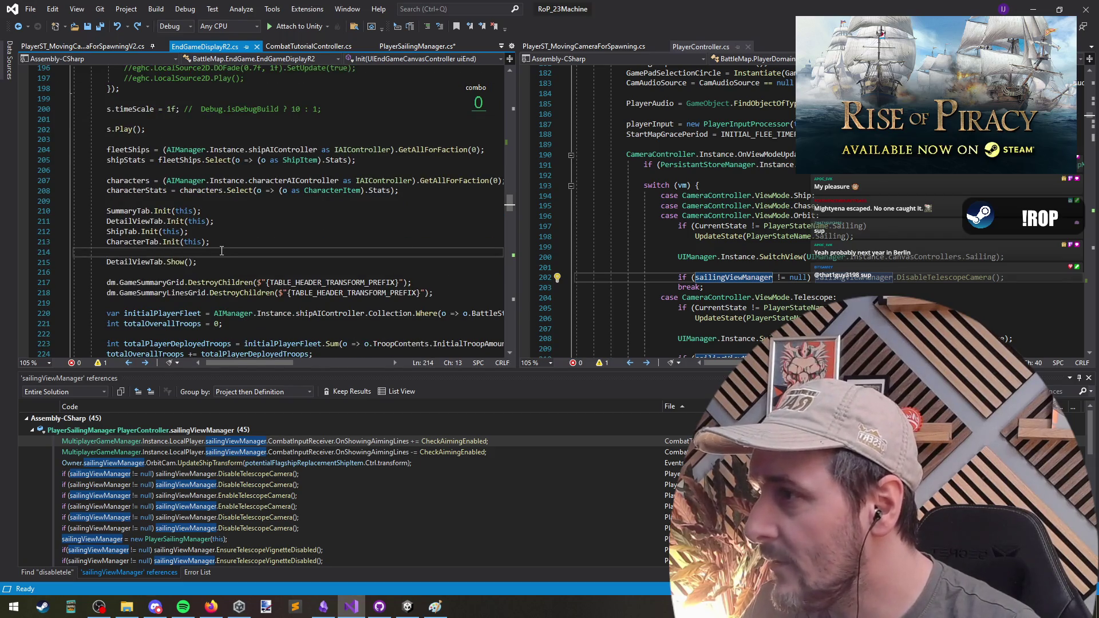
scroll(217, 254, down, 16)
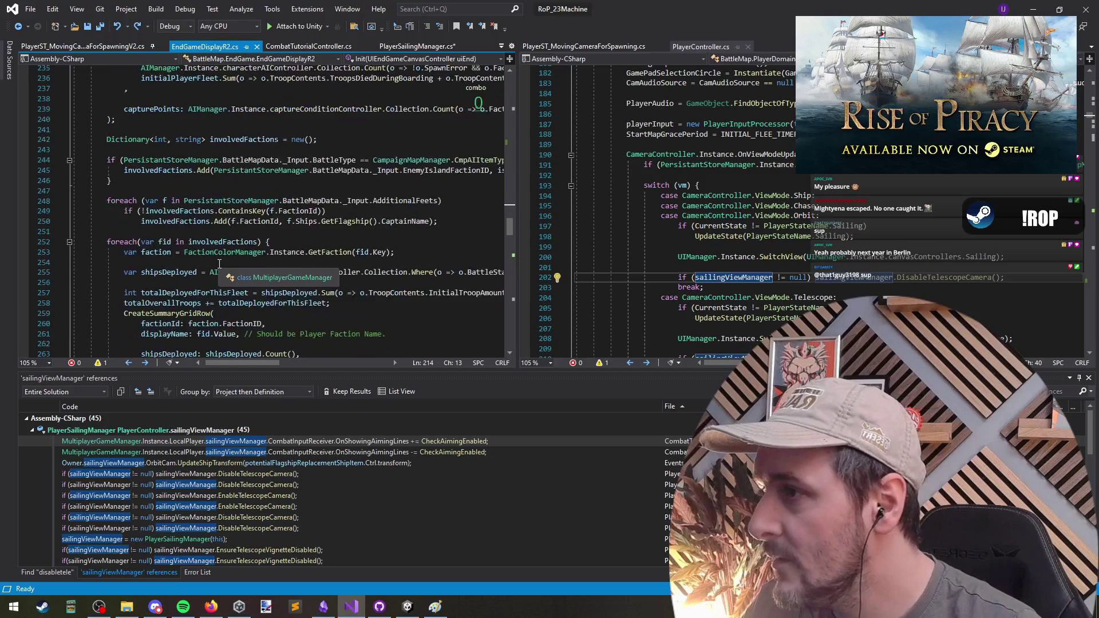
scroll(209, 261, down, 15)
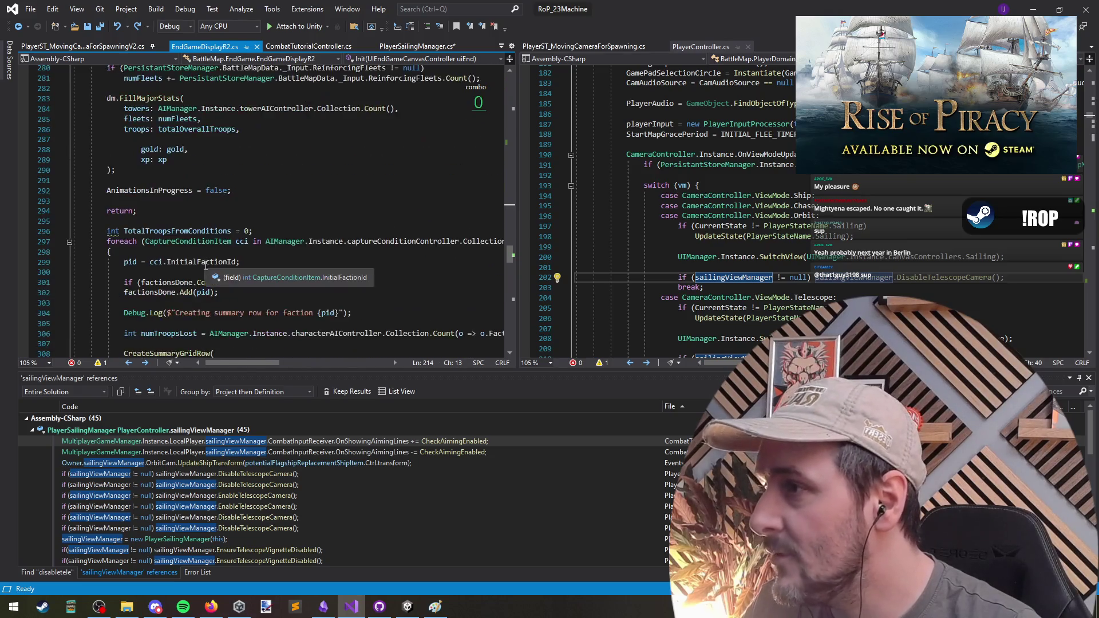
triple_click(119, 118)
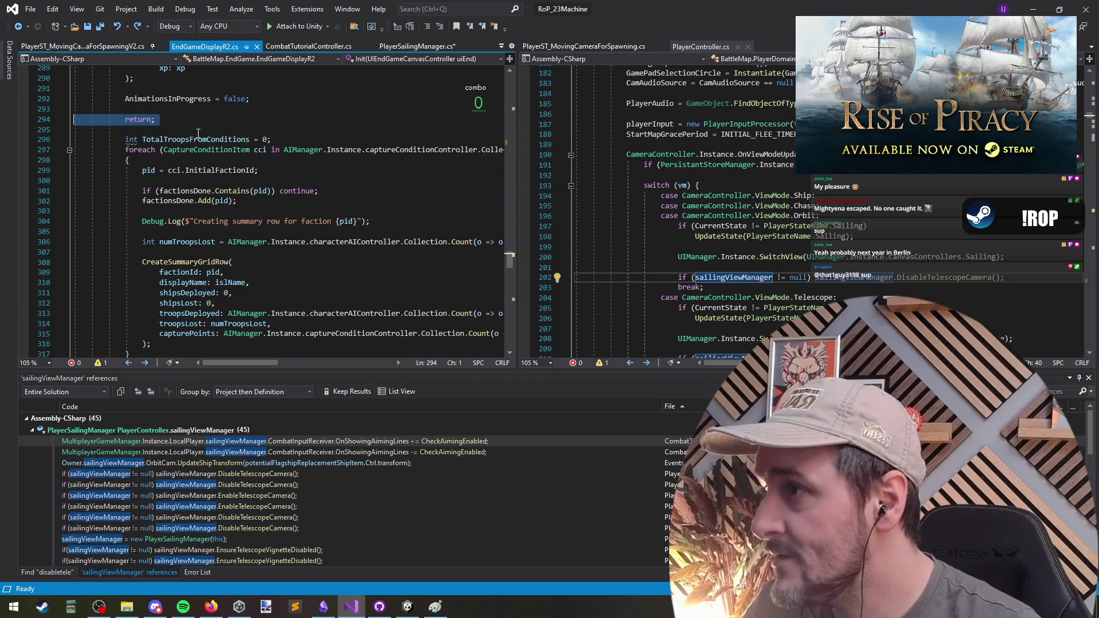
scroll(292, 229, down, 20)
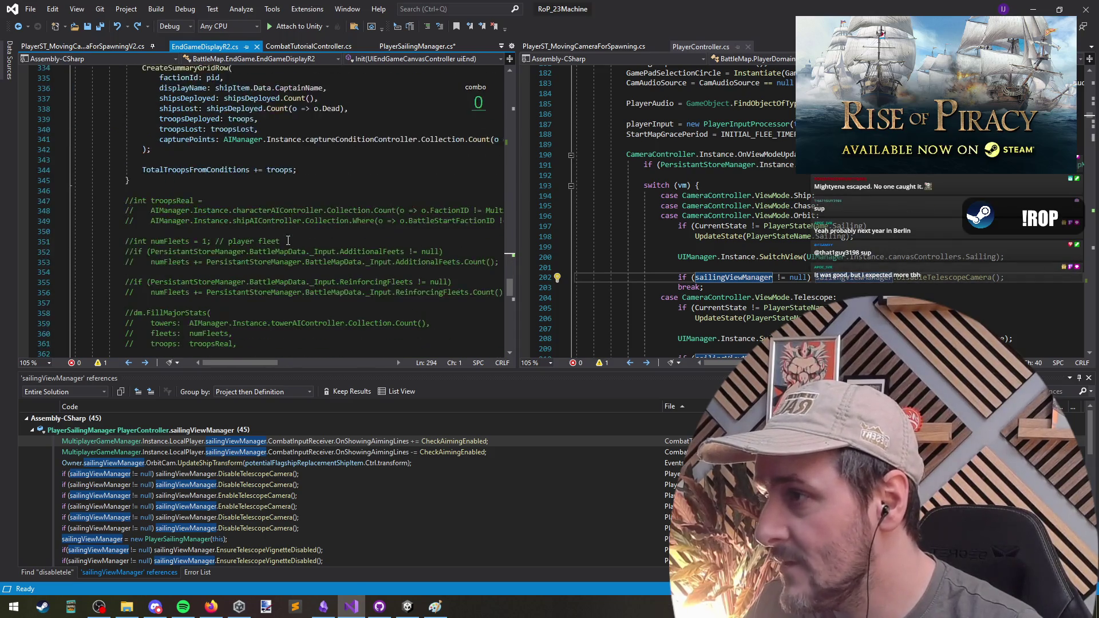
scroll(272, 249, up, 20)
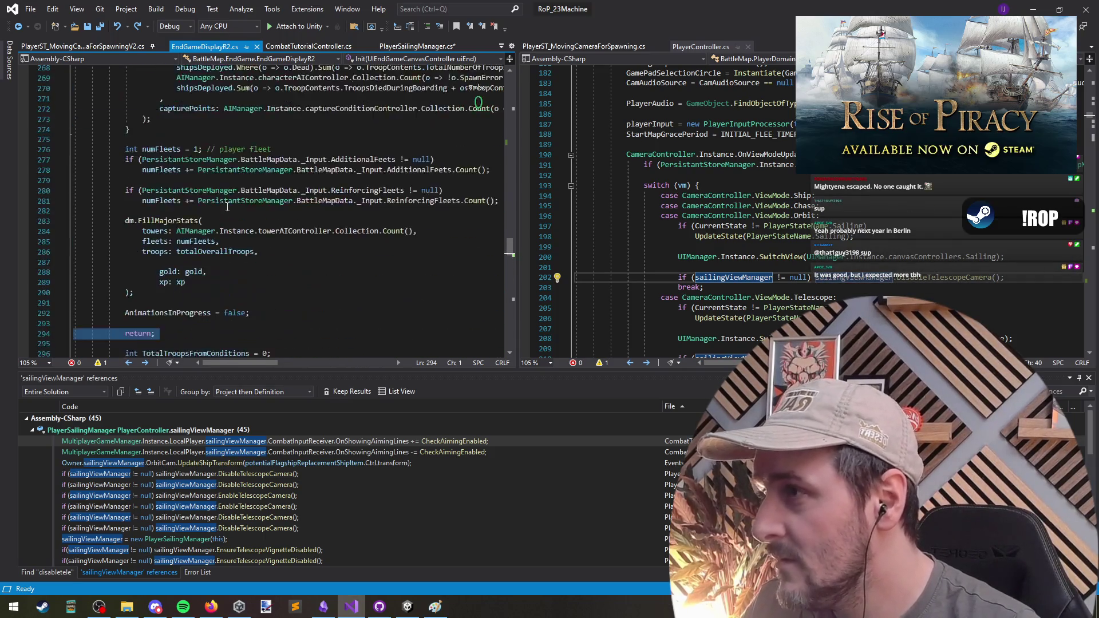
scroll(228, 210, up, 20)
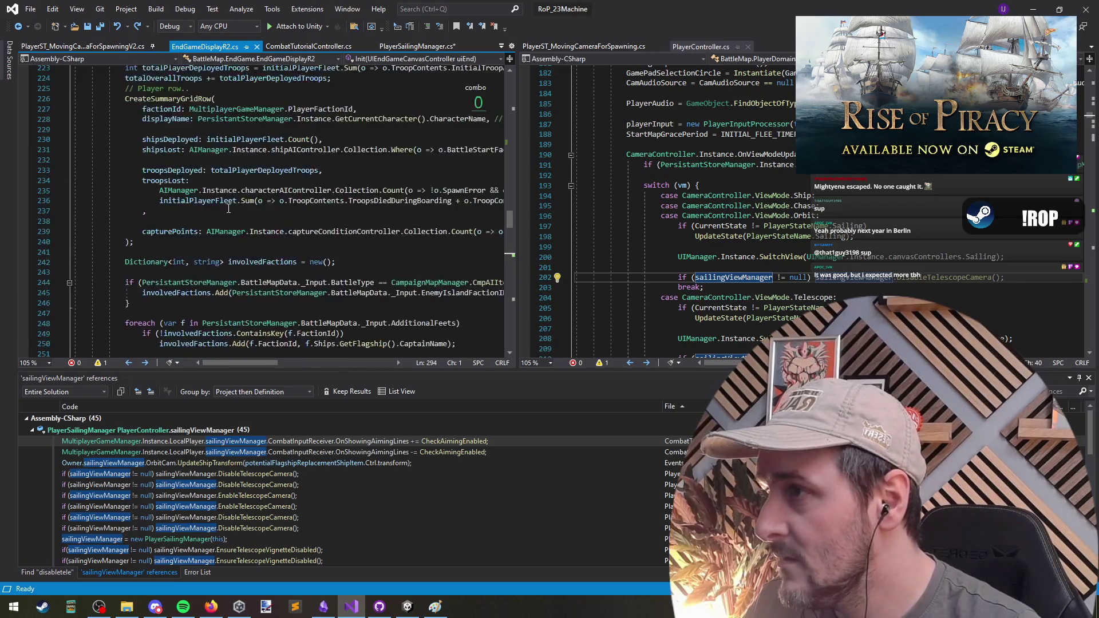
scroll(247, 216, up, 20)
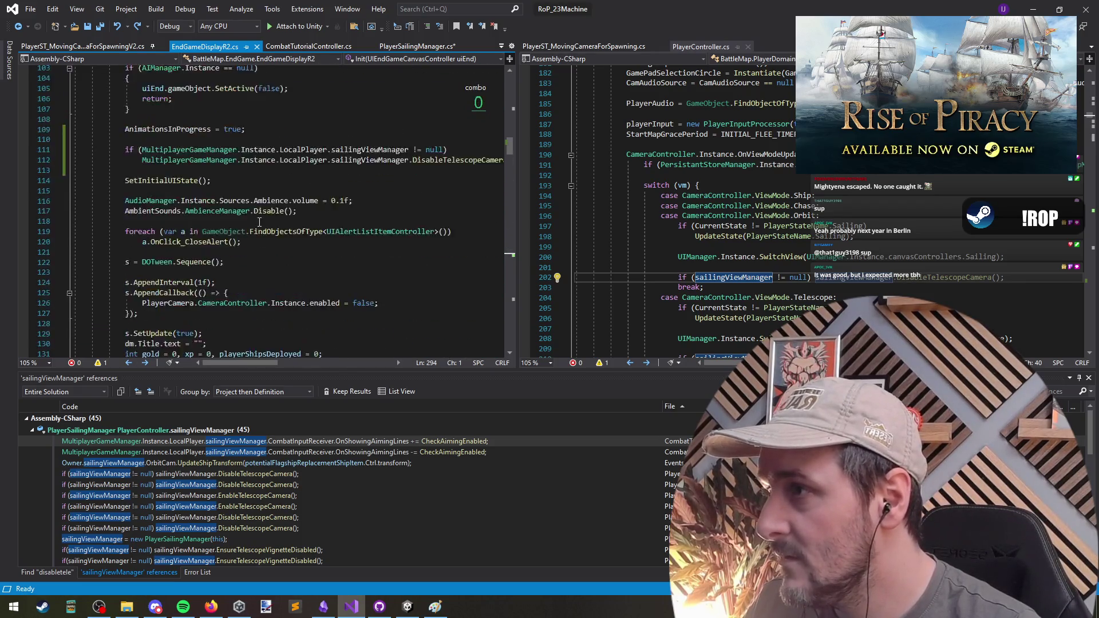
Step: Drag the split-editor divider right to give the code more width
drag(516, 206, 738, 206)
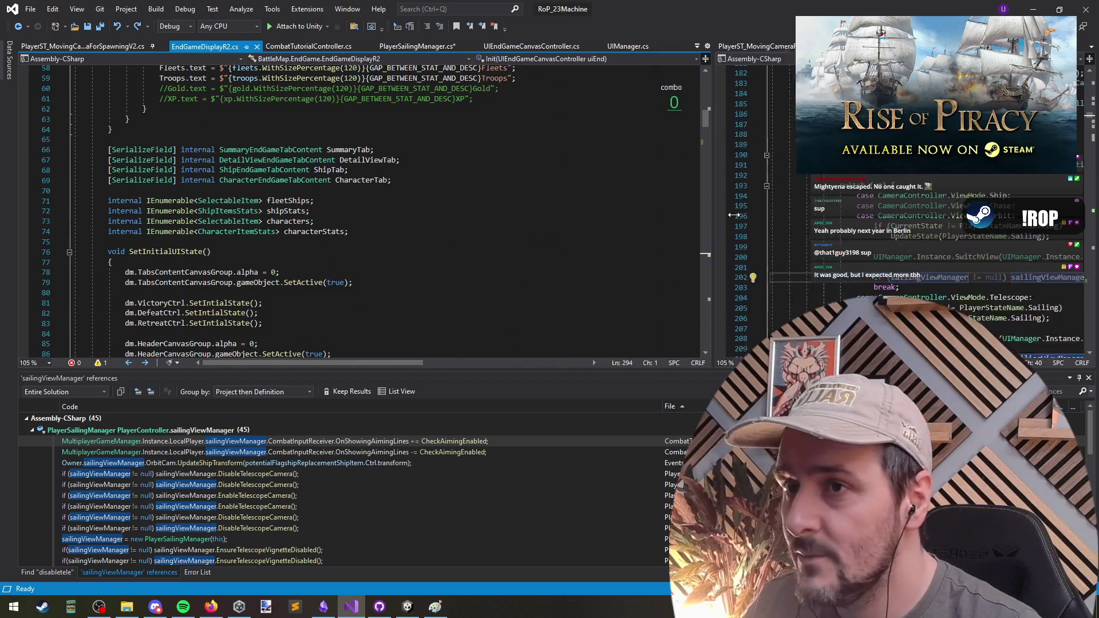
scroll(250, 240, up, 8)
scroll(241, 236, down, 7)
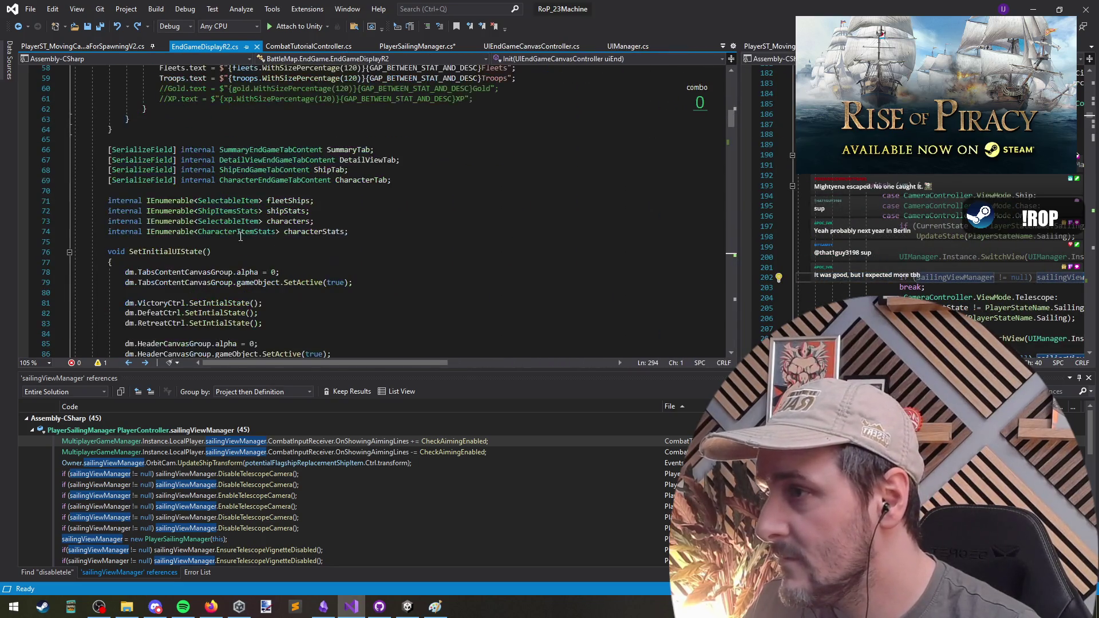
Step: Find all references to SetInitialUIState and jump to its call inside Init
click(180, 252)
scroll(379, 261, down, 5)
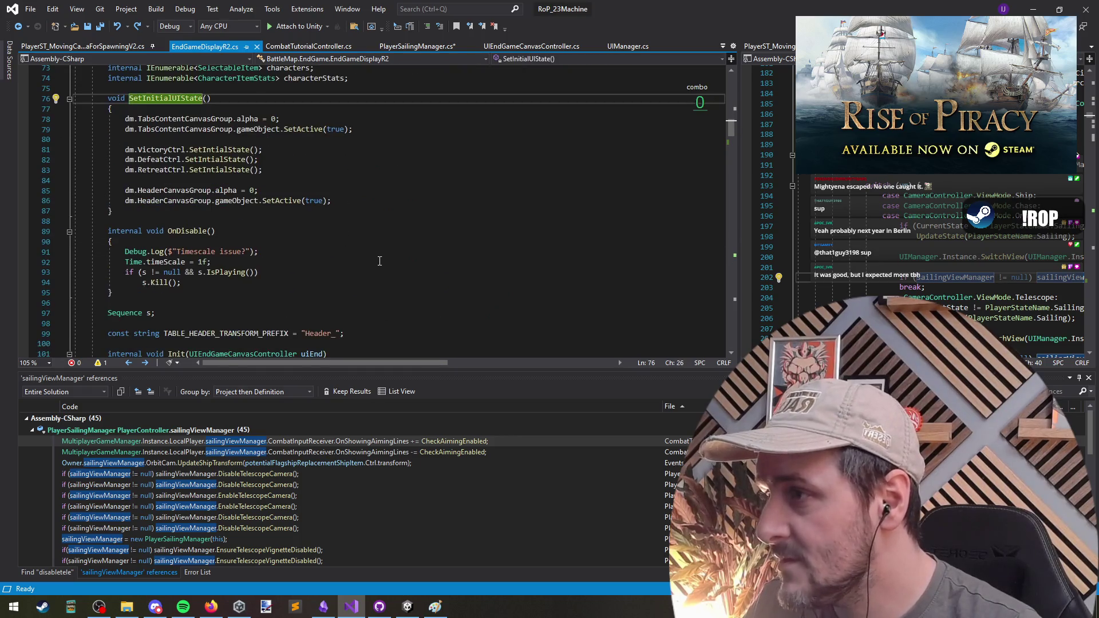
right_click(179, 97)
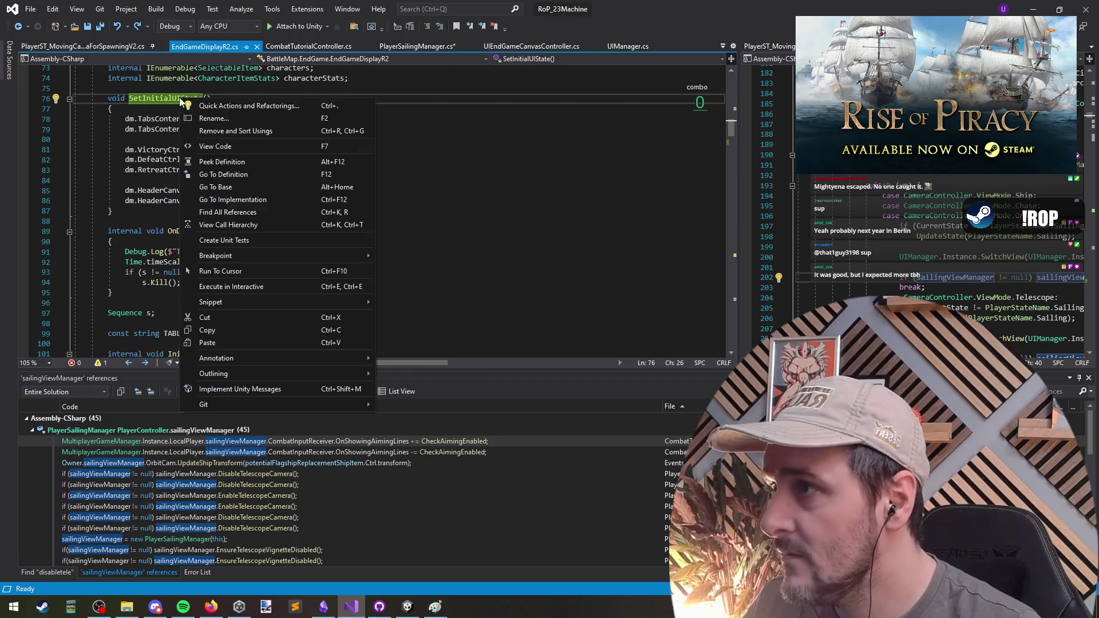
click(229, 211)
double_click(85, 440)
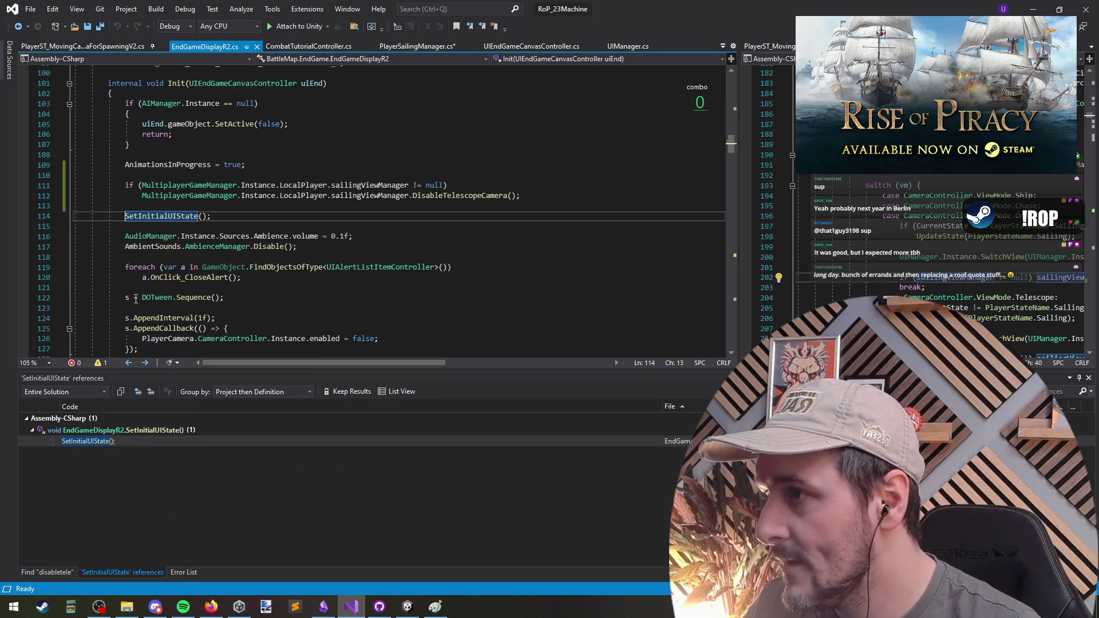
Step: Move the insertion point to the line just below the DOTween callback block
click(177, 83)
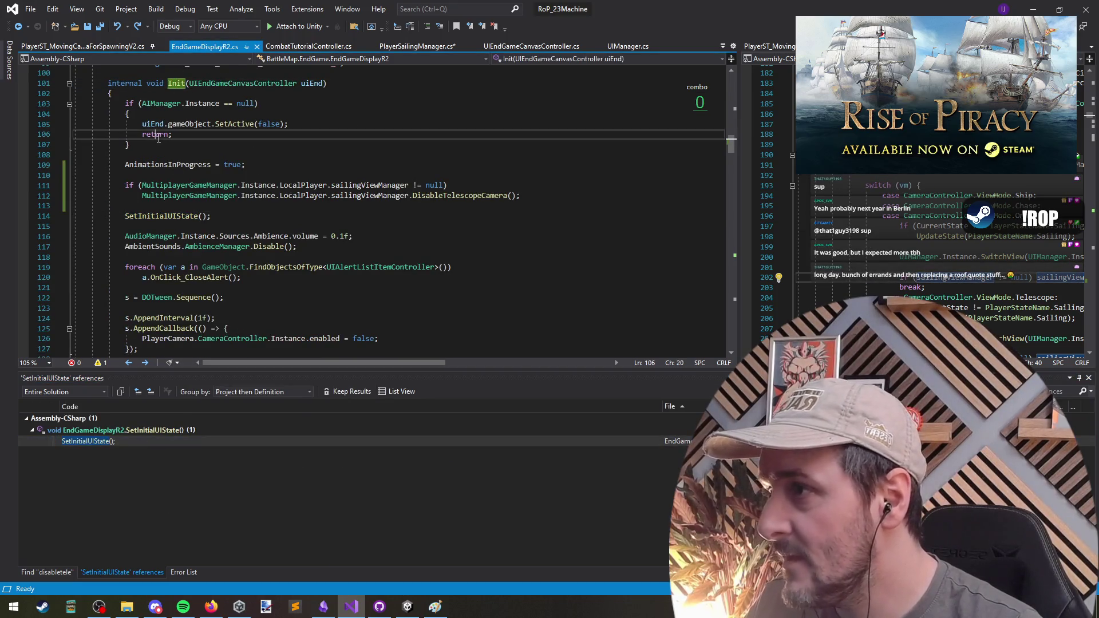
click(141, 185)
click(310, 298)
scroll(310, 307, down, 2)
scroll(310, 308, down, 2)
drag(125, 195, 138, 246)
click(430, 216)
Step: Add CursorManager.Instance.SetCursor(CursorManager.CursorType.Normal); as a new line in the end-game callback
key(Return)
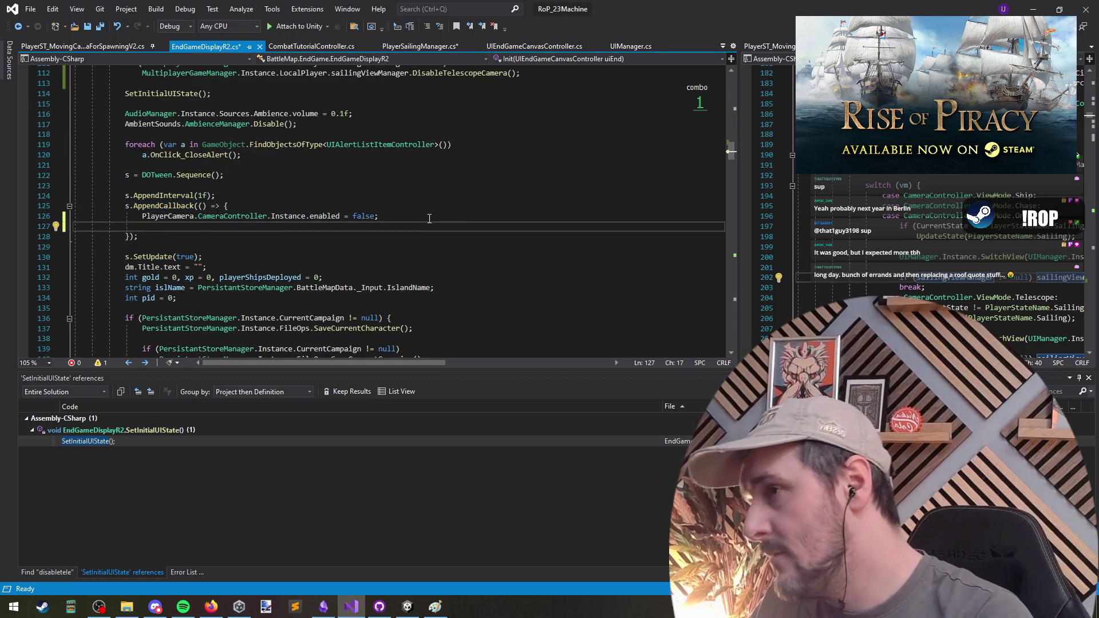
text(CursorManager.Instance.g)
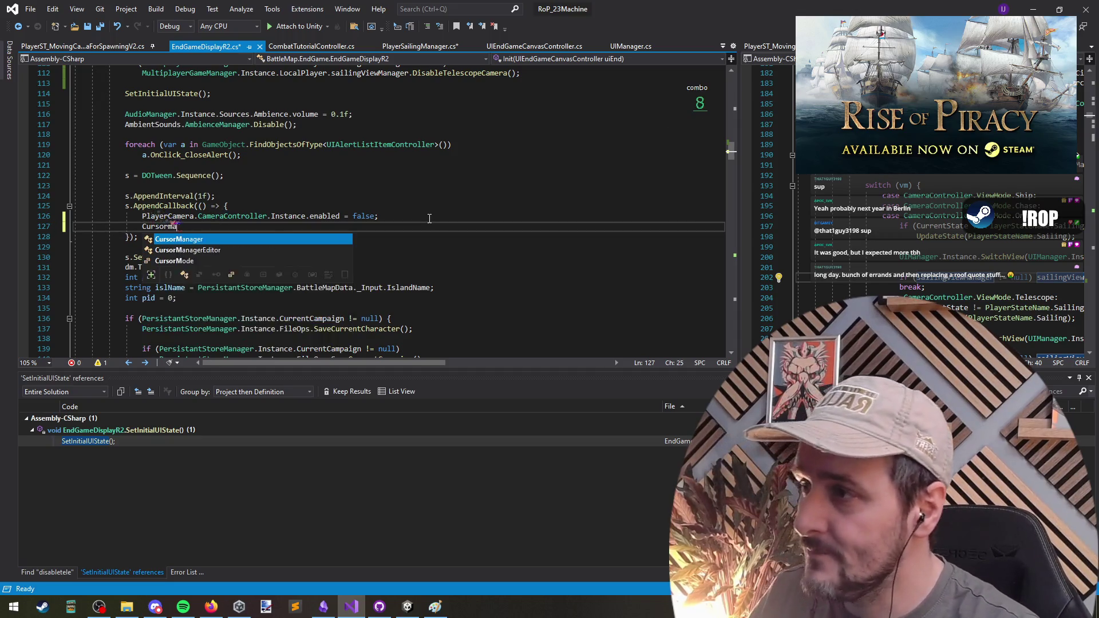
key(BackSpace)
text(SetCursor(CursorManager.CursorType.)
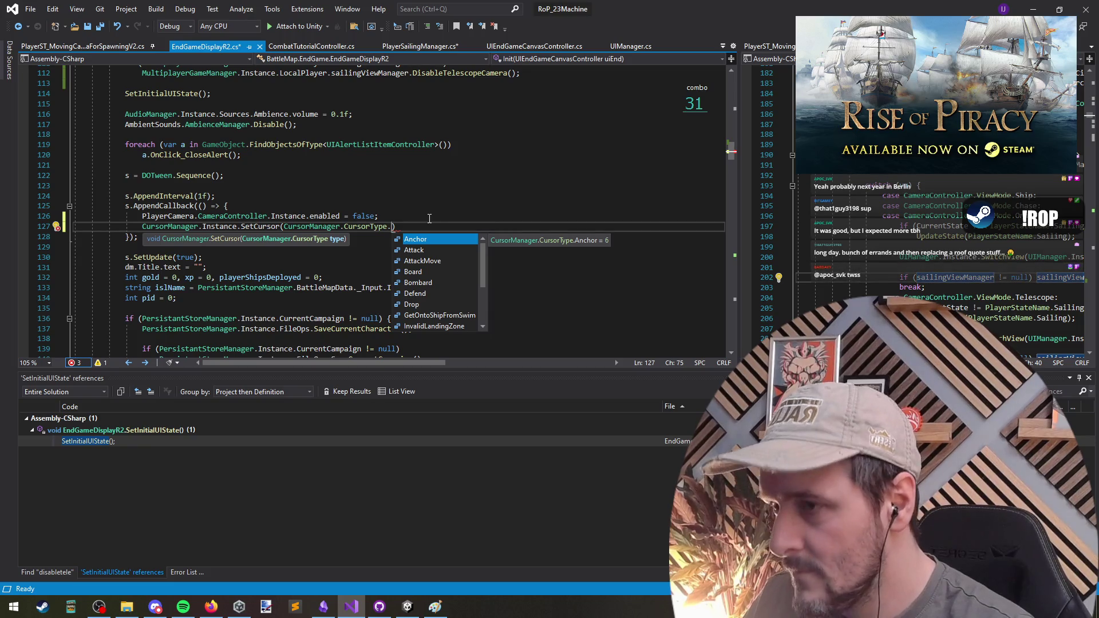
text(Normal,)
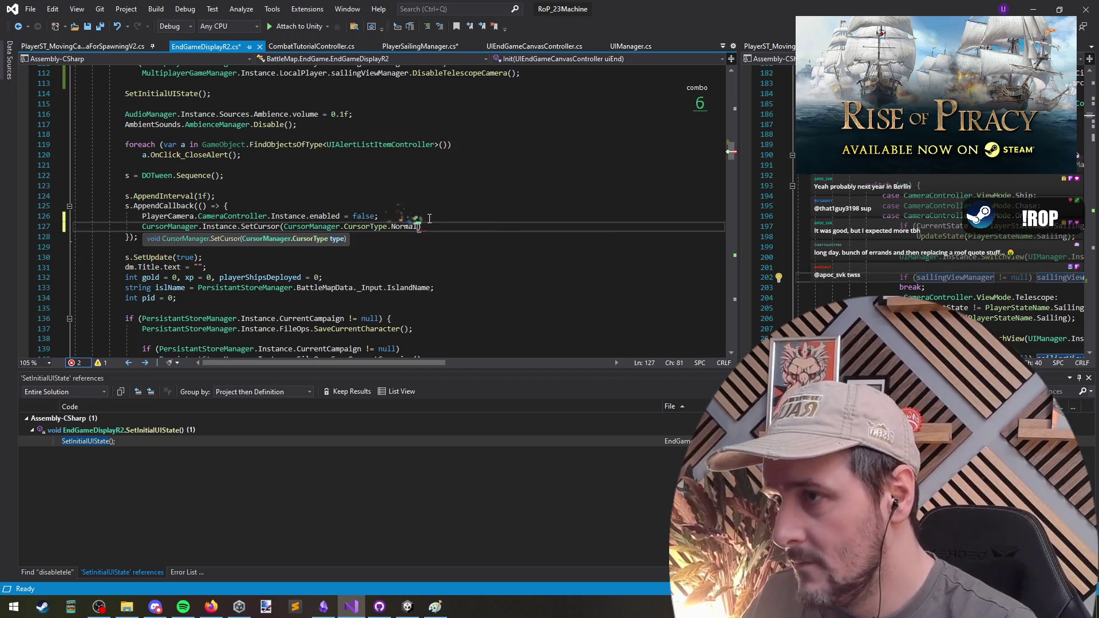
key(BackSpace)
key(BackSpace)
text(;)
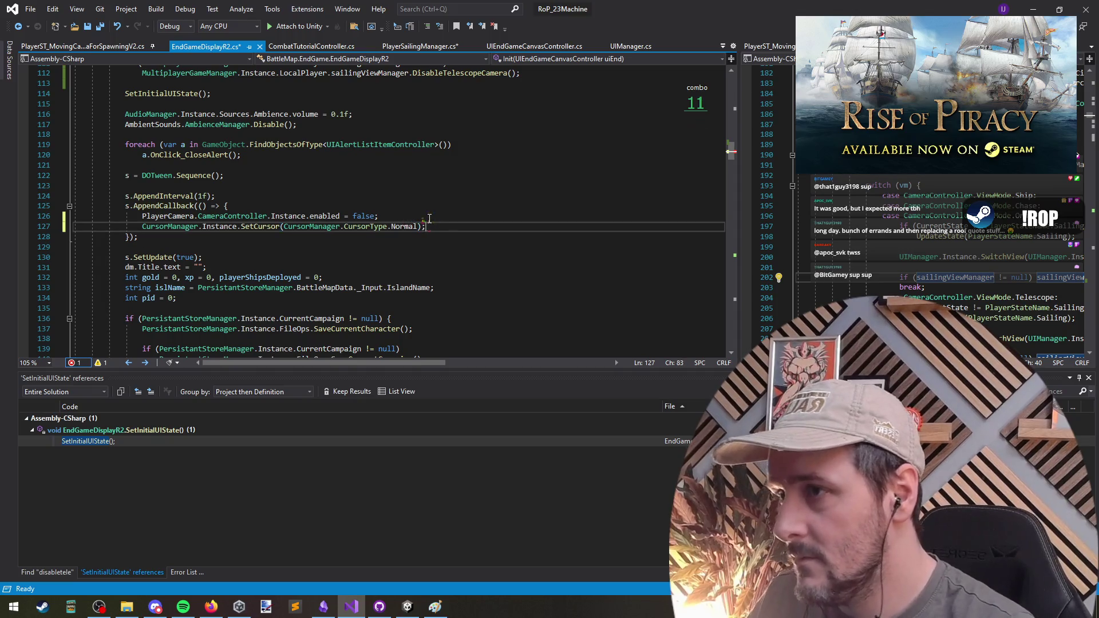
key(Return)
Step: Remove the extra blank line and go to the SetCursor definition with F12
key(ctrl+x)
key(Up)
key(ctrl+Right)
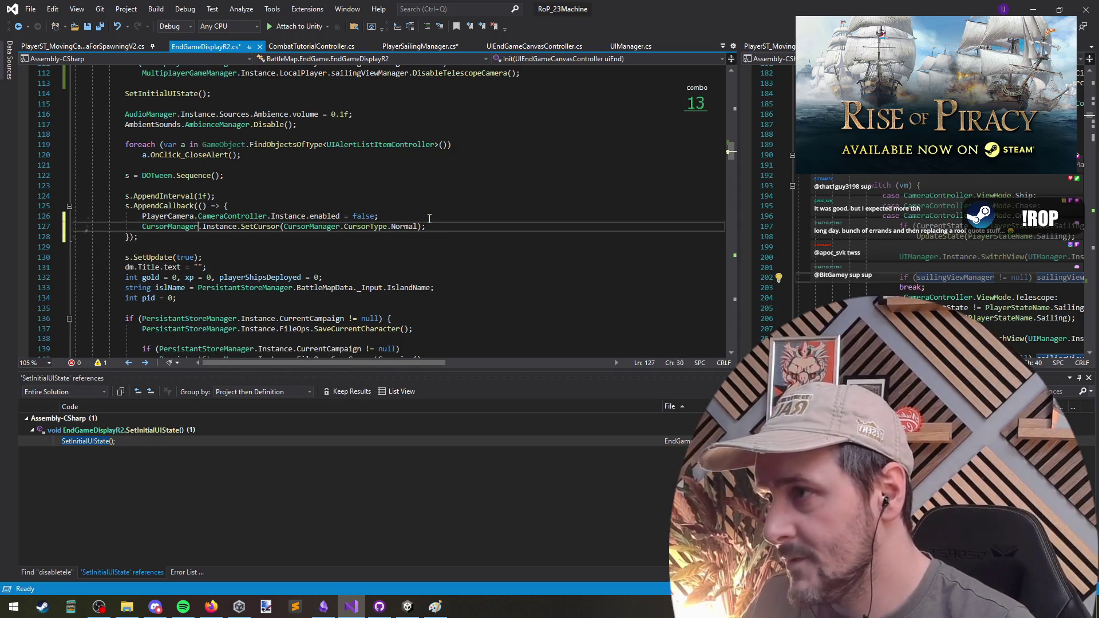
key(F12)
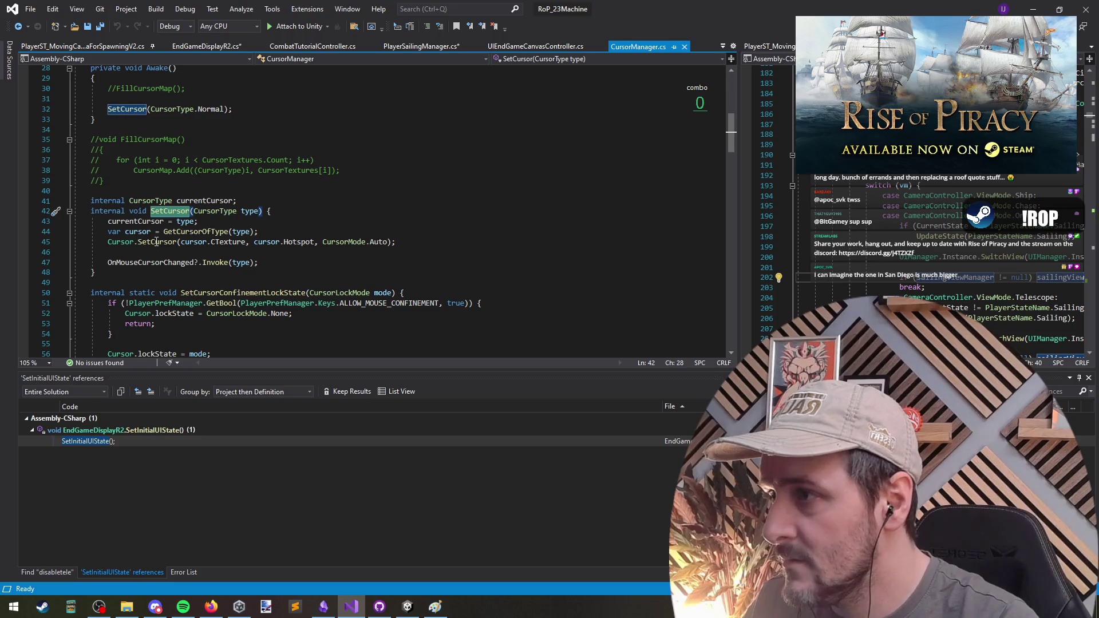
Step: Review CursorManager.cs: OnMouseCursorChanged, cursor texture lookup, SetCursorConfinementLockState, ToggleVisibility and the mouse-state methods
mouse_move(156, 242)
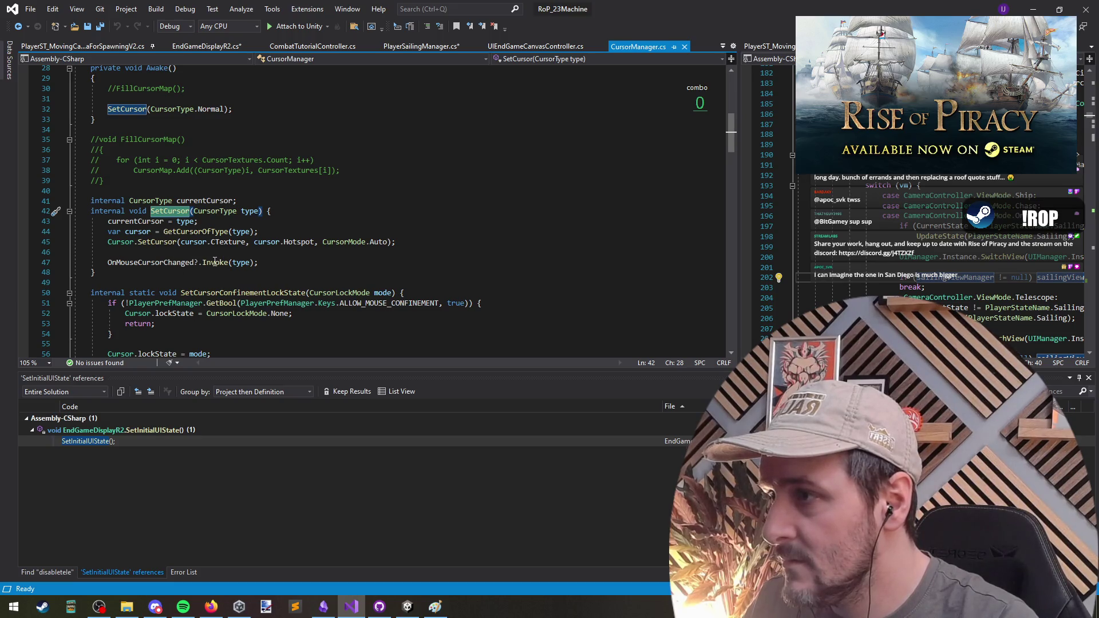
click(194, 262)
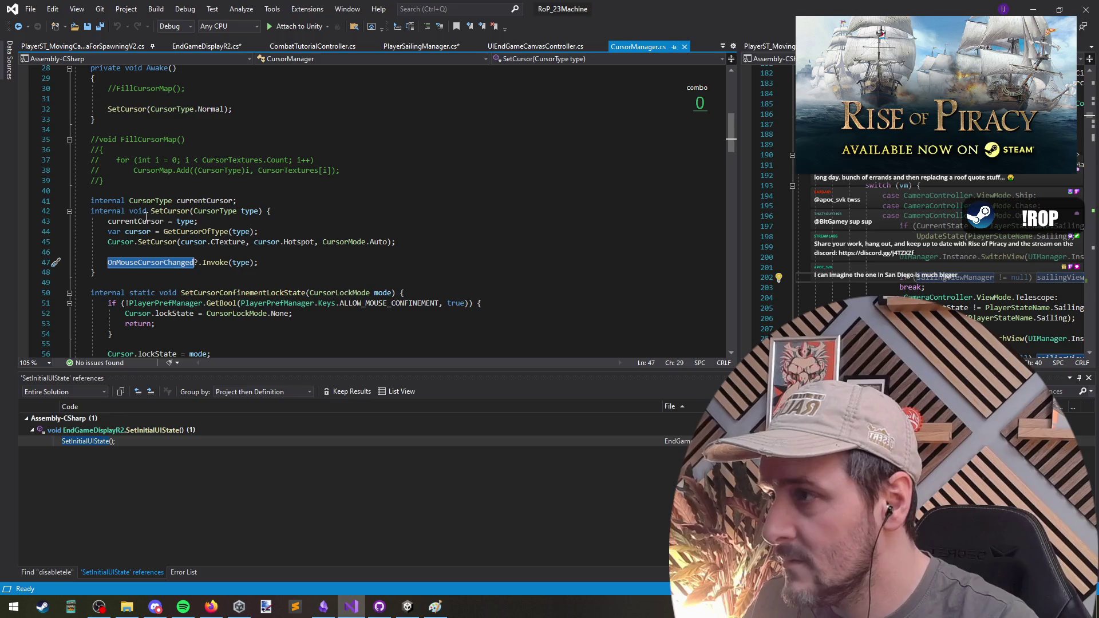
click(380, 230)
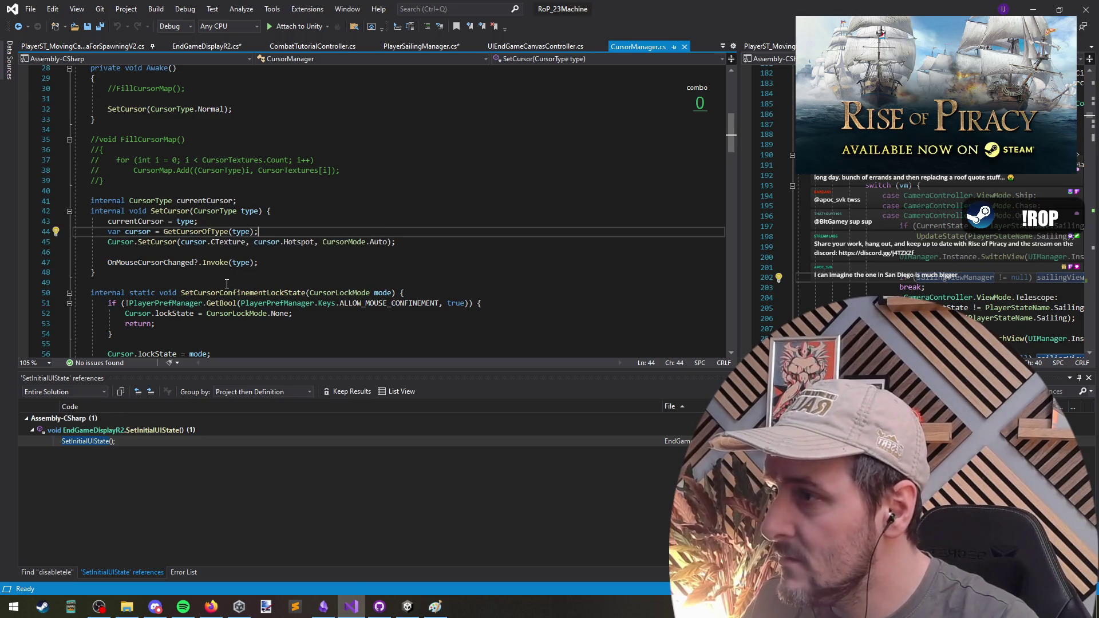
click(305, 292)
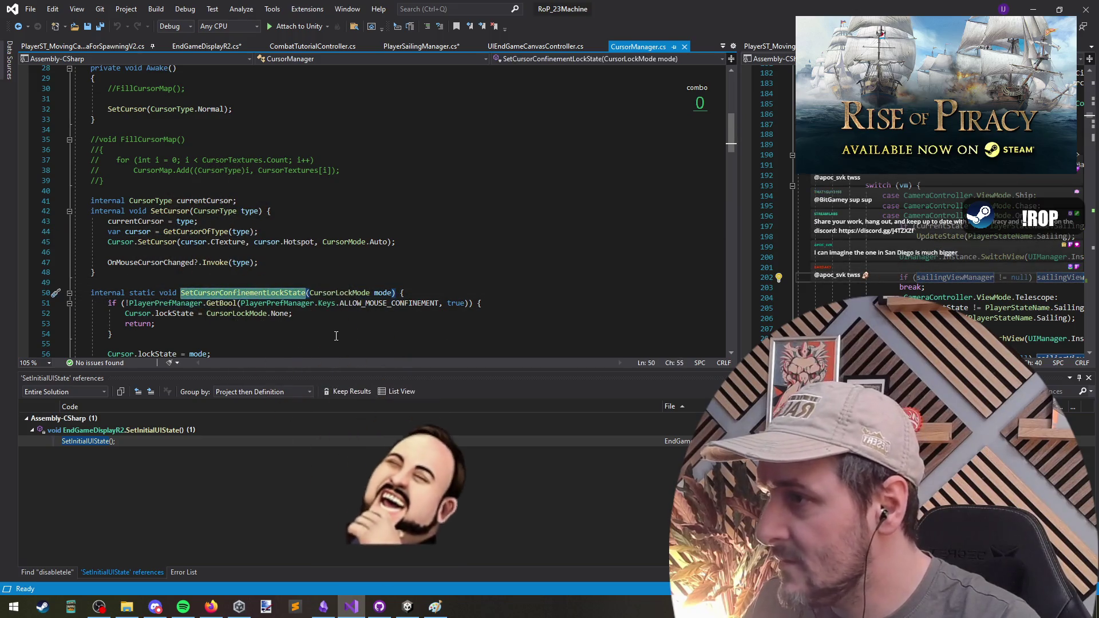
scroll(321, 306, down, 1)
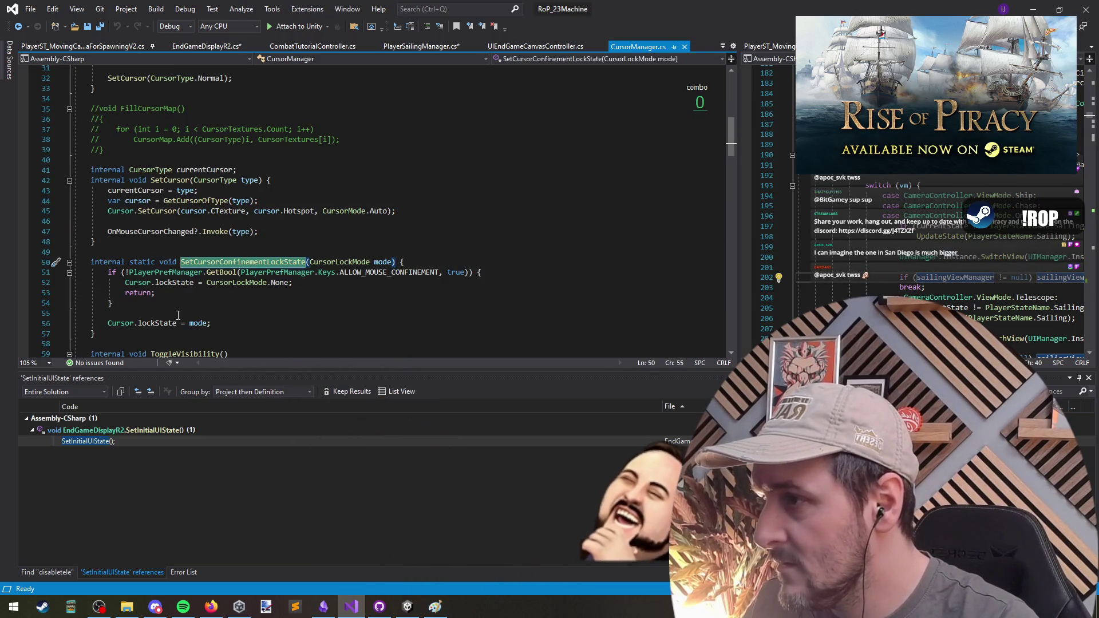
click(188, 243)
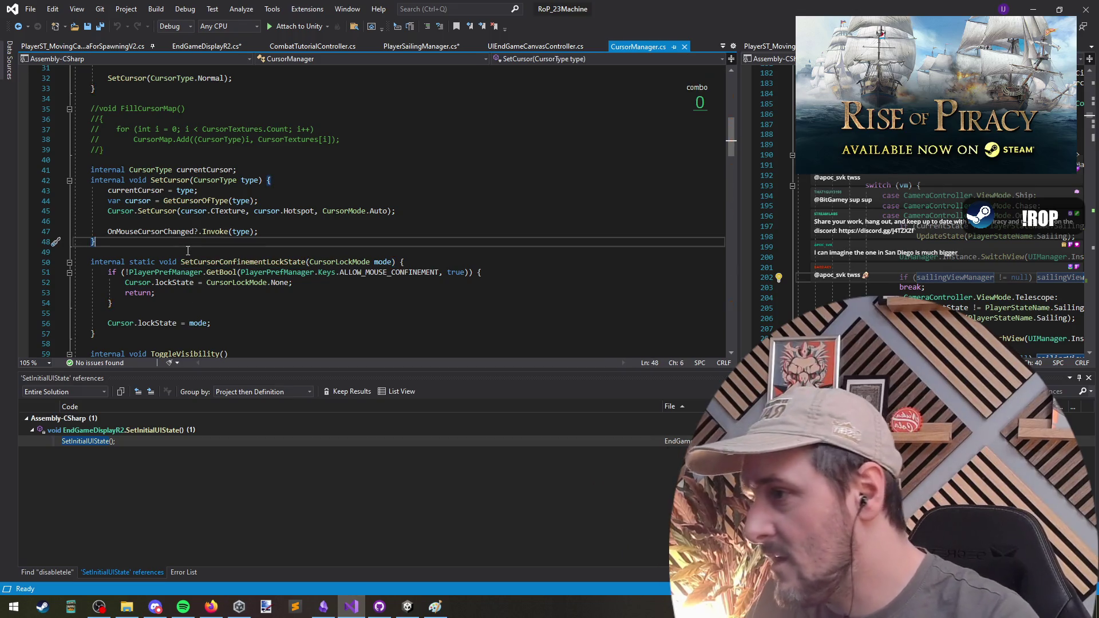
scroll(187, 251, down, 5)
click(193, 201)
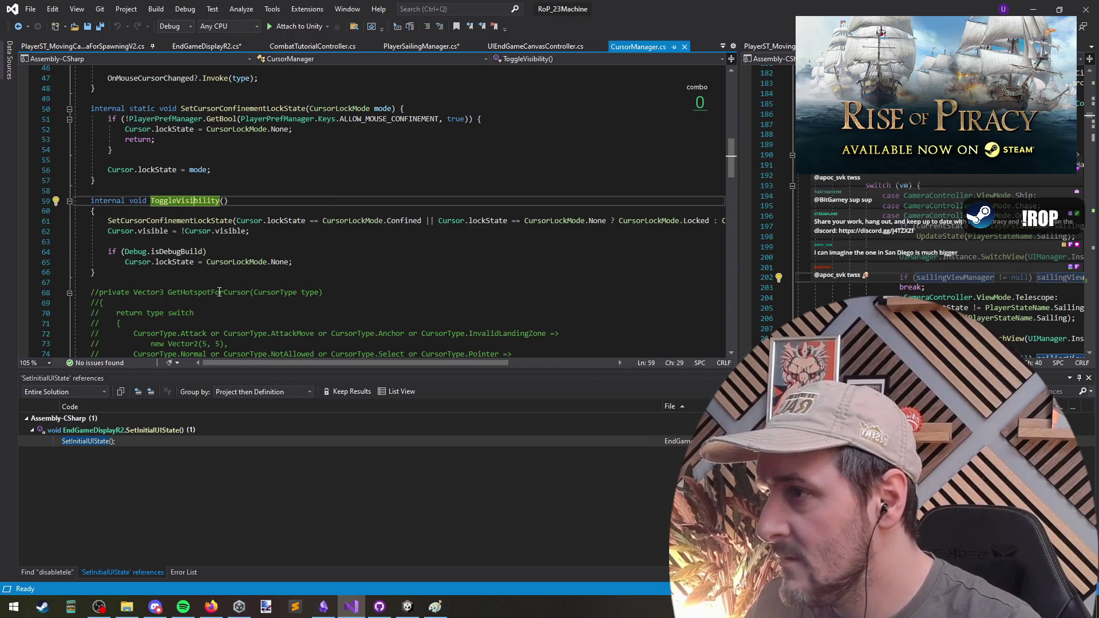
key(Down)
key(Down)
key(Down)
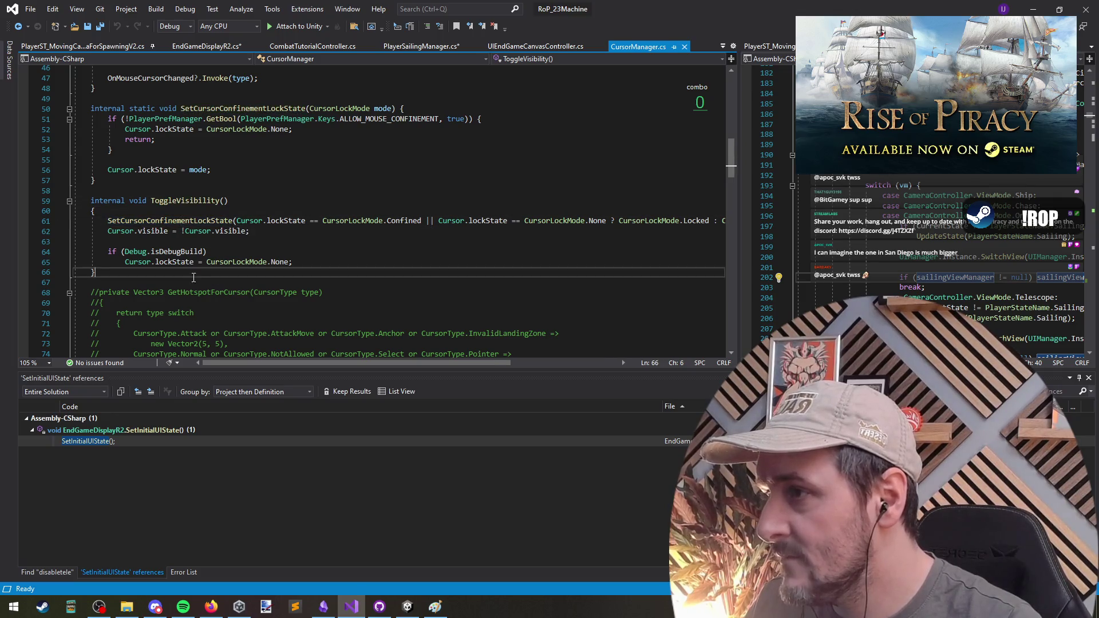
click(182, 201)
scroll(246, 296, down, 10)
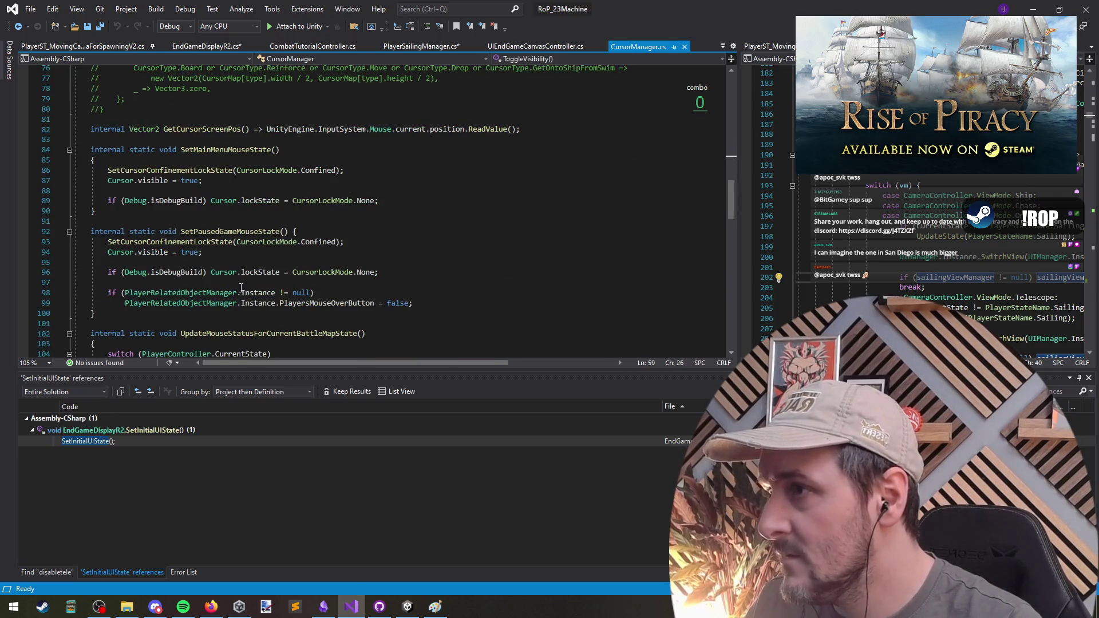
click(215, 211)
click(221, 222)
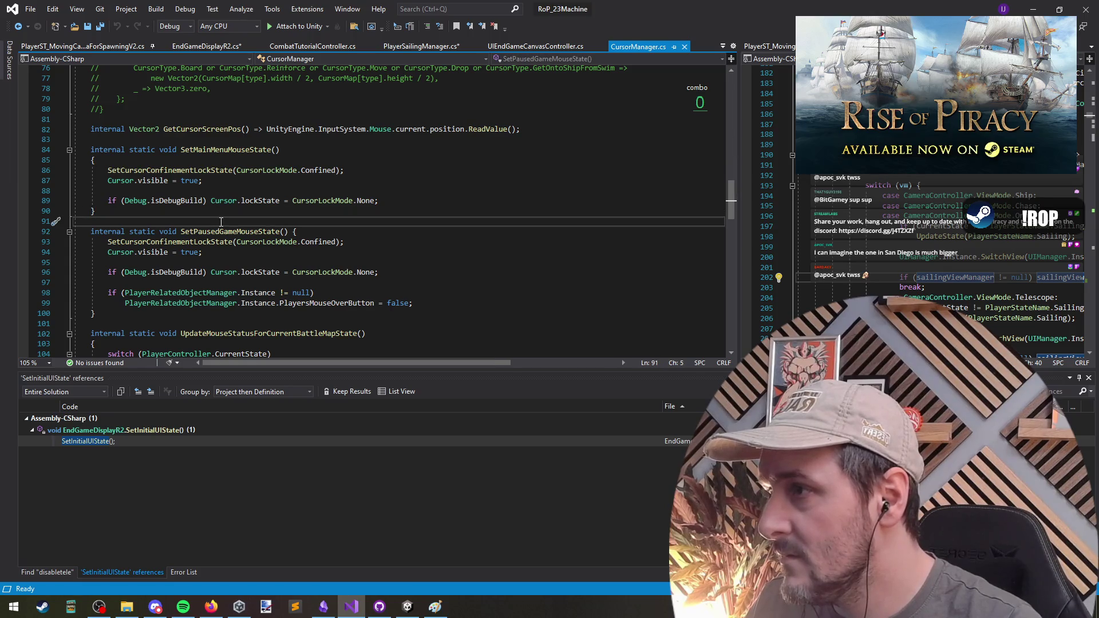
Step: Rename SetMainMenuMouseState to SetMenuMouseState everywhere, then return to EndGameDisplayR2.cs
drag(253, 163, 286, 184)
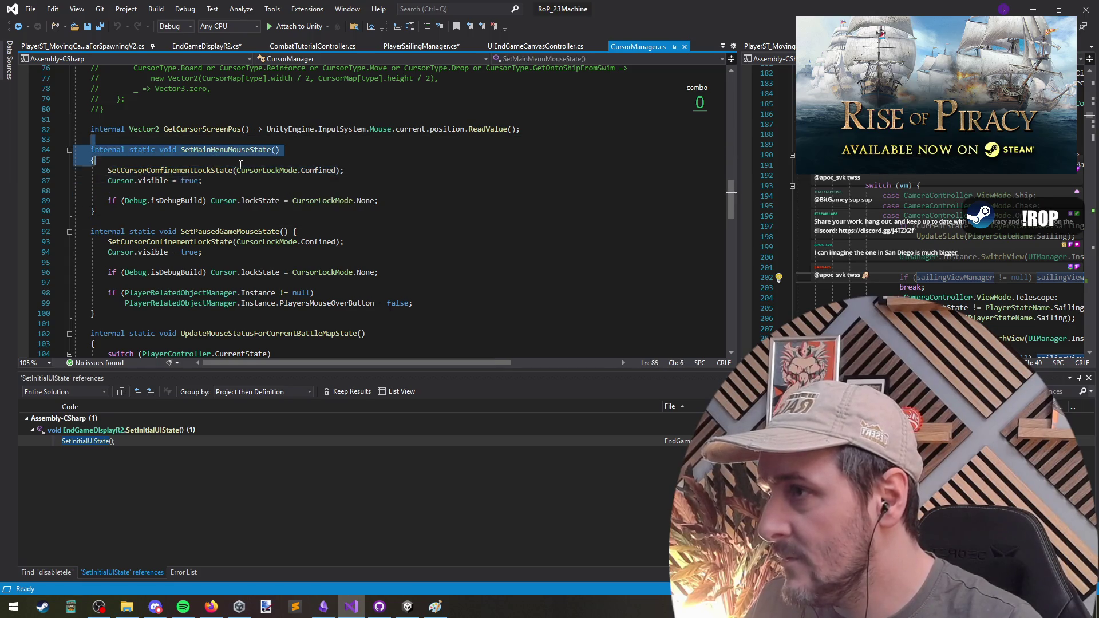
click(209, 149)
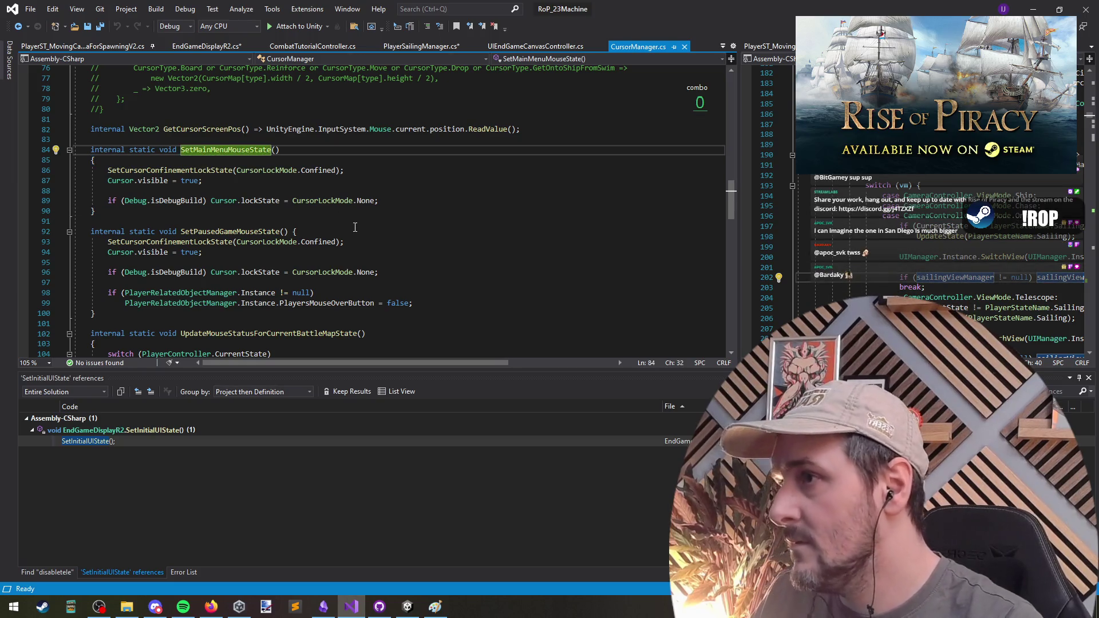
key(ctrl+r)
key(ctrl+r)
text(SetMouseState)
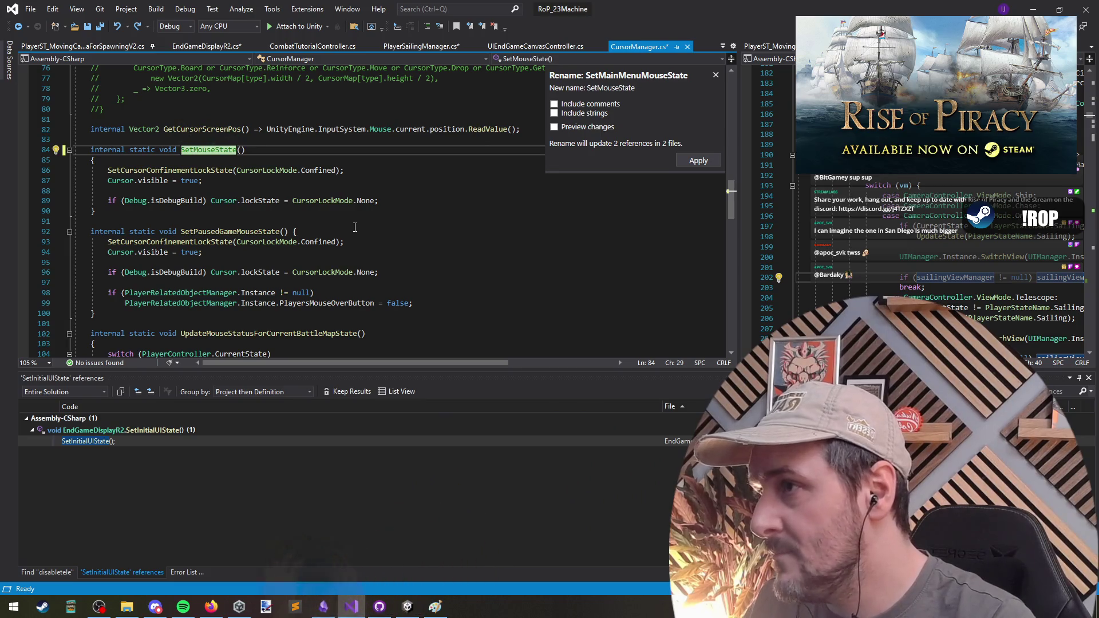
text(Menu)
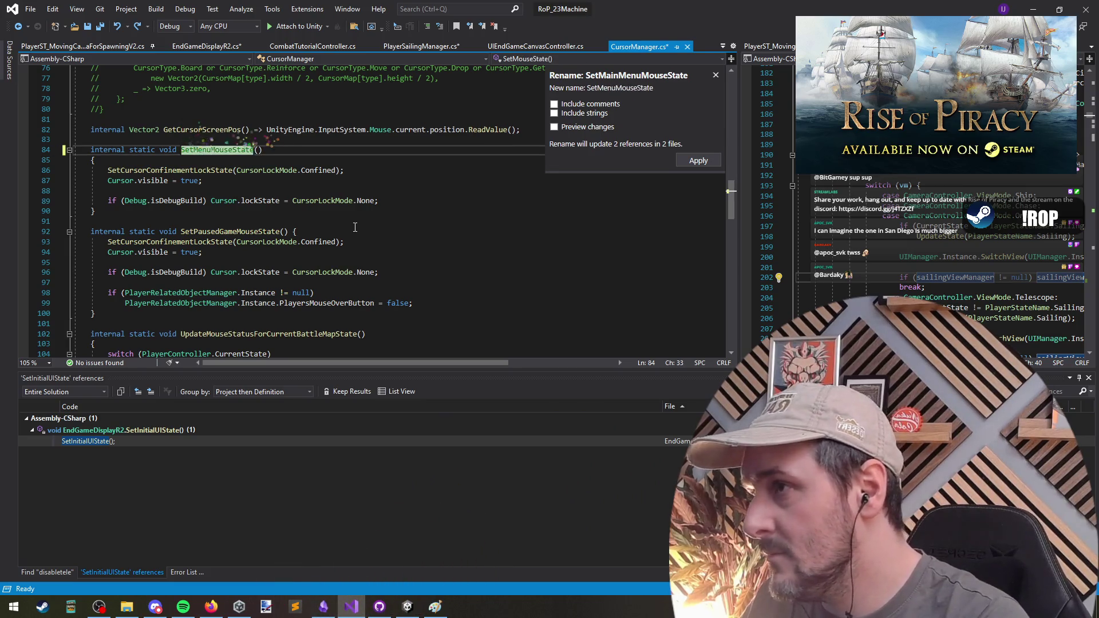
key(Return)
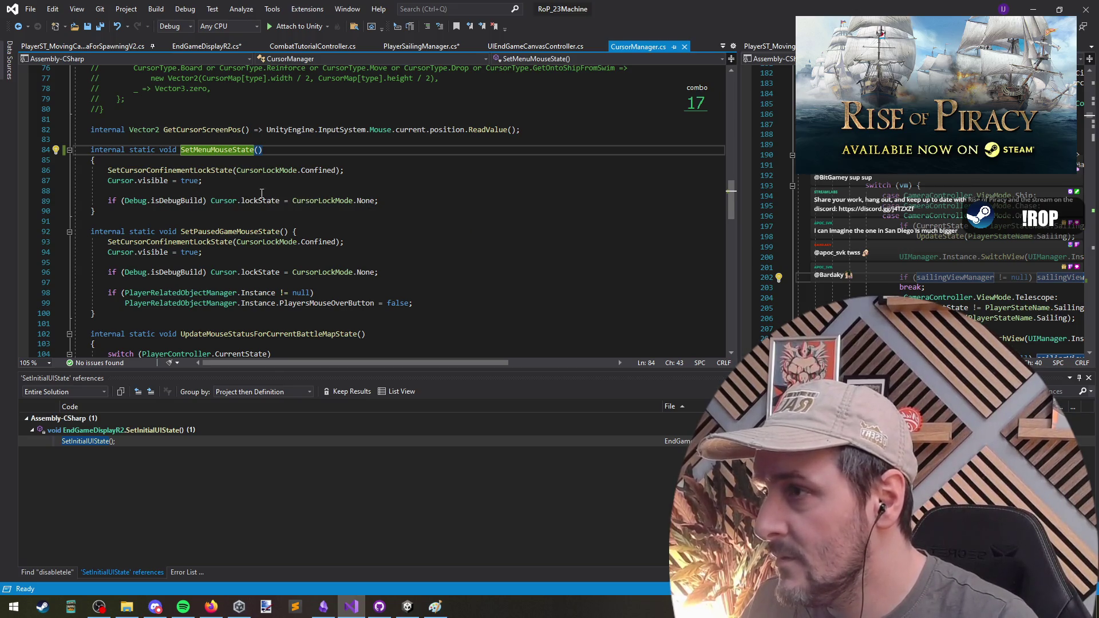
key(ctrl+minus)
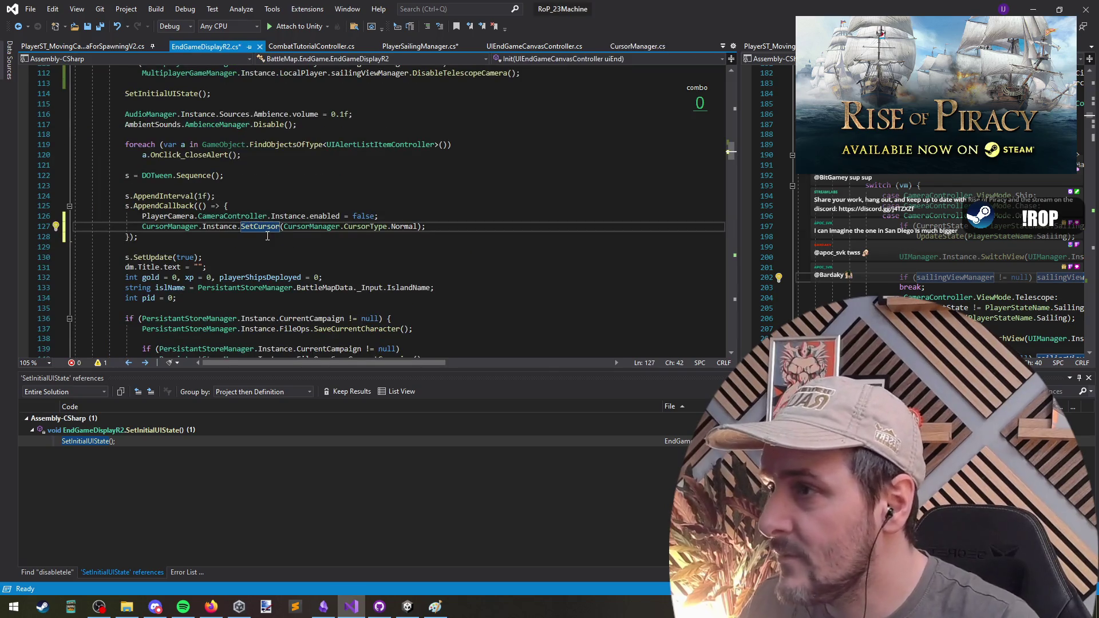
Step: Replace the SetCursor call on line 127 with SetMenuMouseState(); and save EndGameDisplayR2.cs
double_click(267, 230)
drag(203, 227, 421, 227)
text(SetMenuMouseState()
text(;)
key(ctrl+s)
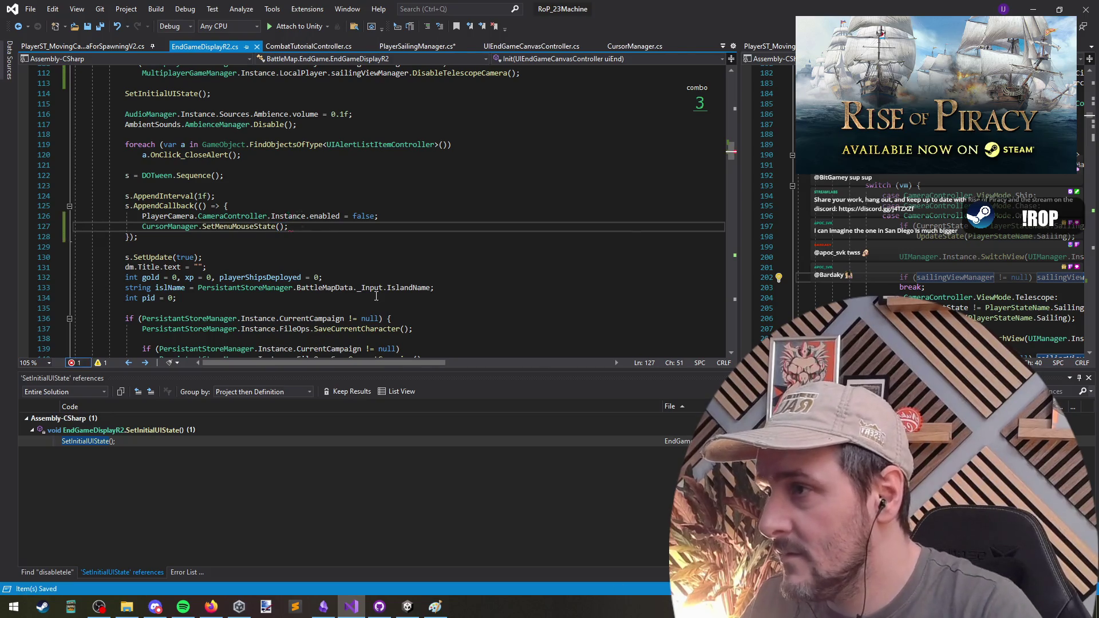
Step: In SetMenuMouseState, add an Instance.SetCursor(CursorType.Normal) call at the start and save CursorManager.cs
key(F12)
click(380, 172)
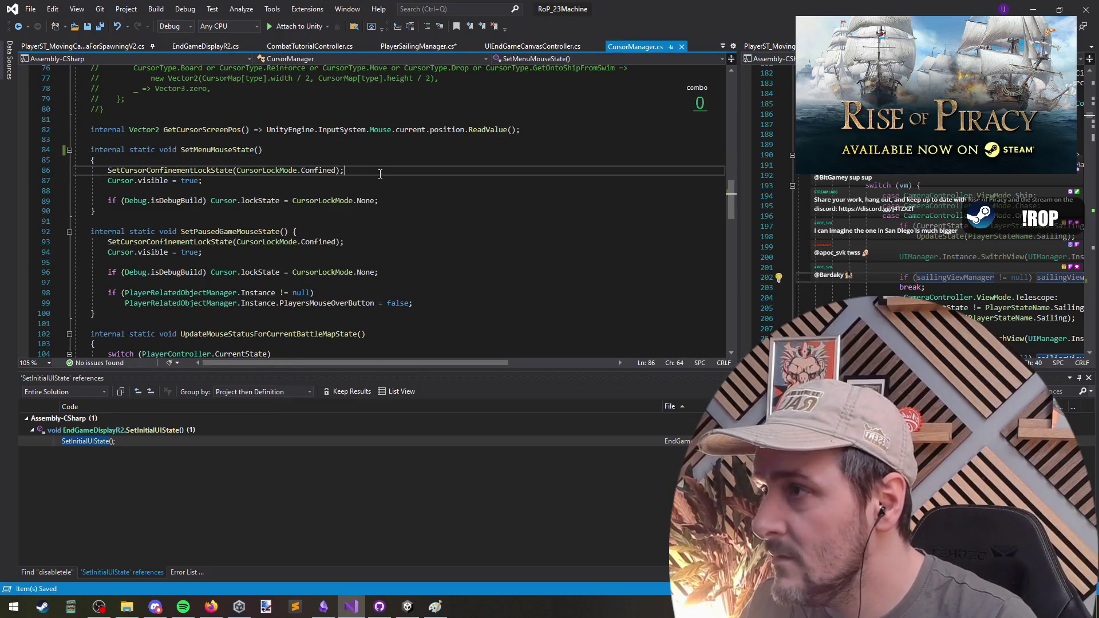
key(Home)
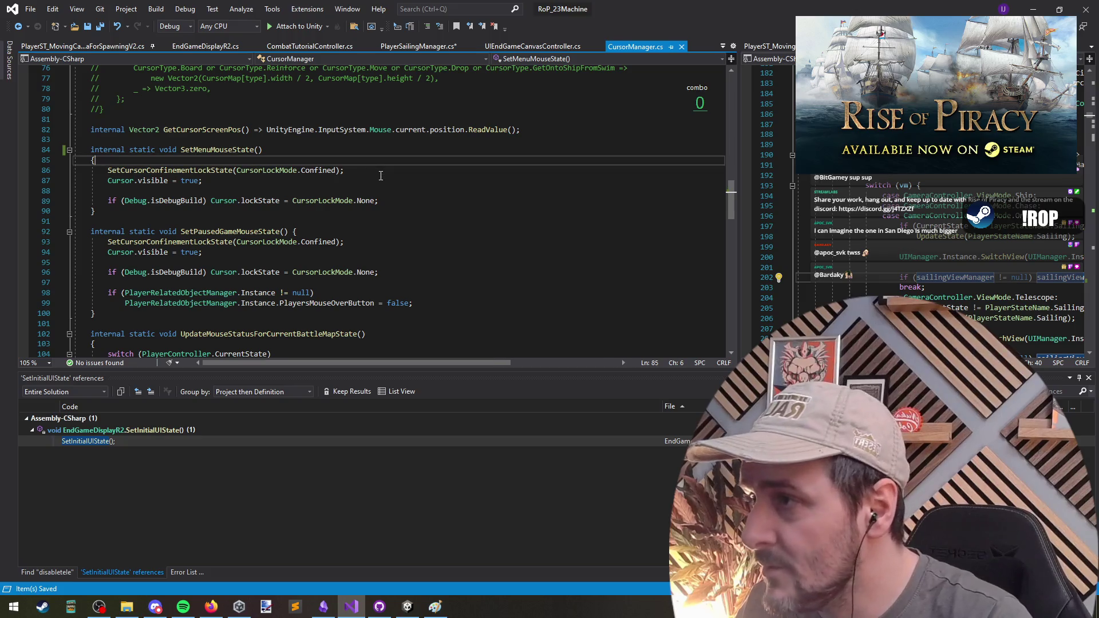
key(Return)
key(Up)
text(SetCur)
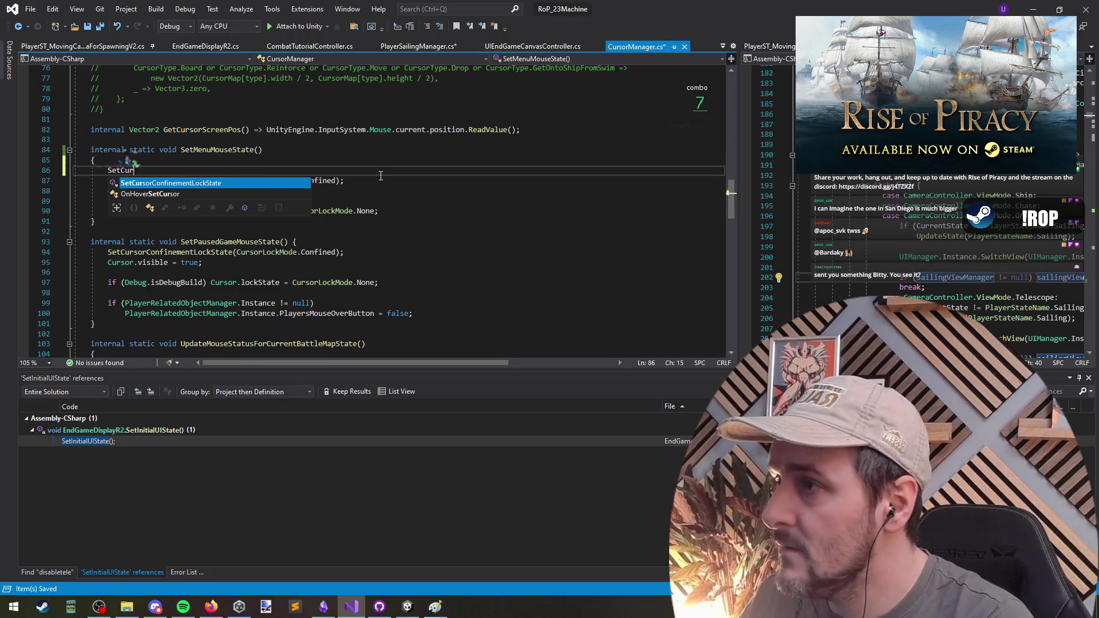
key(shift+Home)
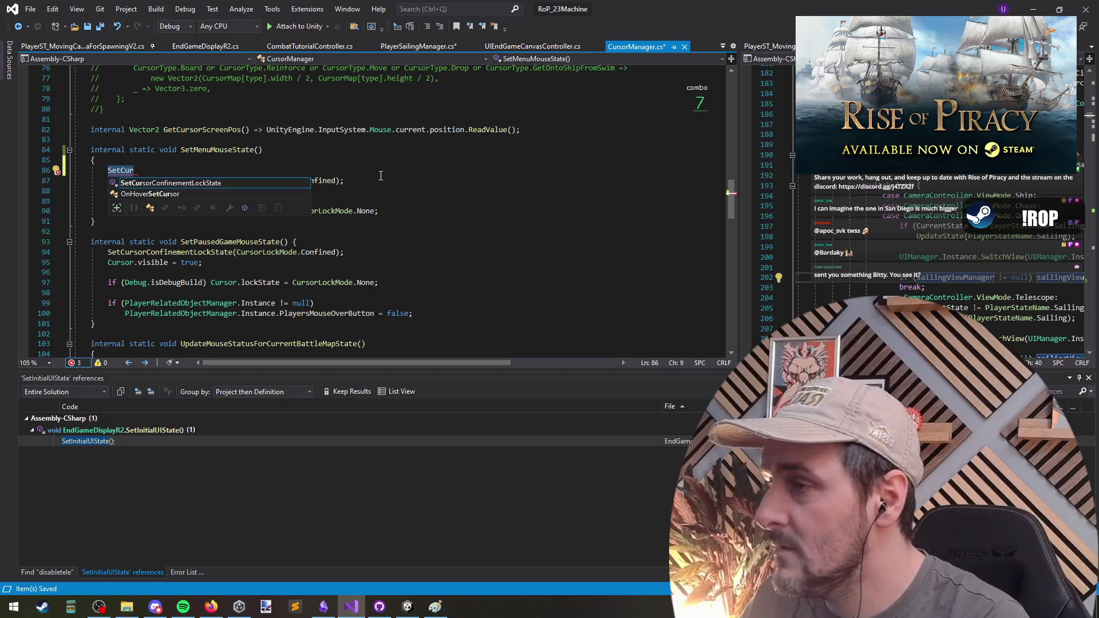
text(Instance.setc)
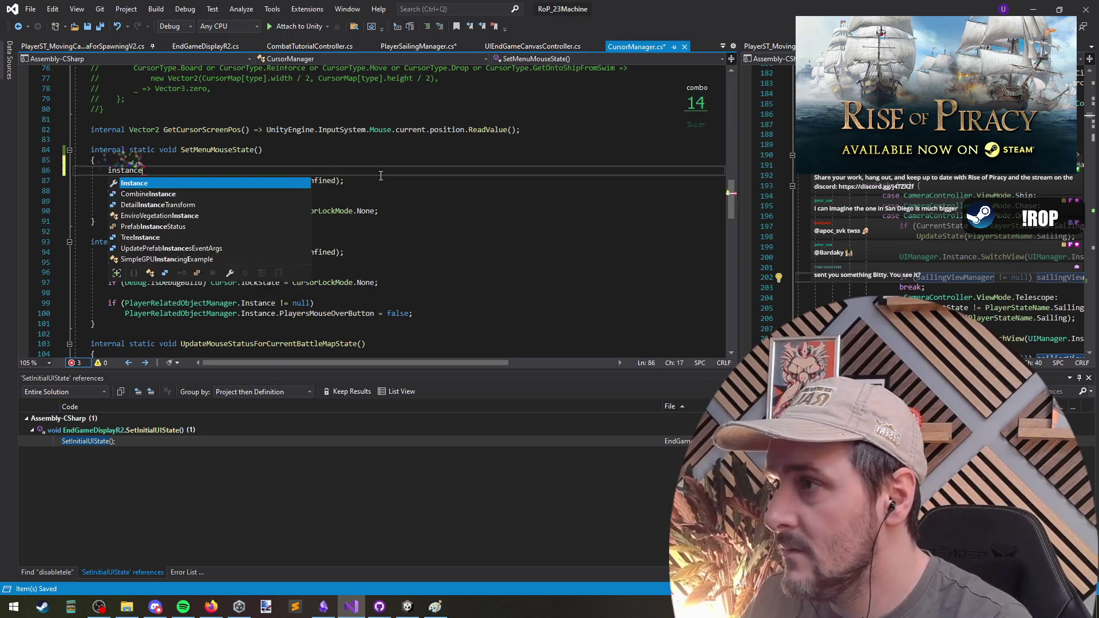
text((CursorType.Normal)
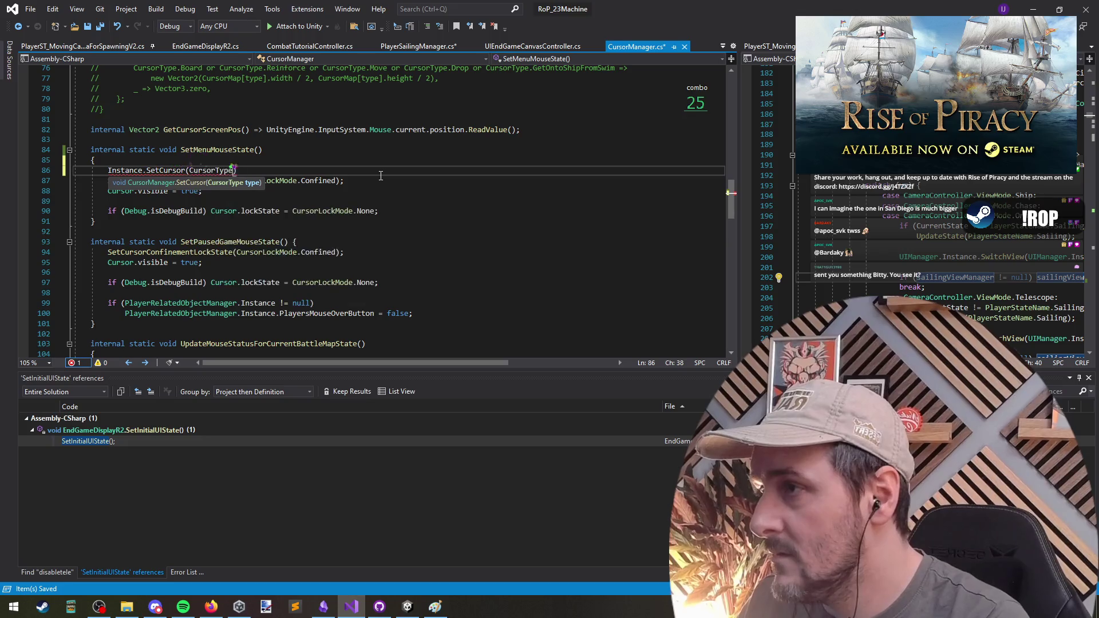
text(;)
key(Return)
key(ctrl+s)
Step: Review the SetPausedGameMouseState method body and its PlayerRelatedObjectManager check on lines 100–101
click(206, 175)
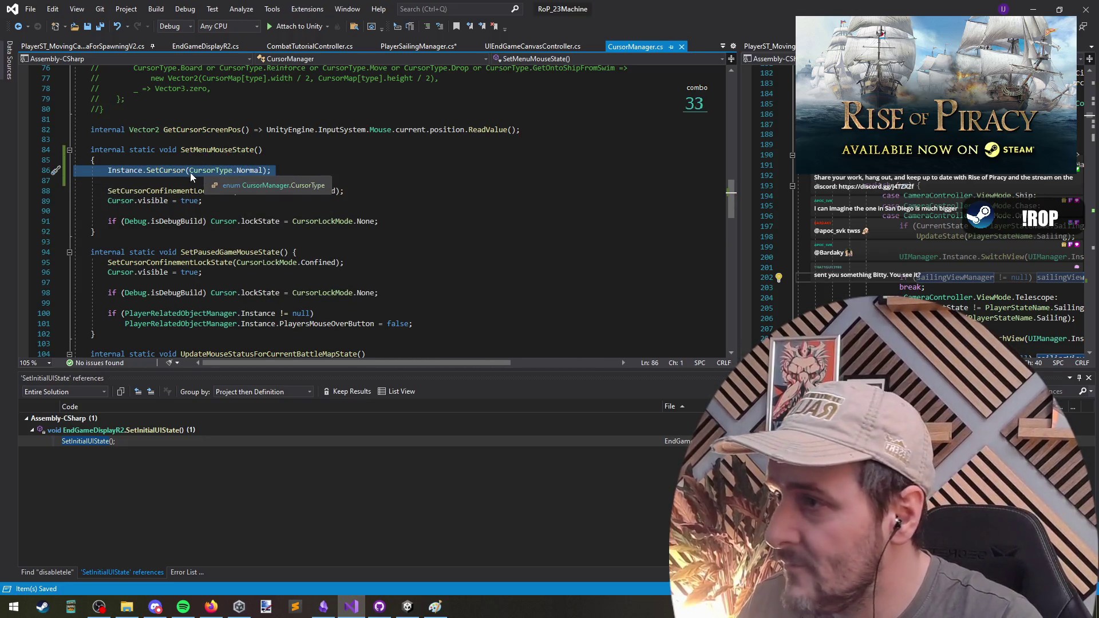
key(Down)
triple_click(231, 251)
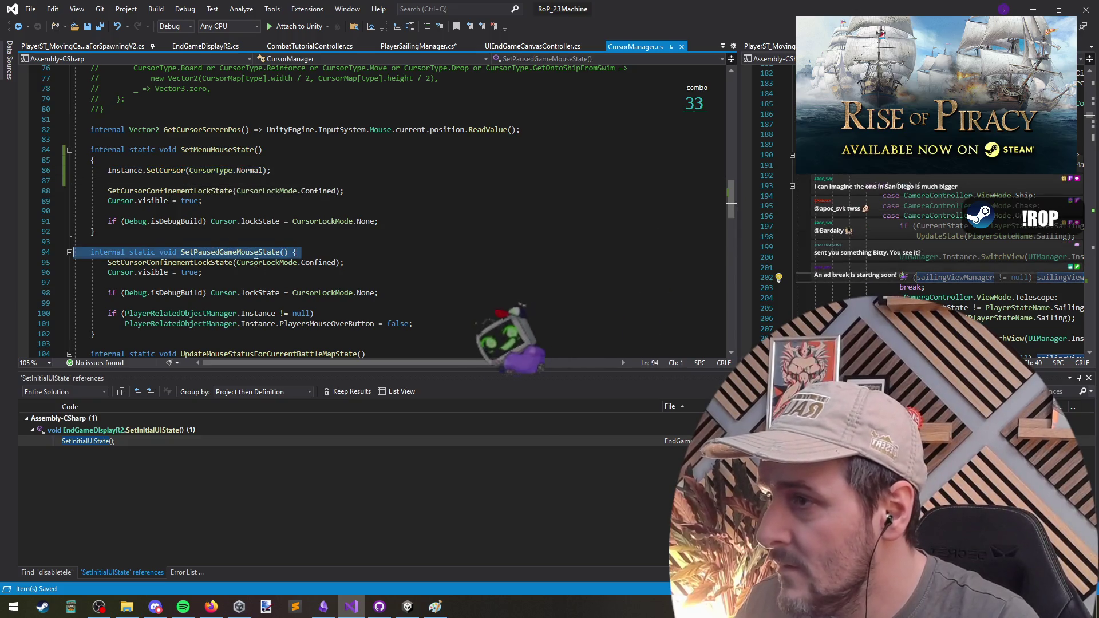
click(317, 281)
scroll(423, 275, down, 1)
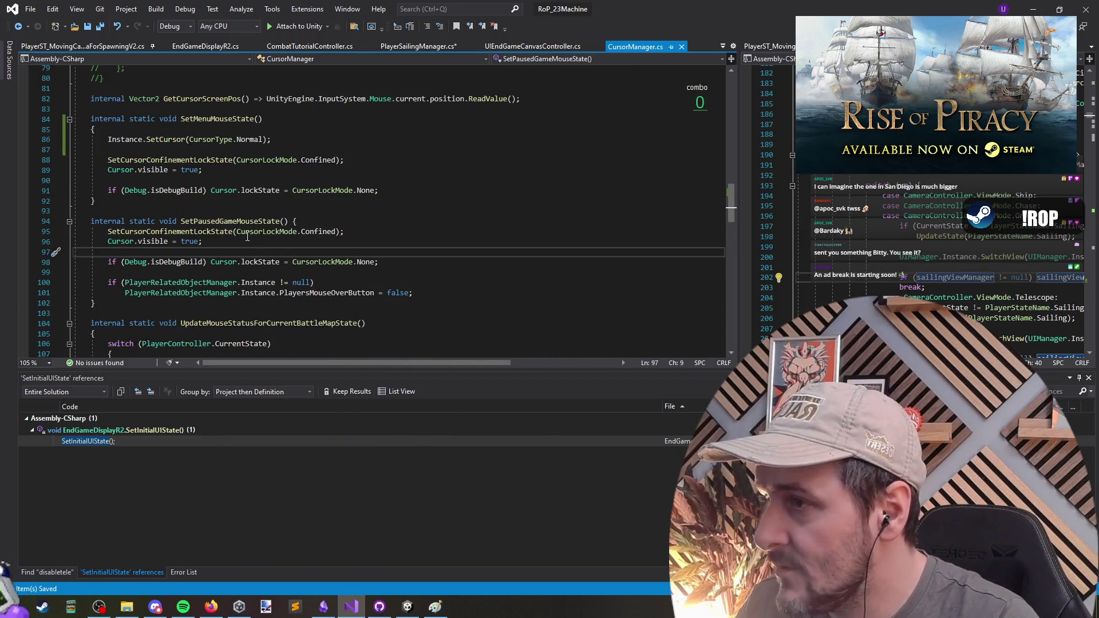
drag(413, 293, 162, 283)
triple_click(366, 293)
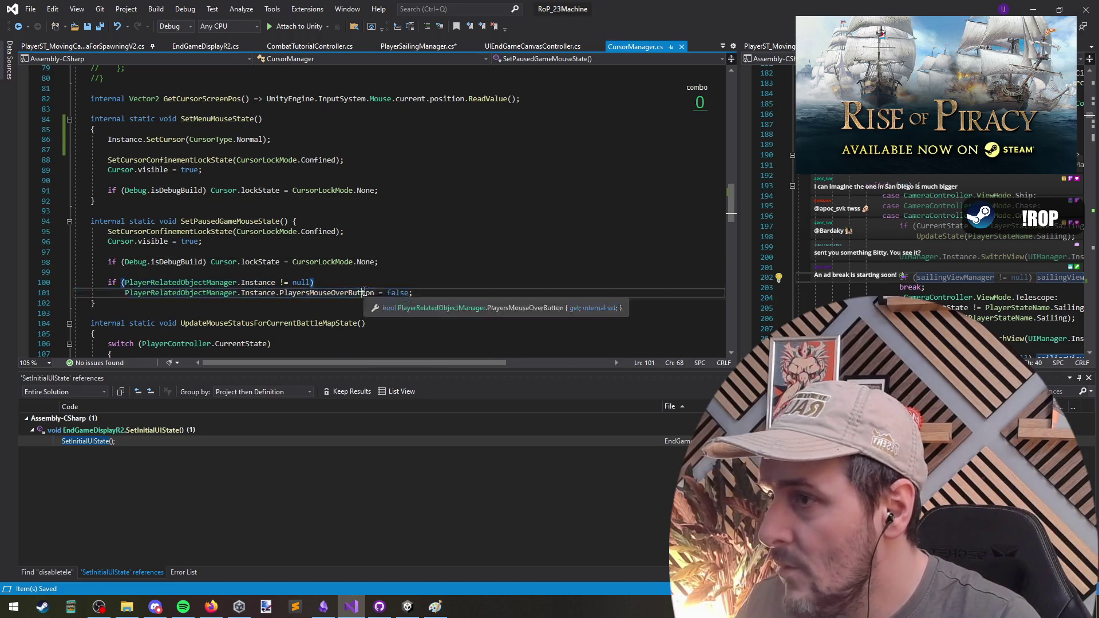
click(474, 294)
mouse_move(474, 294)
mouse_down()
mouse_move(75, 282)
mouse_move(2, 232)
mouse_up()
click(232, 232)
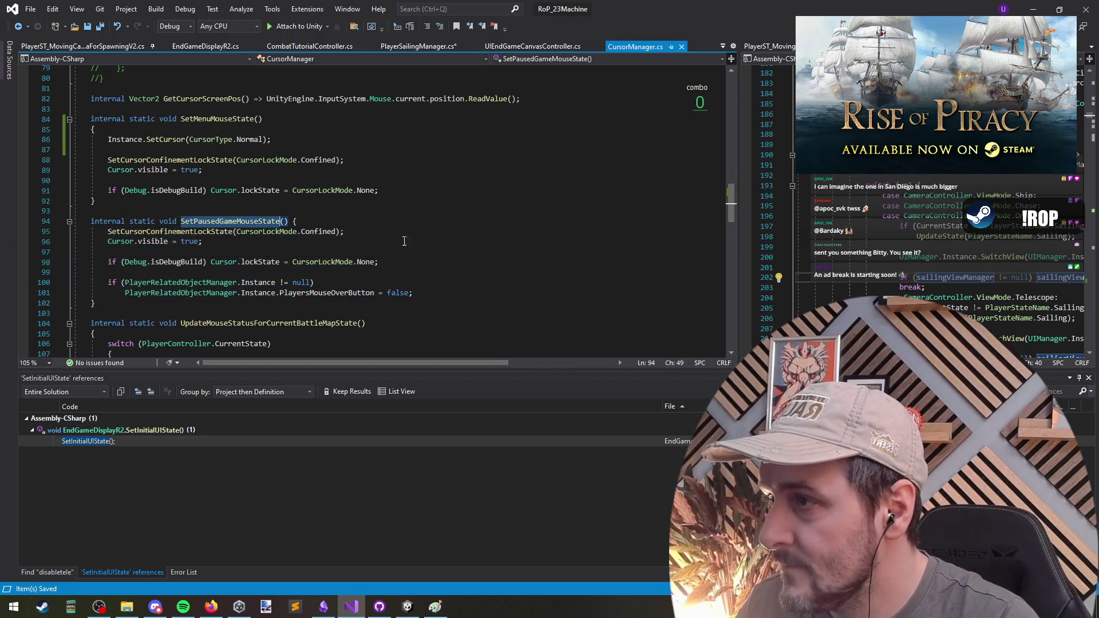
Step: Paste the Normal-cursor call as the first line of SetPausedGameMouseState
key(ctrl+Tab)
key(ctrl+Tab)
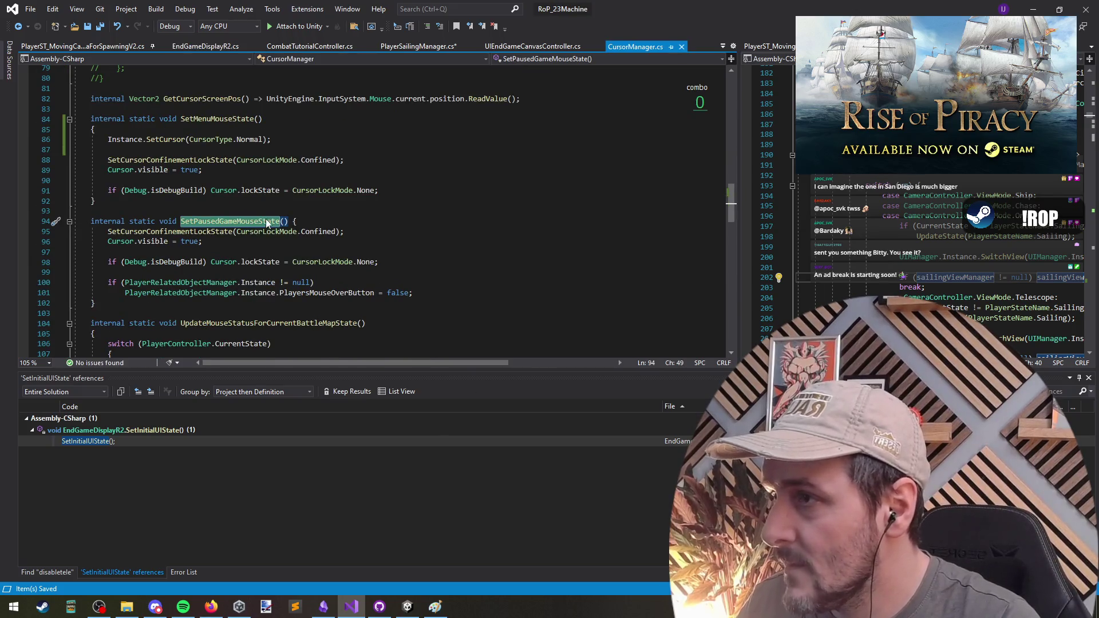
click(272, 161)
click(246, 145)
click(328, 222)
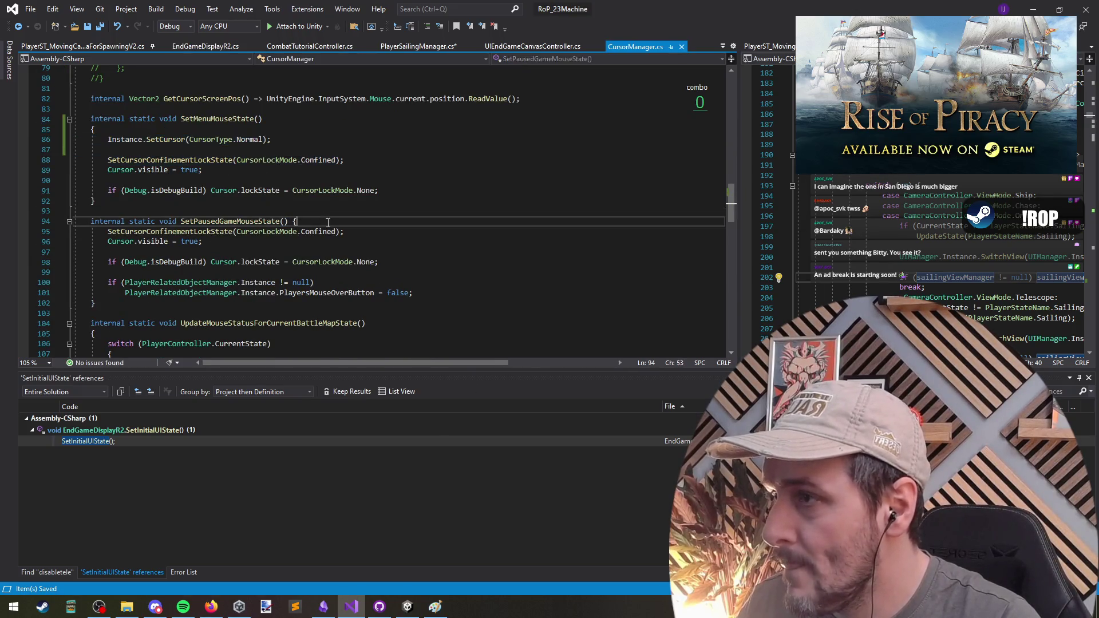
key(Return)
text(Instance.SetCursor(CursorType.Normal);)
Step: Replace SetMenuMouseState with SetPausedGameMouseState in the end-game callback and save EndGameDisplayR2.cs
double_click(246, 223)
key(ctrl+c)
key(ctrl+Tab)
double_click(231, 226)
key(ctrl+v)
click(275, 242)
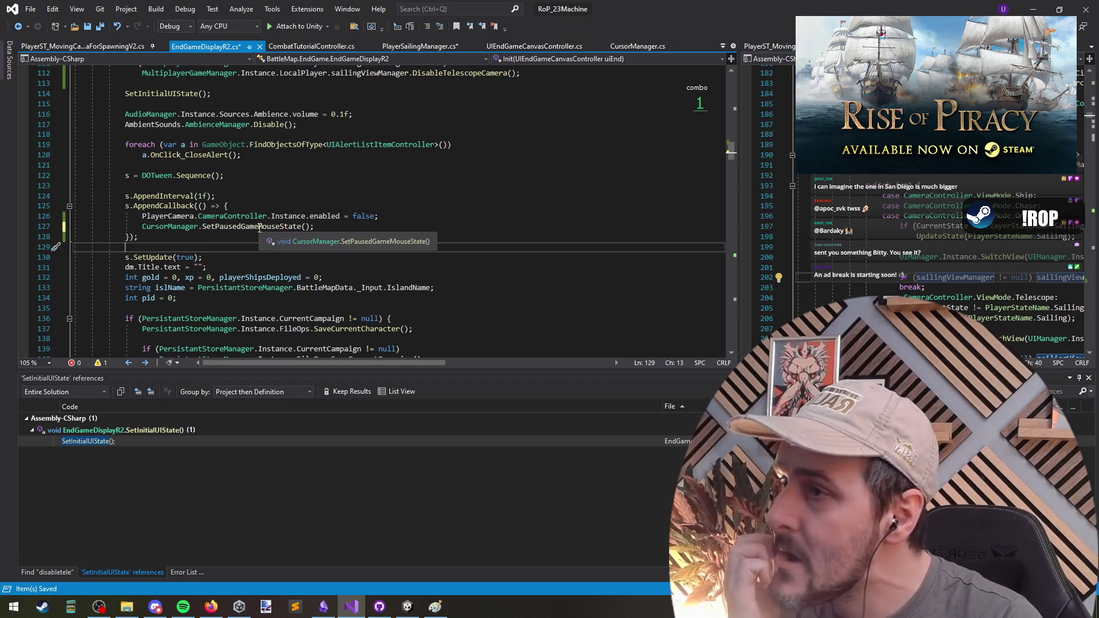
key(ctrl+s)
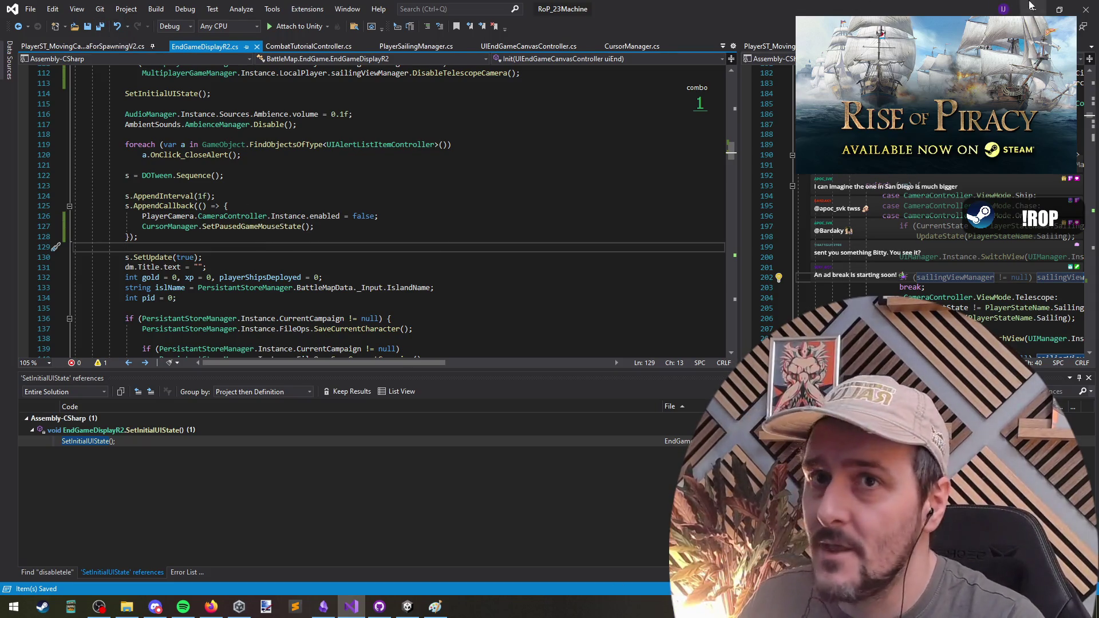
Step: Stop play mode, clear the Hierarchy filter, replay and continue the saved game with reloaded scripts
click(1033, 9)
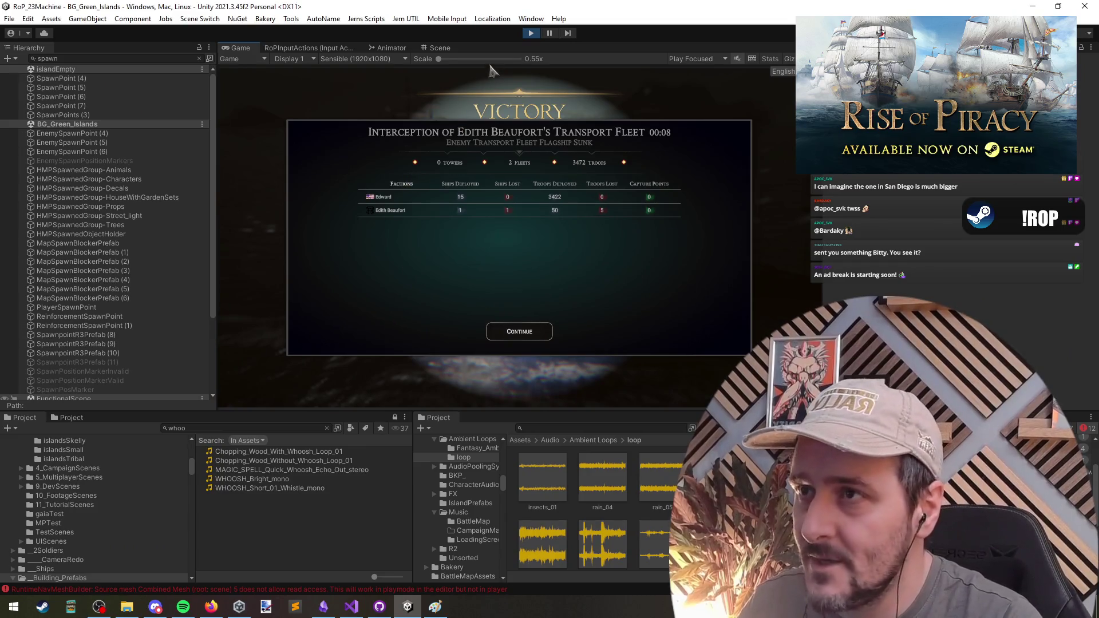
click(530, 36)
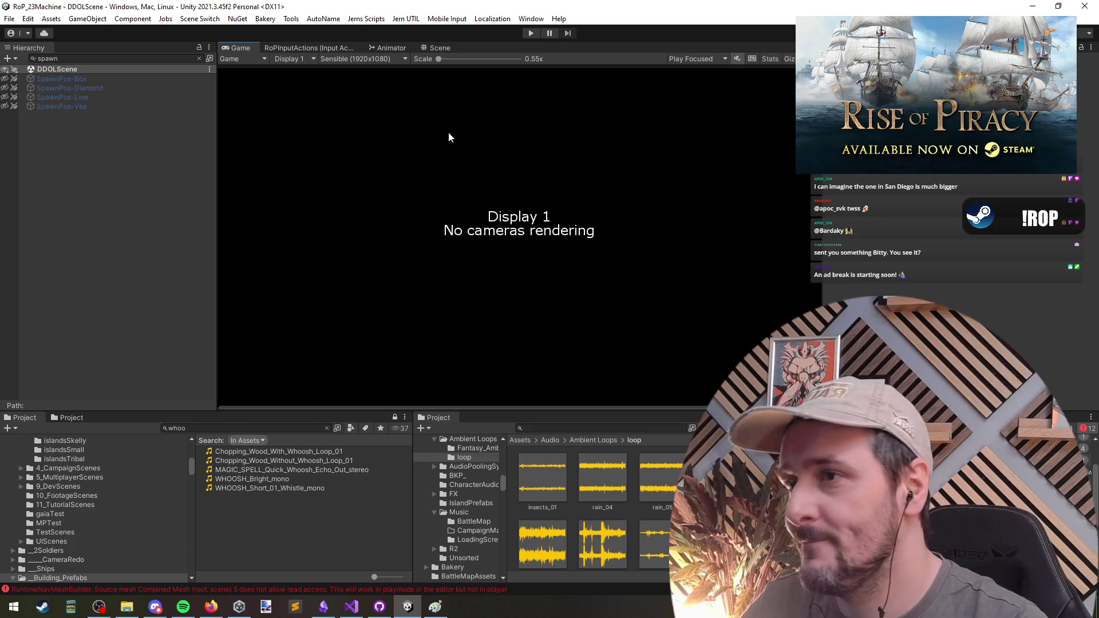
click(199, 59)
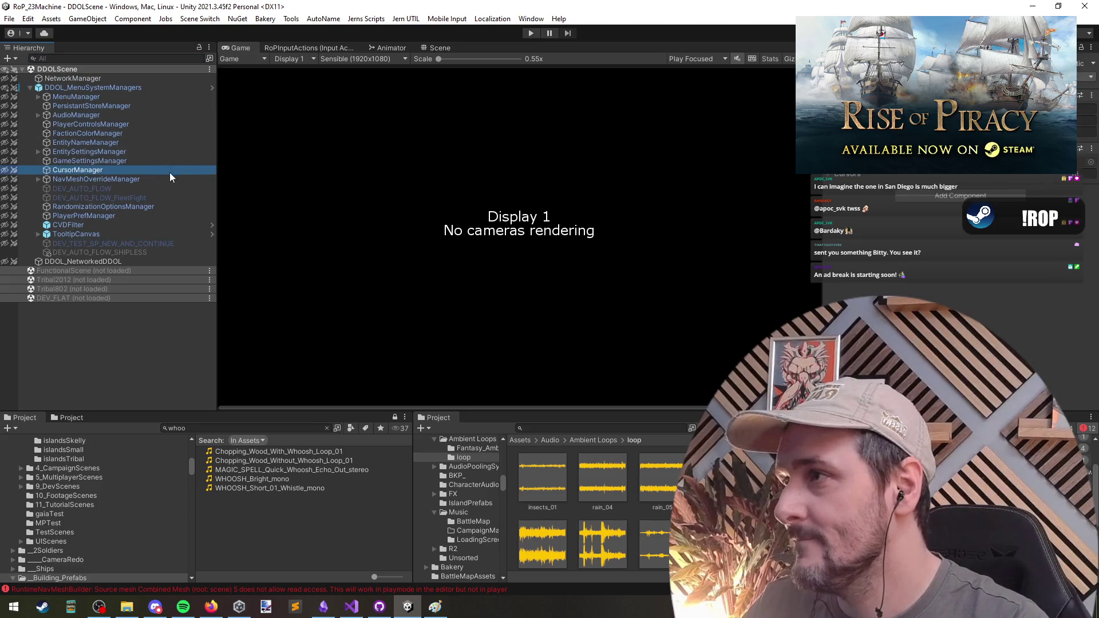
click(528, 32)
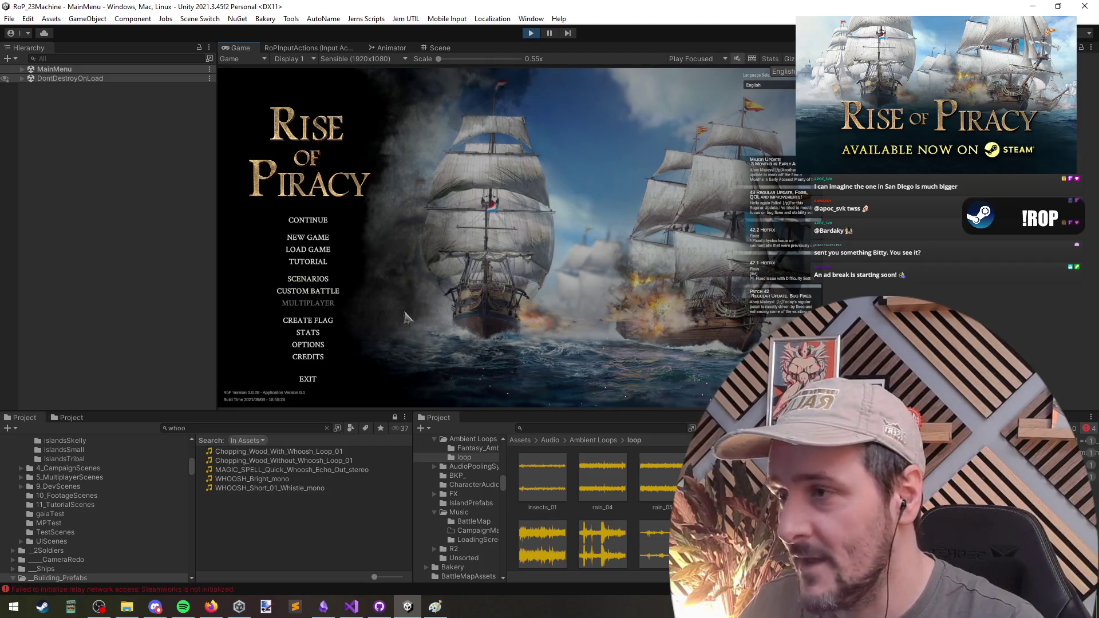
click(312, 222)
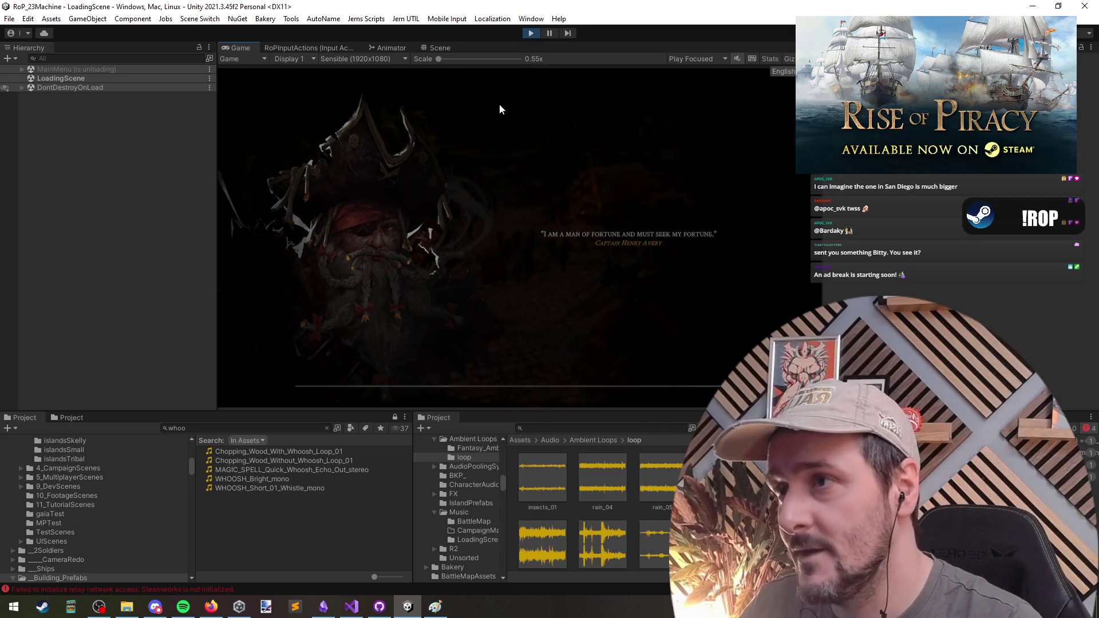
key(alt+Tab)
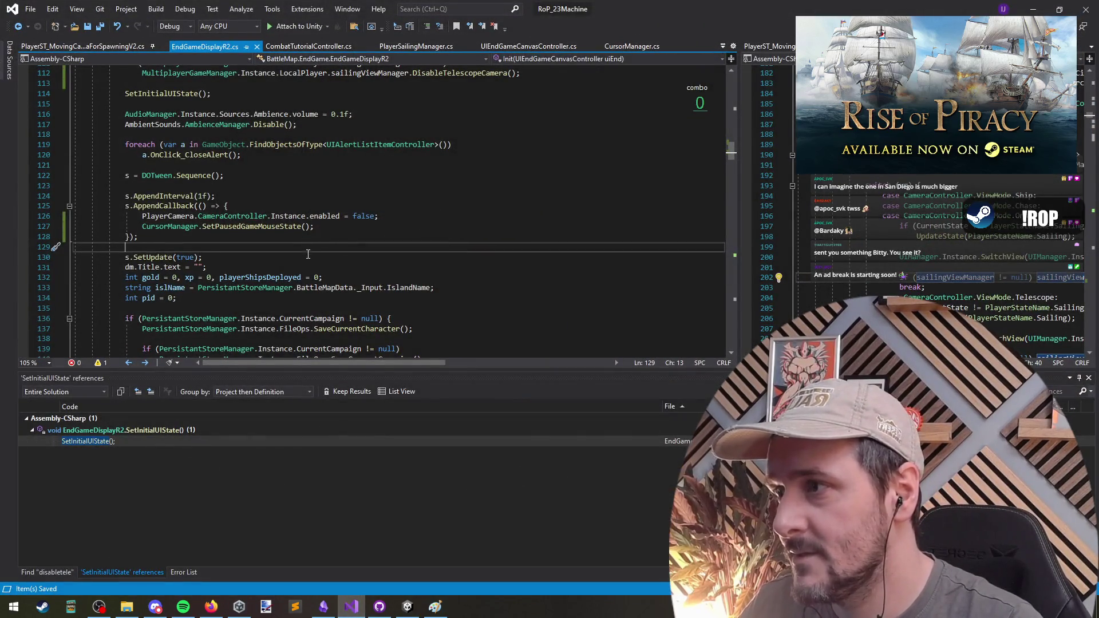
key(alt+Tab)
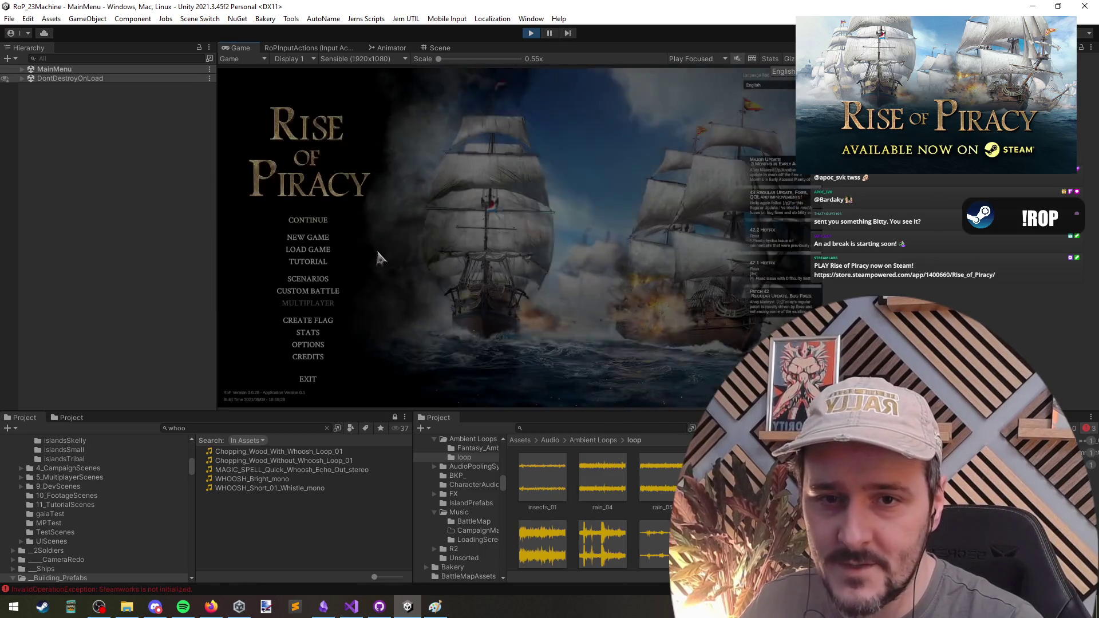
Step: Begin the Rival Encounter scenario with a chosen captain and play the battle, using the spyglass
click(309, 279)
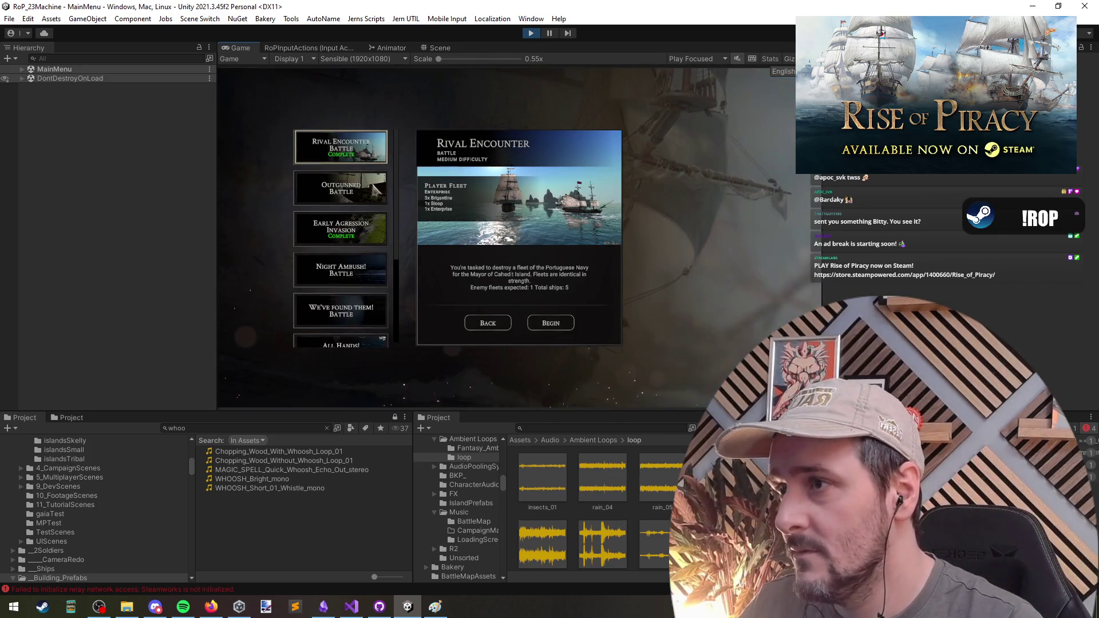
click(550, 323)
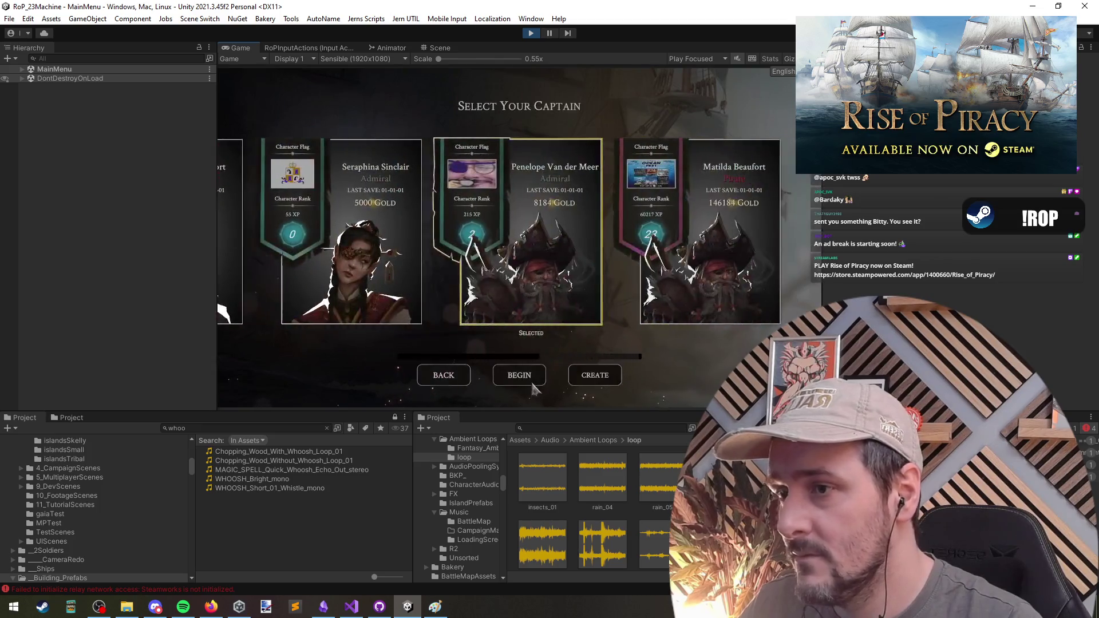
click(527, 335)
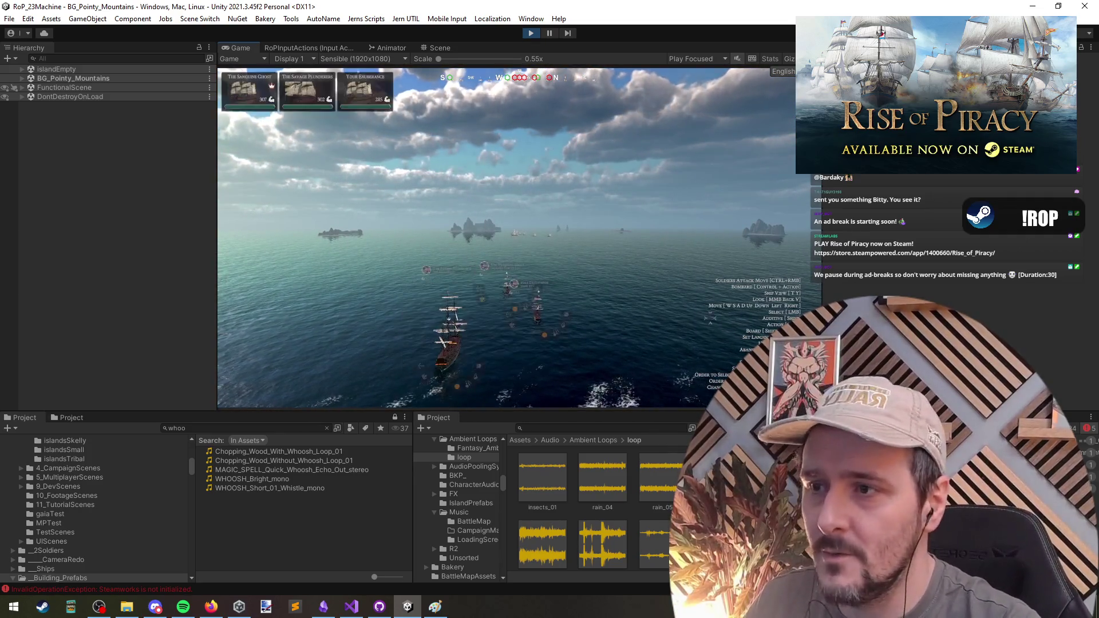
key(Escape)
key(Escape)
key(Escape)
key(Escape)
key(t)
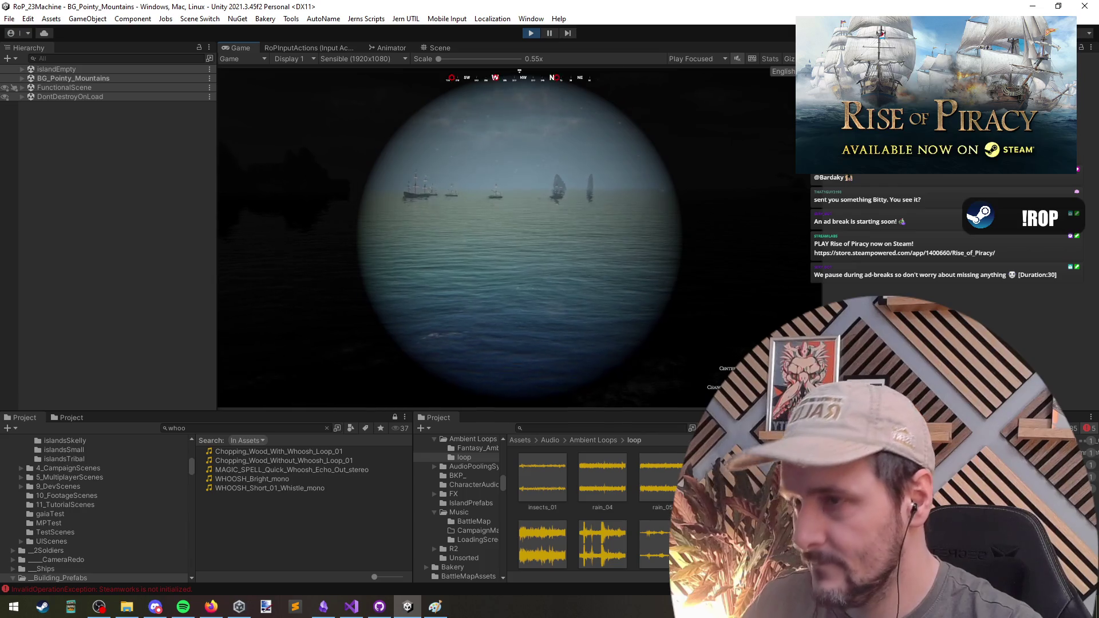
key(t)
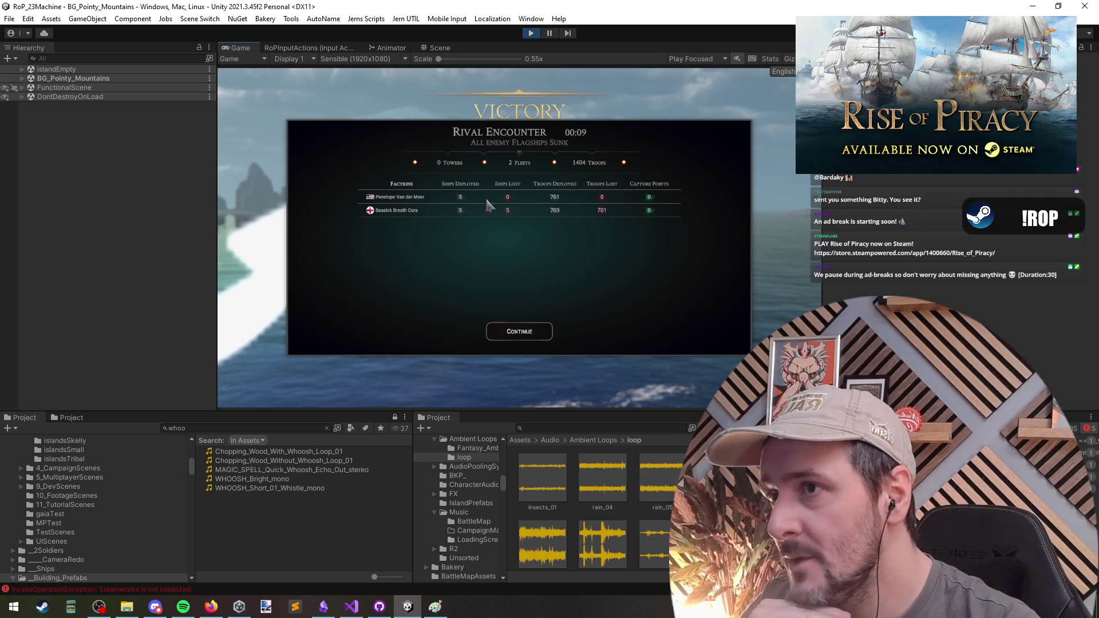
Step: Continue past the Victory screen back to the main menu and stop play mode
click(519, 331)
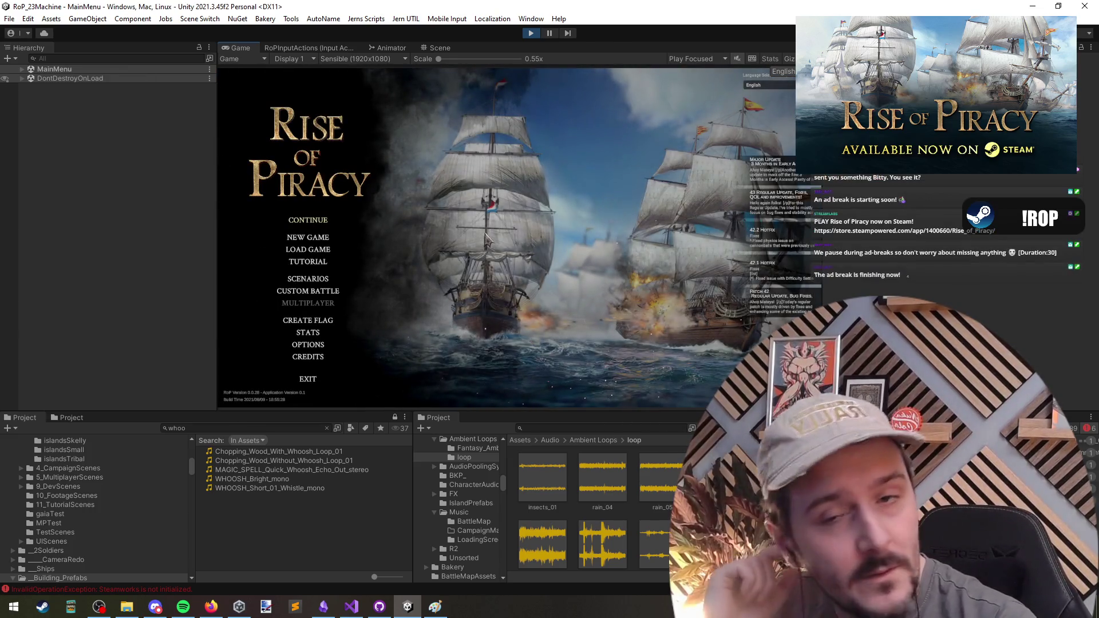
key(alt+Tab)
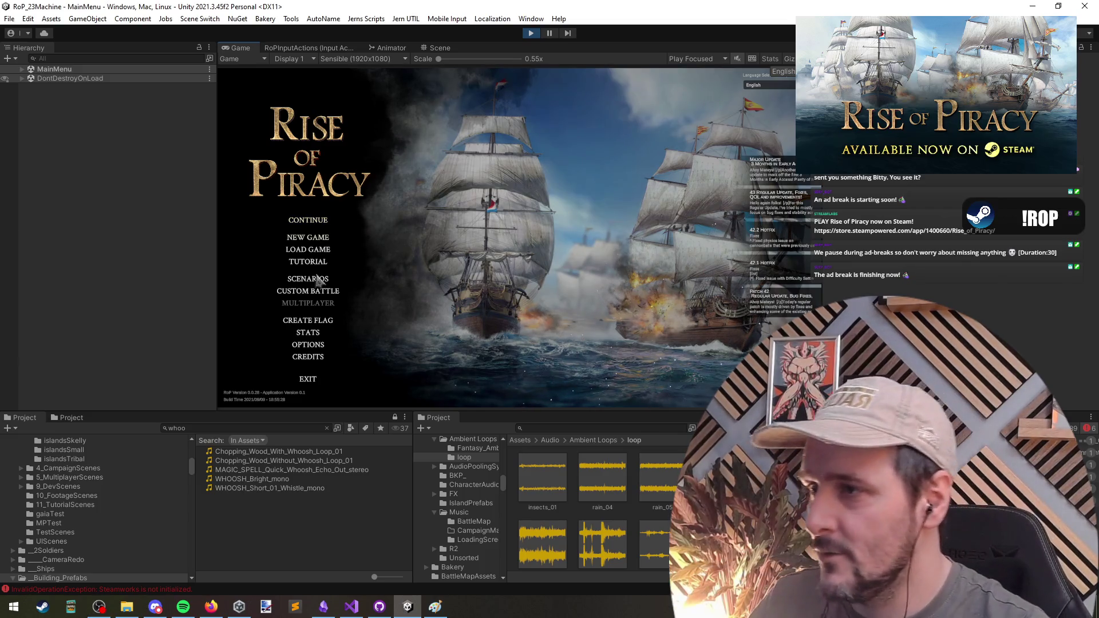
click(311, 301)
click(531, 33)
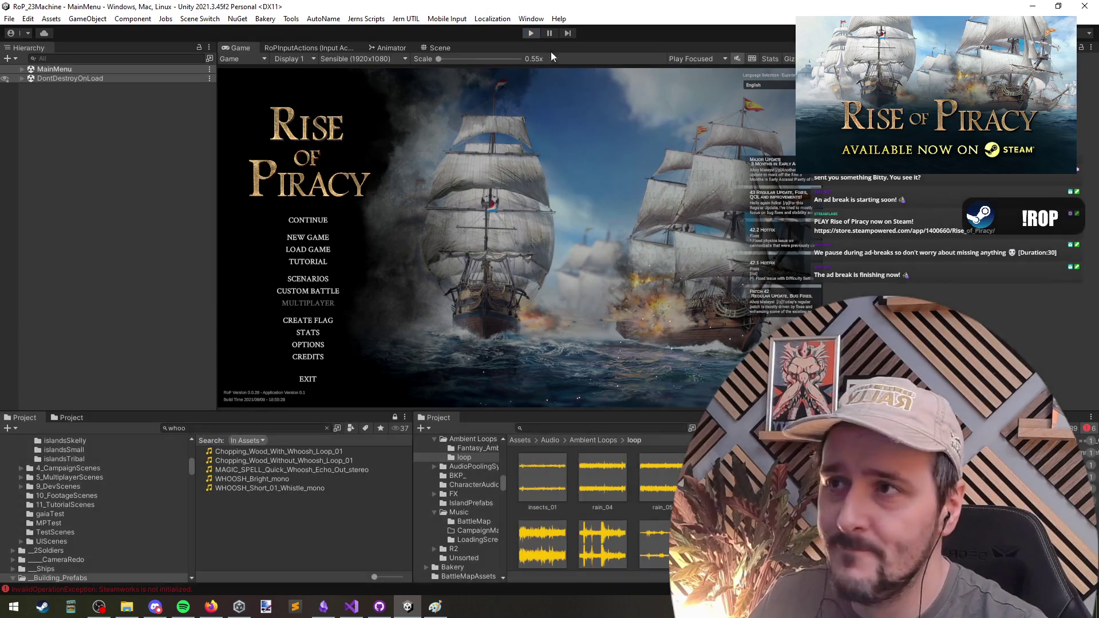
Step: Switch from the Unity editor back to EndGameDisplayR2.cs in Visual Studio
key(alt+Tab)
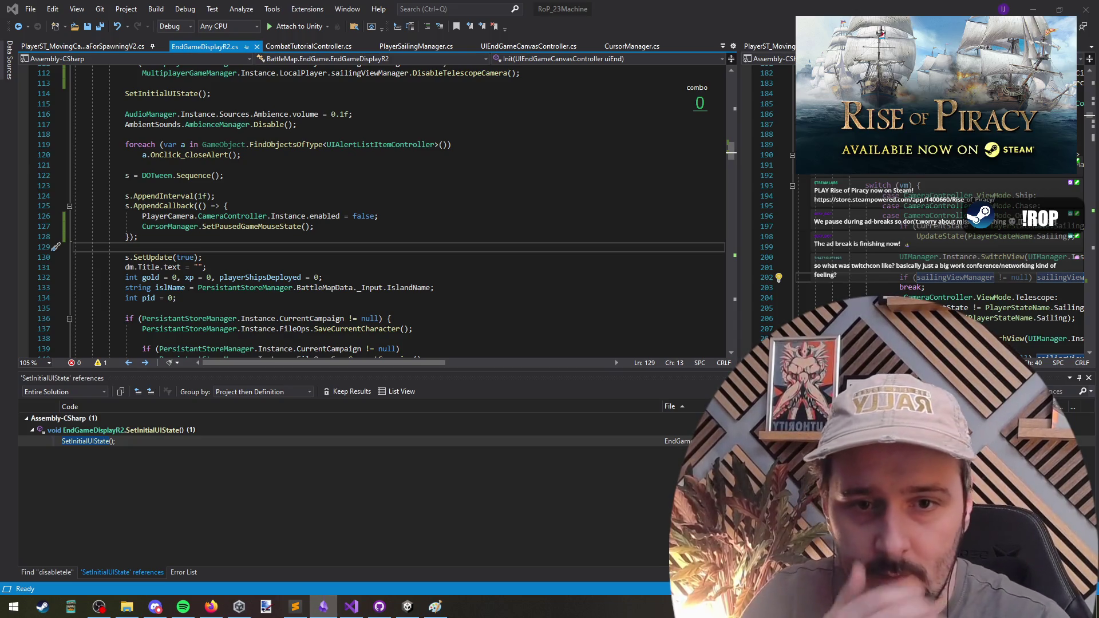
Step: Place the caret after the SetPausedGameMouseState call and bring up Musketeers.png in Paint.NET
click(581, 228)
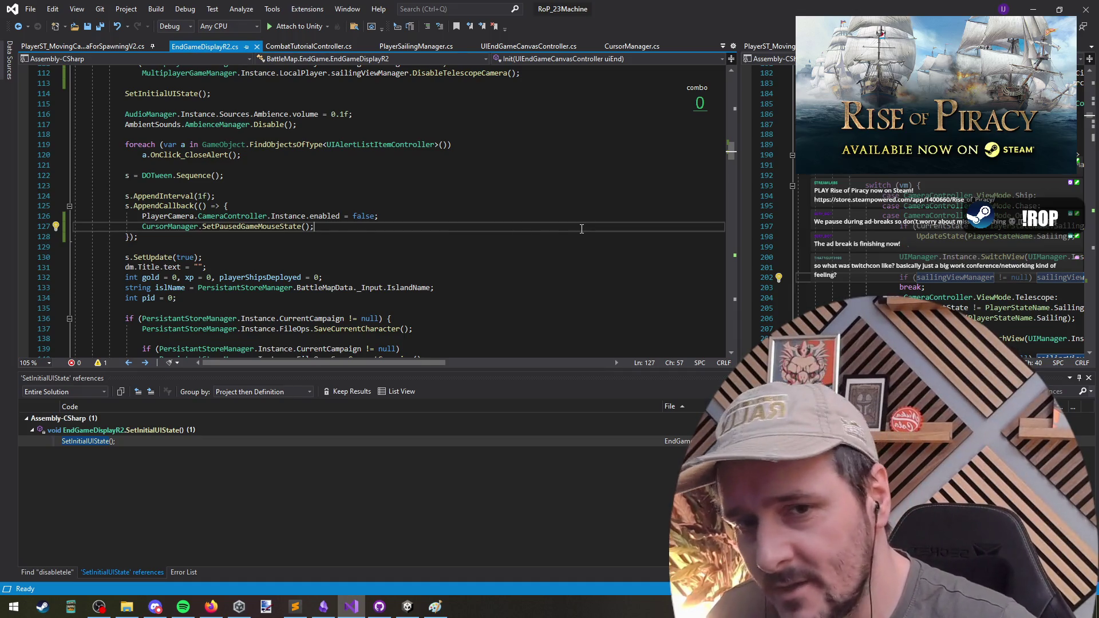
key(alt+Tab)
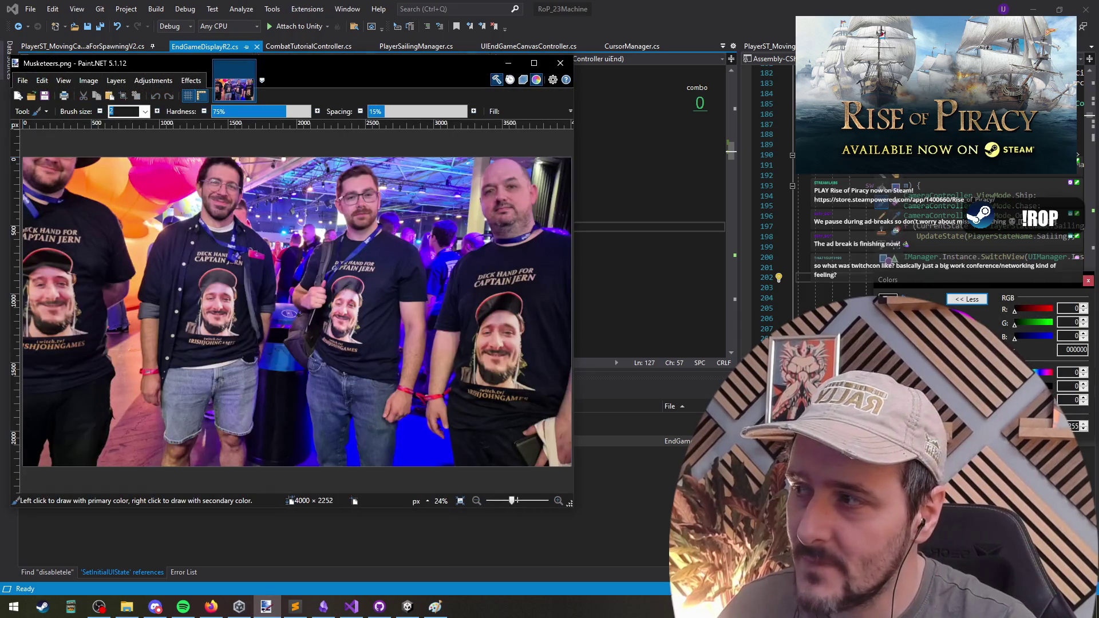
Step: Close the TwitchCon logo image and Paint.NET, returning to line 128 of EndGameDisplayR2.cs
key(alt+Tab)
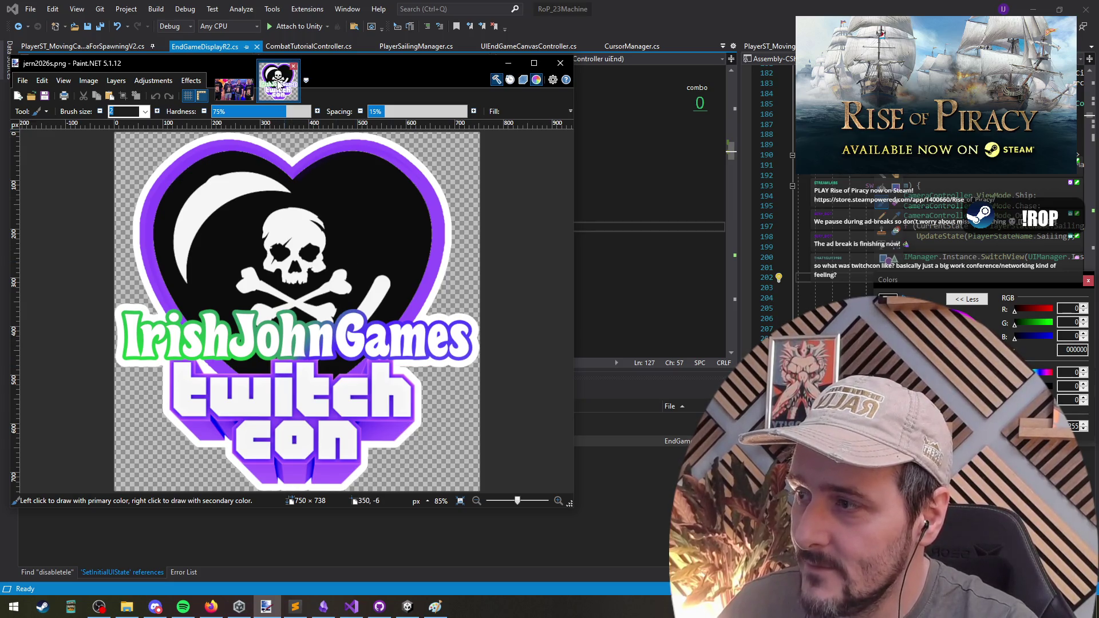
click(293, 67)
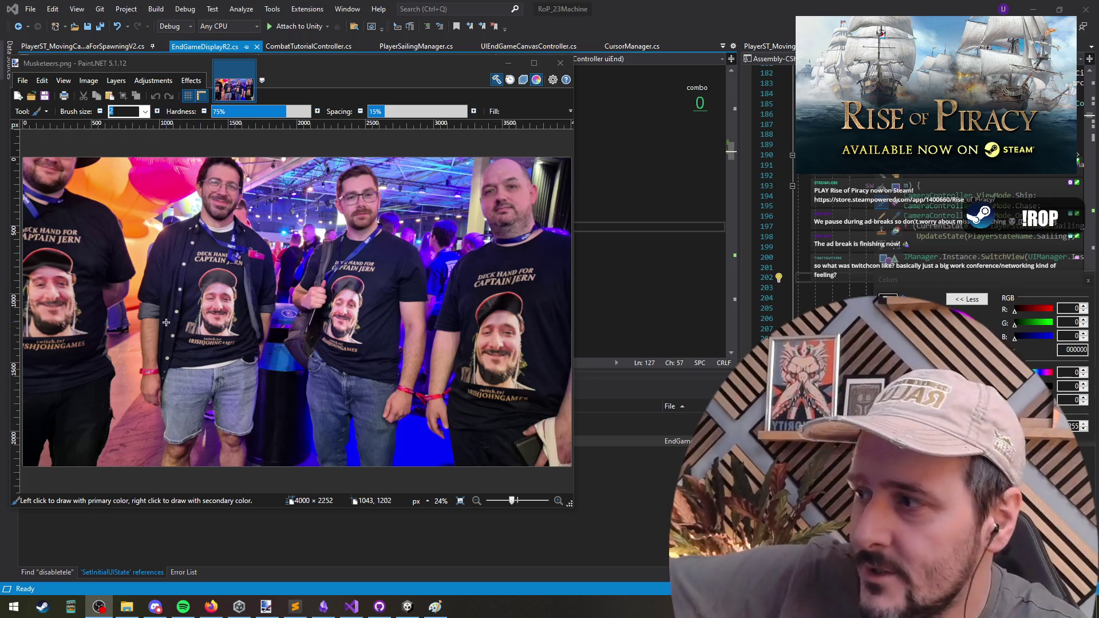
click(560, 63)
click(452, 268)
Step: Widen the code pane and review the camera-disable and SetPausedGameMouseState lines in the callback
key(Up)
key(Up)
key(Up)
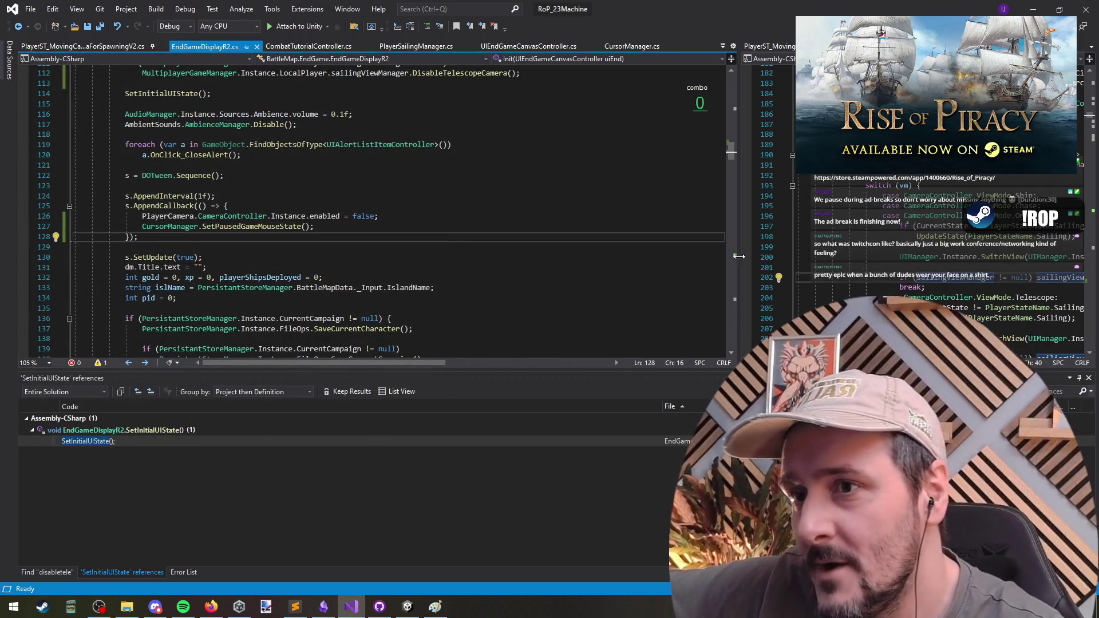
drag(739, 254, 601, 254)
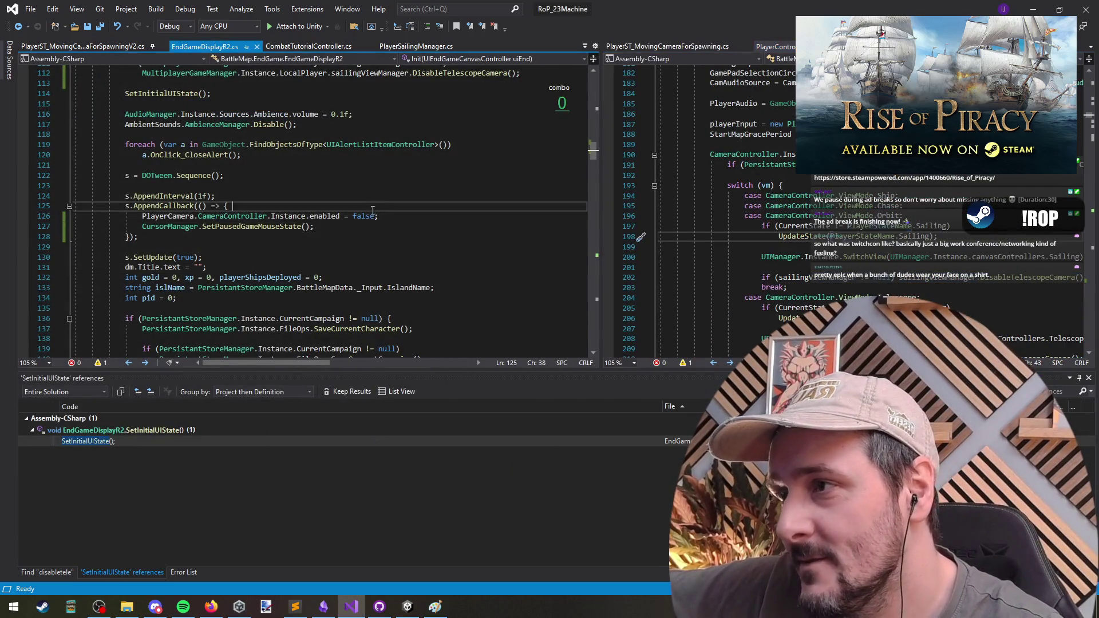
key(Down)
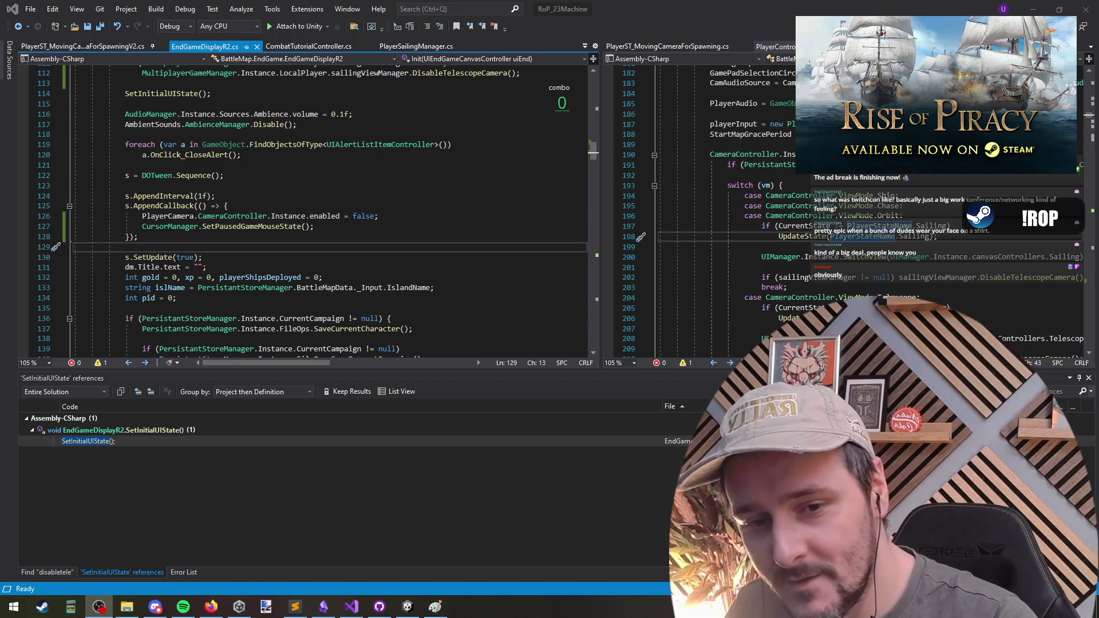
click(351, 607)
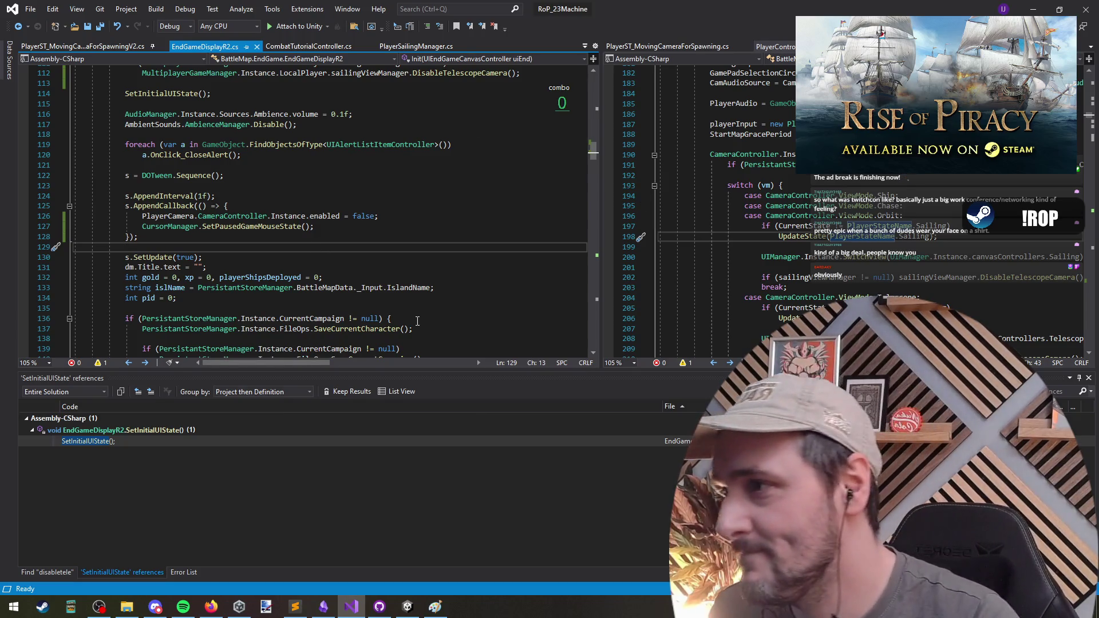
click(219, 216)
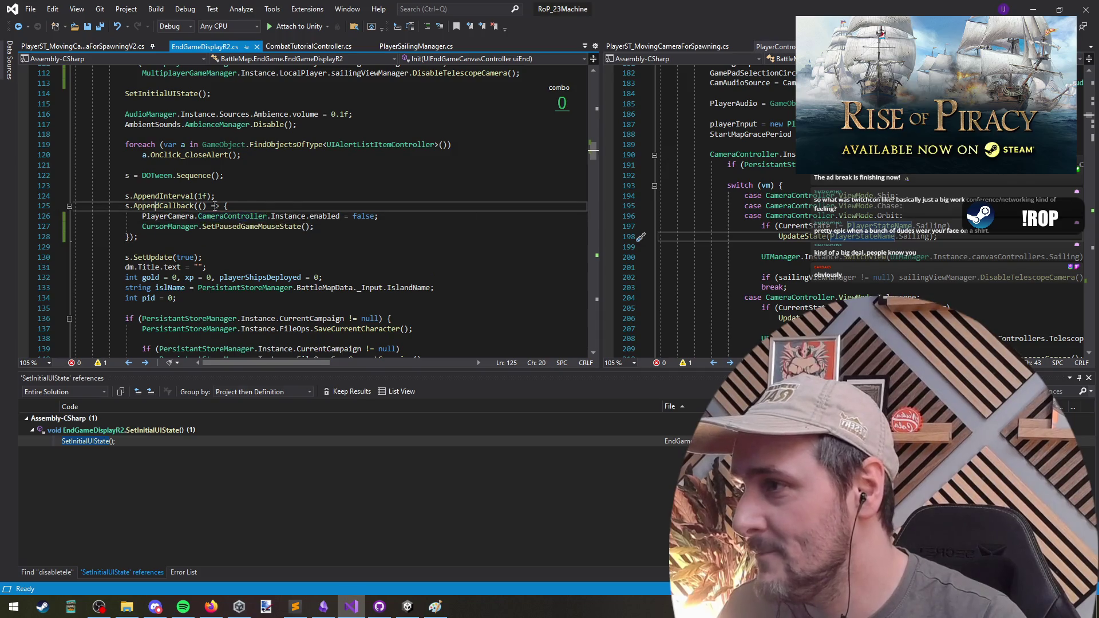
double_click(252, 226)
click(250, 226)
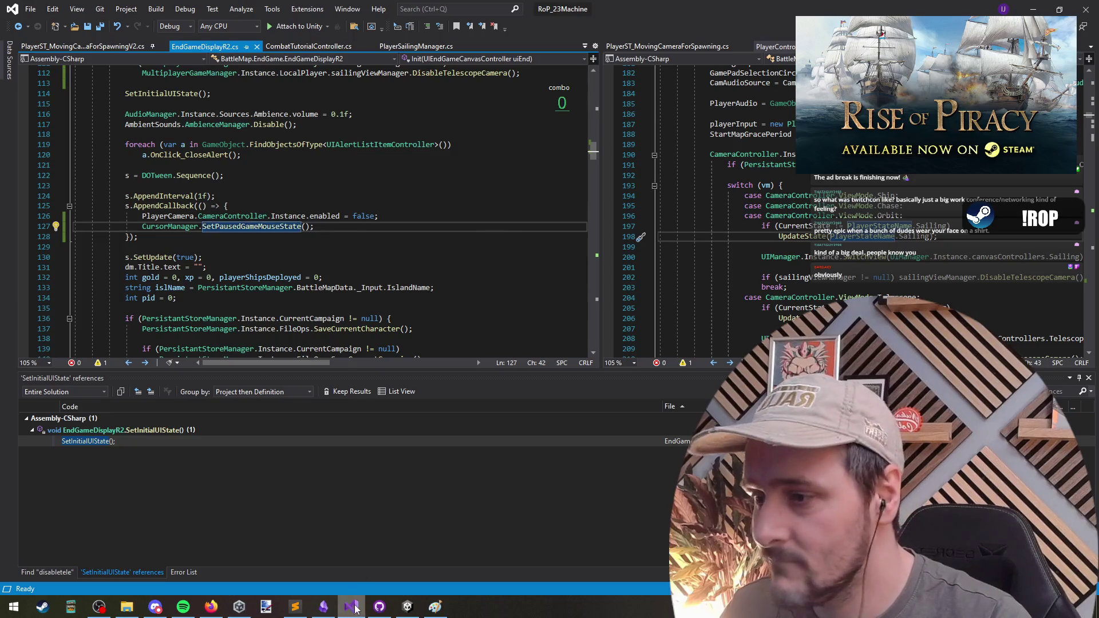
Step: Check the Unity editor, then search the solution for 'autosave' with Go To All
click(379, 607)
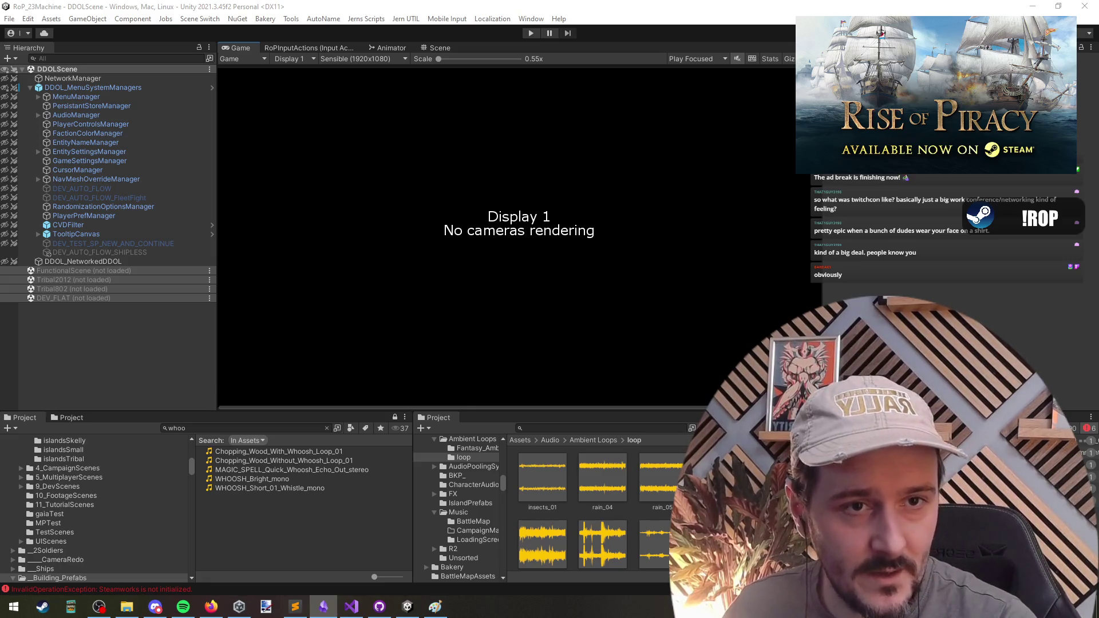
key(alt+Tab)
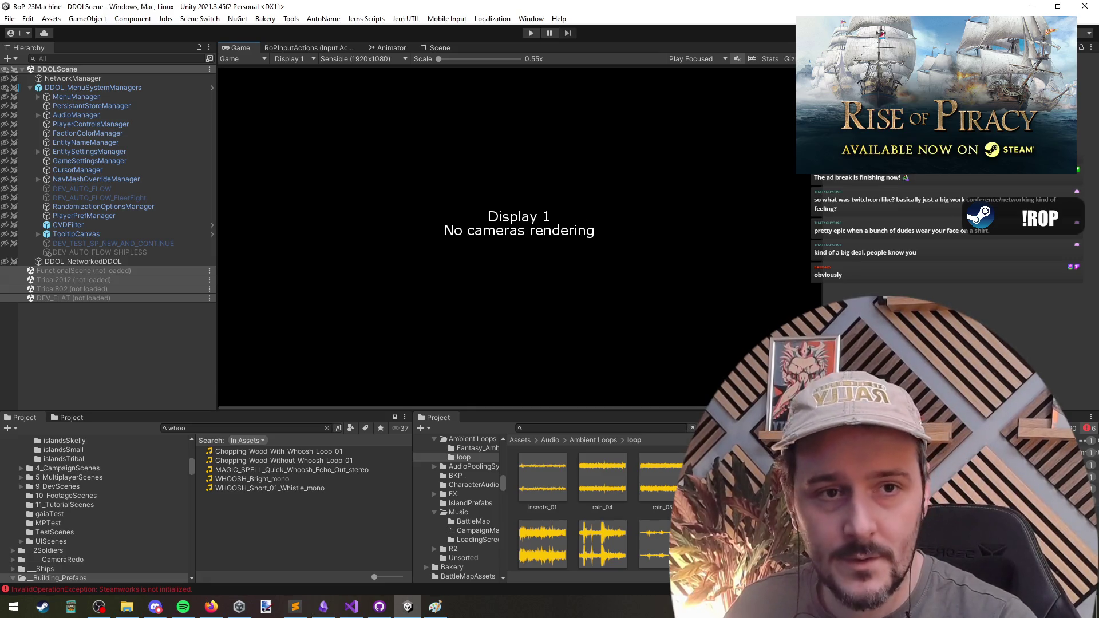
key(alt+Tab)
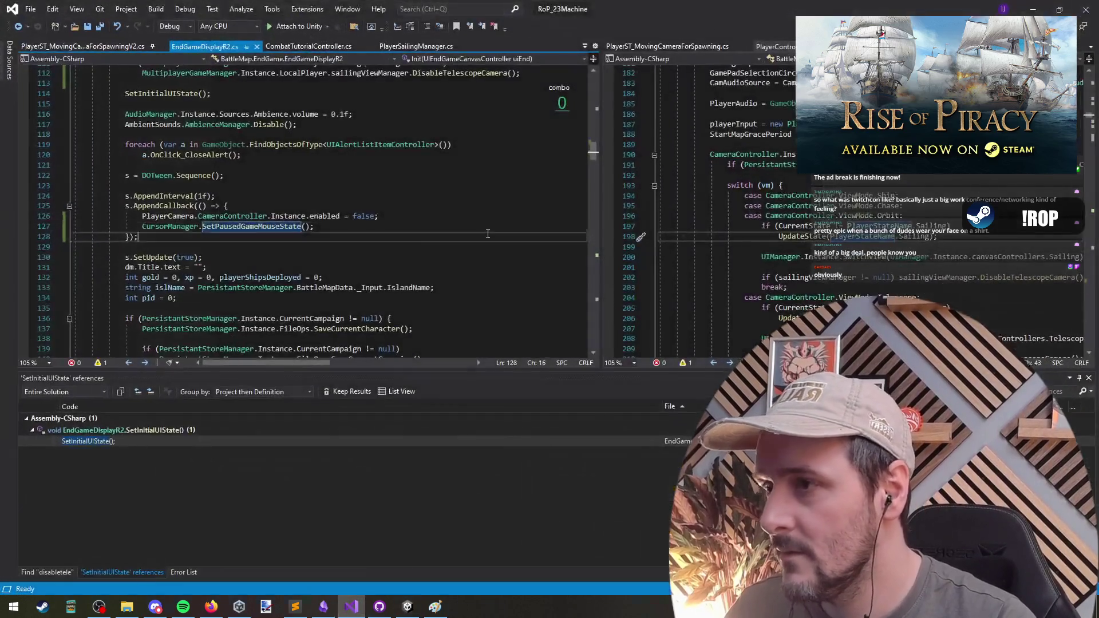
key(ctrl+t)
text(autosave)
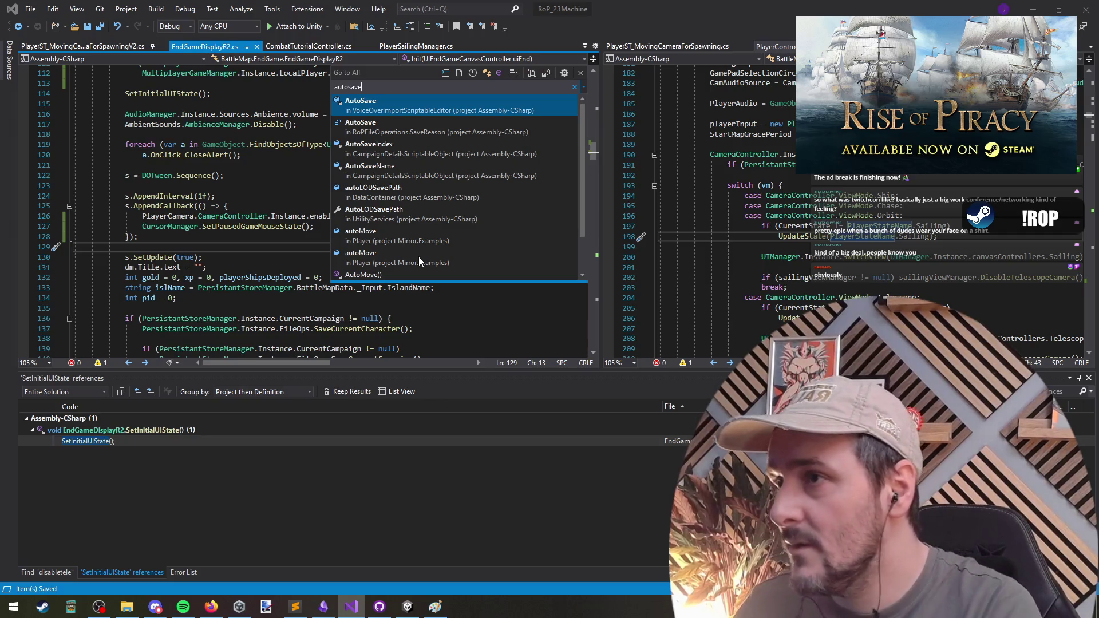
Step: Open SaveCurrentCampaign via a Go To All search for 'savecurrentcamp'
scroll(465, 129, down, 2)
scroll(451, 194, up, 2)
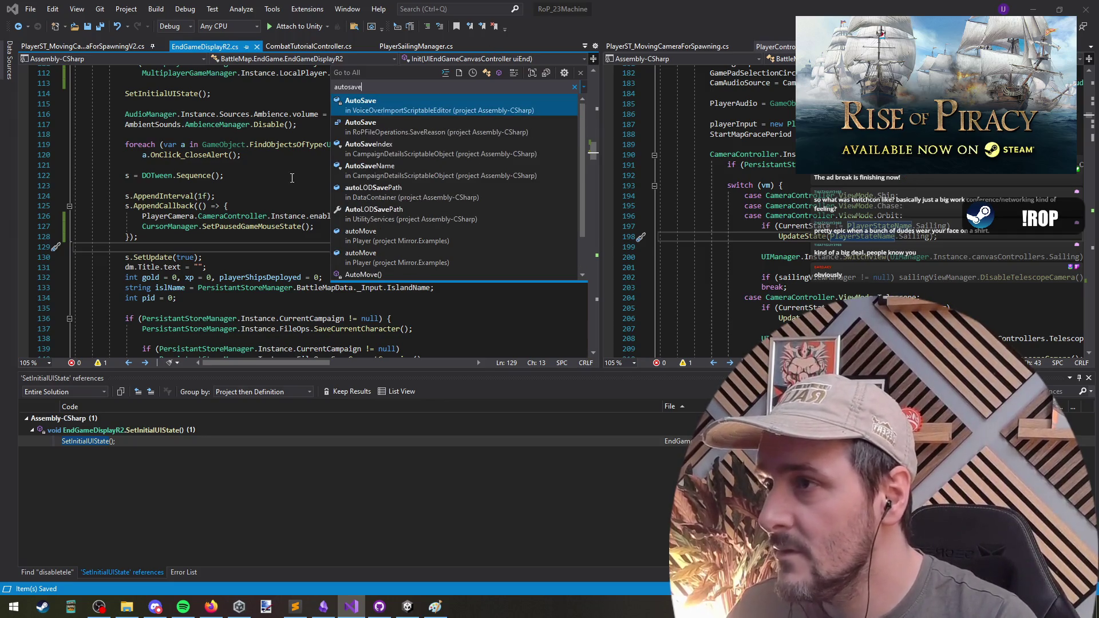
key(Escape)
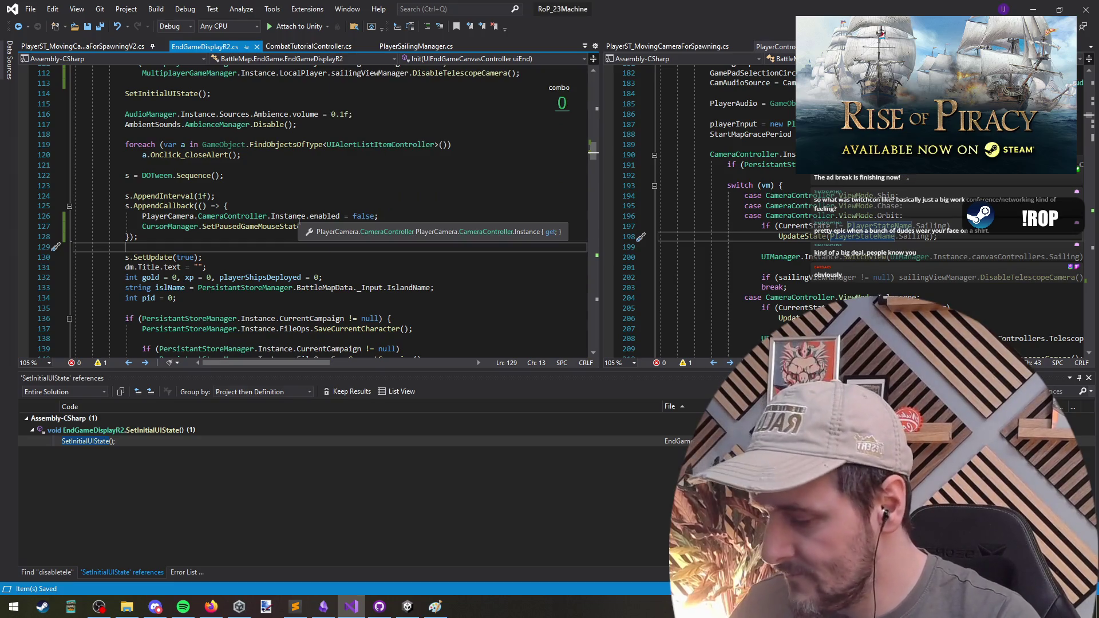
key(ctrl+t)
text(saveg)
text(ame)
key(ctrl+a)
text(savecurrentcamp)
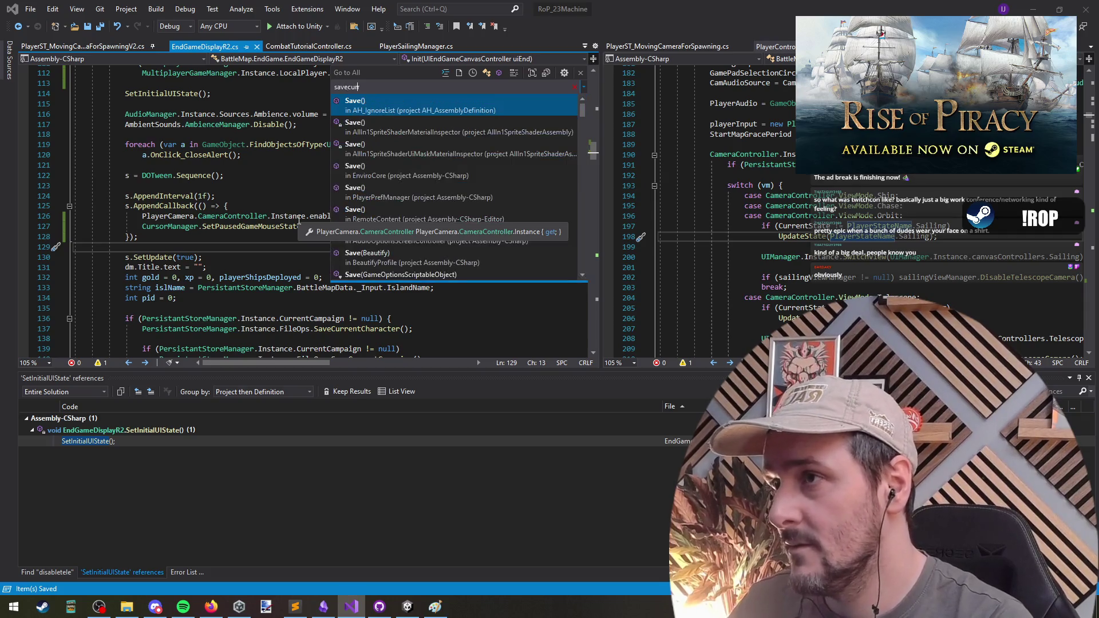
key(Return)
Step: Find all references to the AutoSave default value in SaveCurrentCampaign
click(224, 222)
right_click(250, 206)
key(Escape)
click(256, 212)
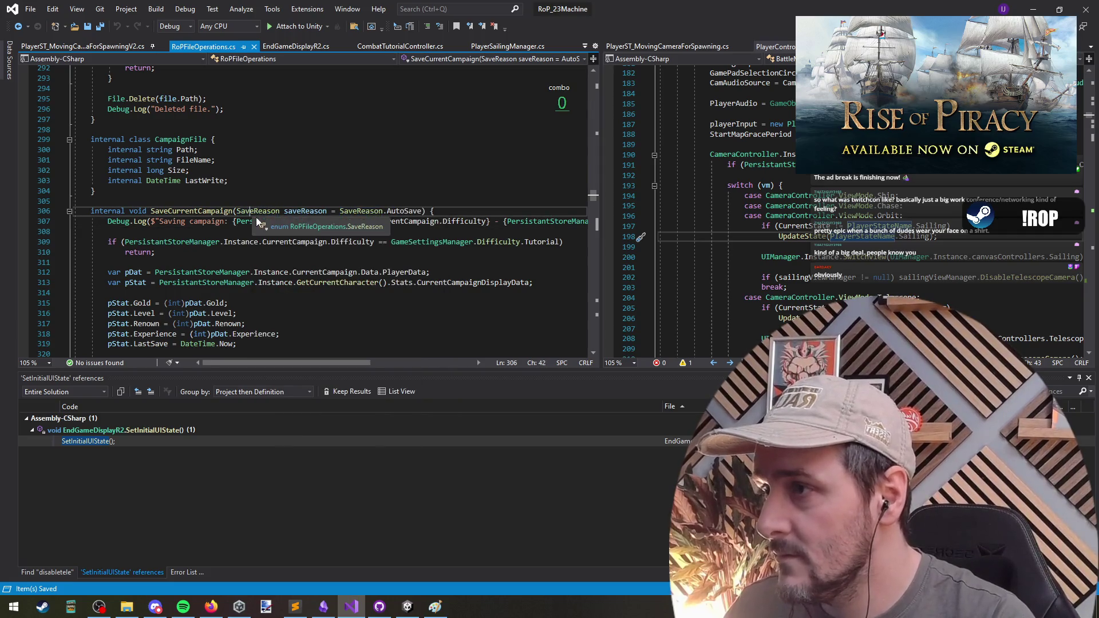
right_click(400, 210)
click(493, 326)
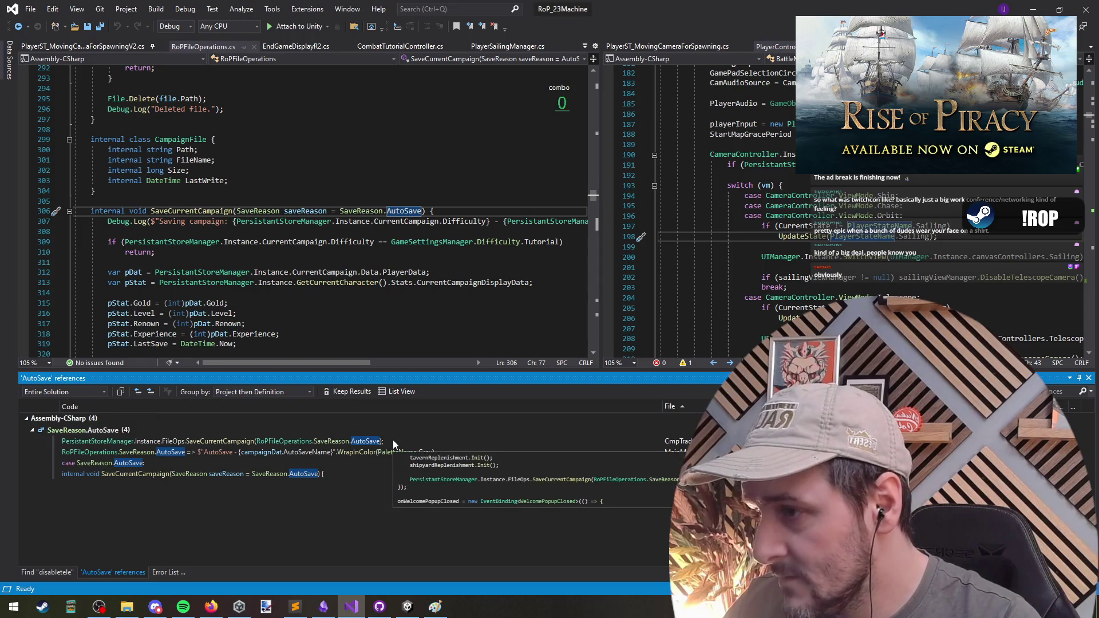
Step: Start a GameSettingsManager if-check at the top of the method, then delete it
click(469, 211)
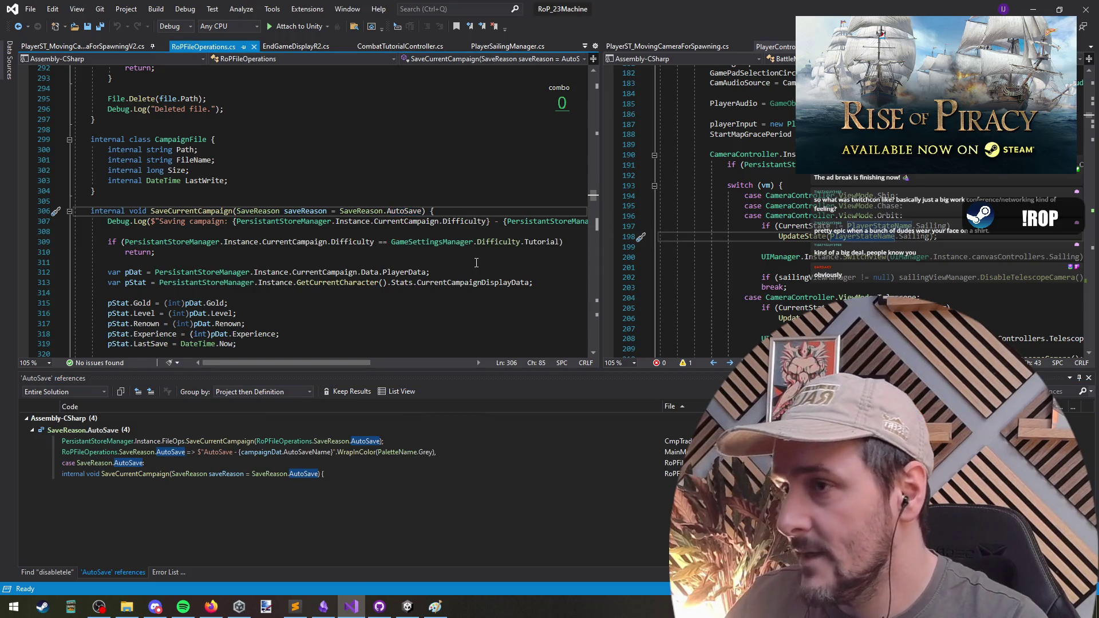
key(Return)
key(Return)
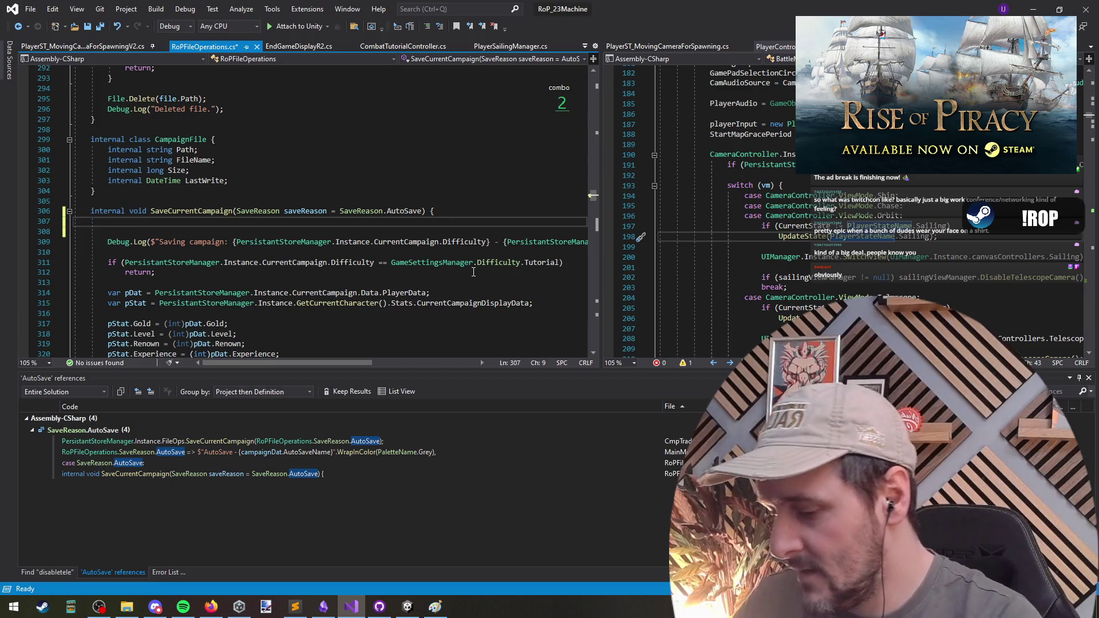
text(if()
text(()
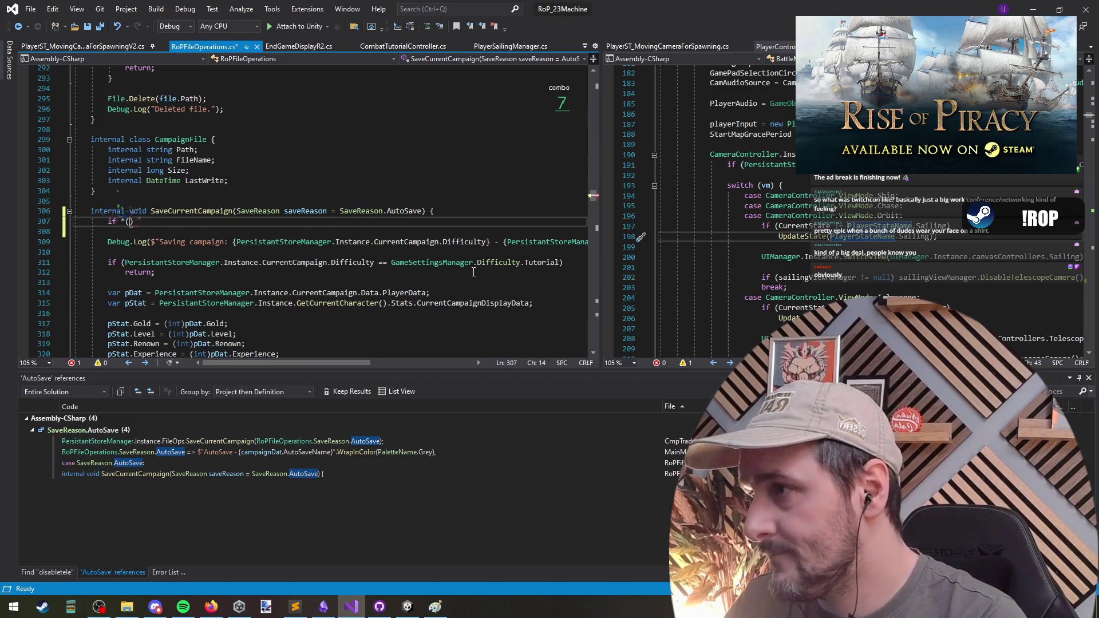
text(GameSettings)
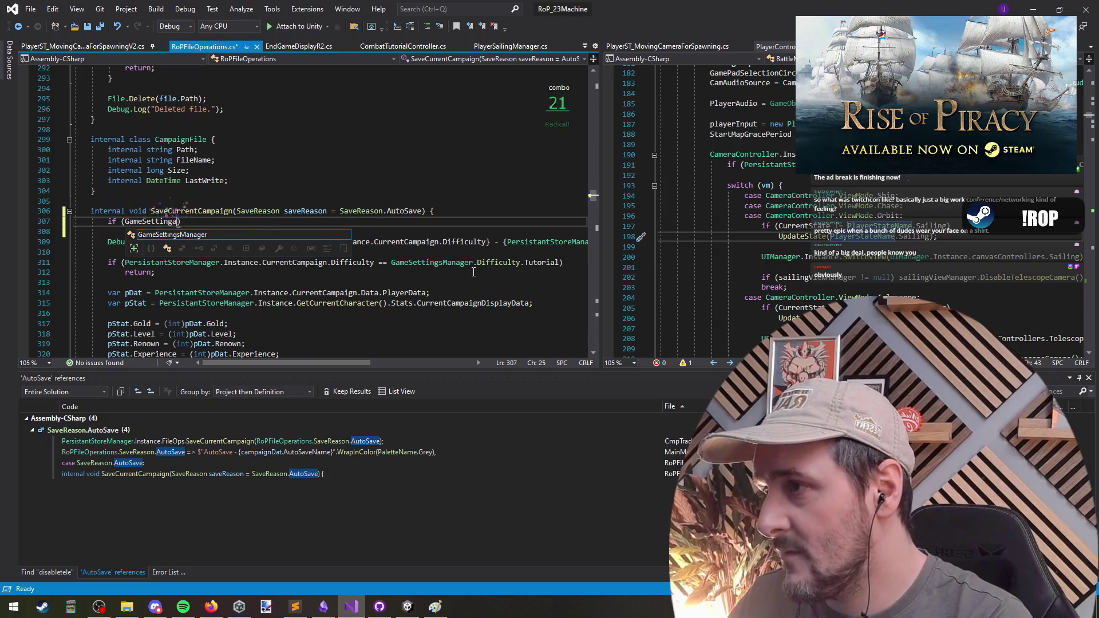
key(Tab)
text(.)
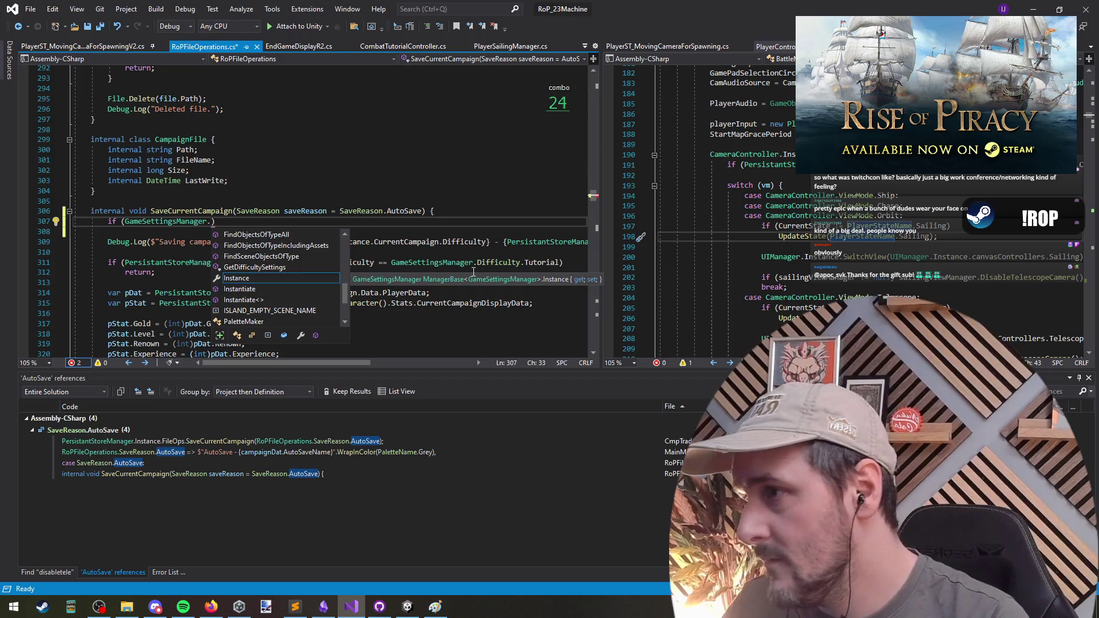
key(ctrl+BackSpace)
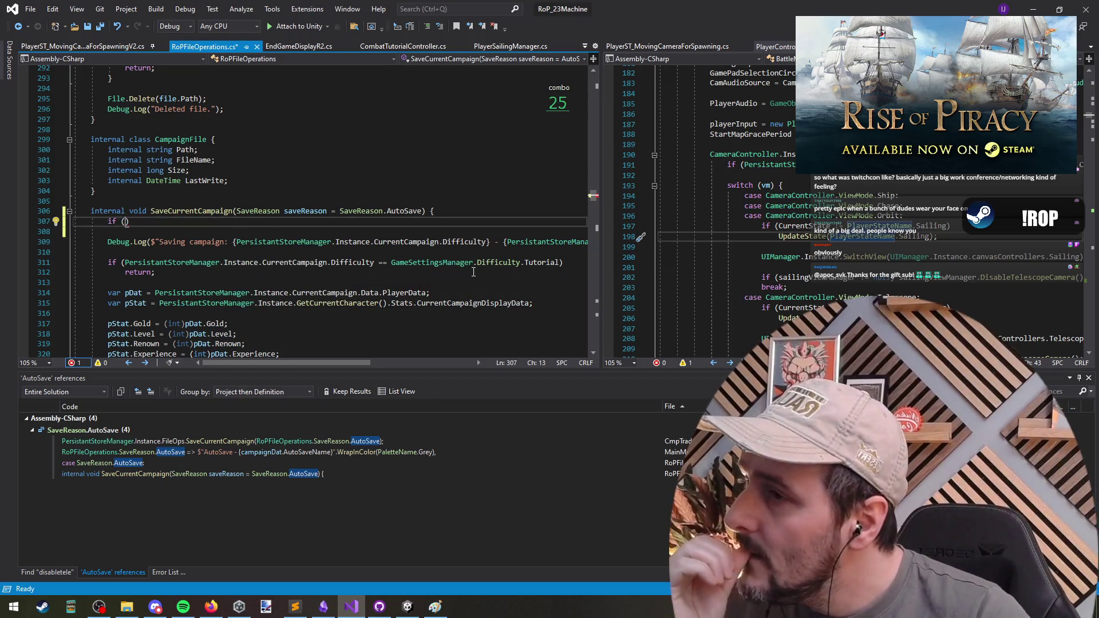
key(ctrl+shift+l)
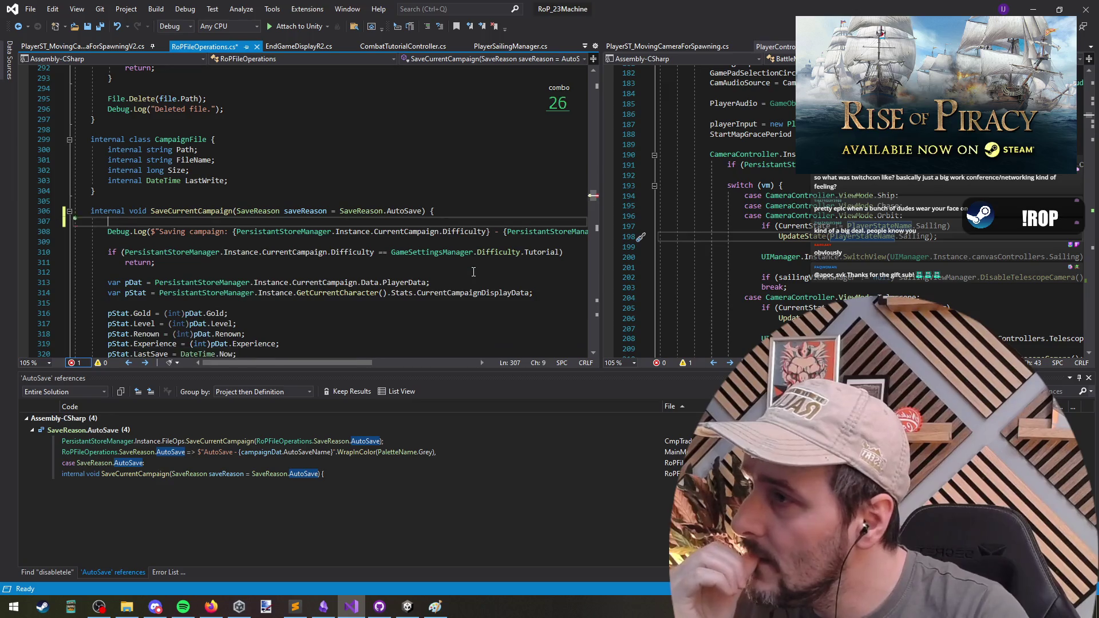
key(ctrl+shift+l)
Step: Join the tutorial-difficulty return onto its if line and begin a new 'if ()' below
key(Down)
key(Down)
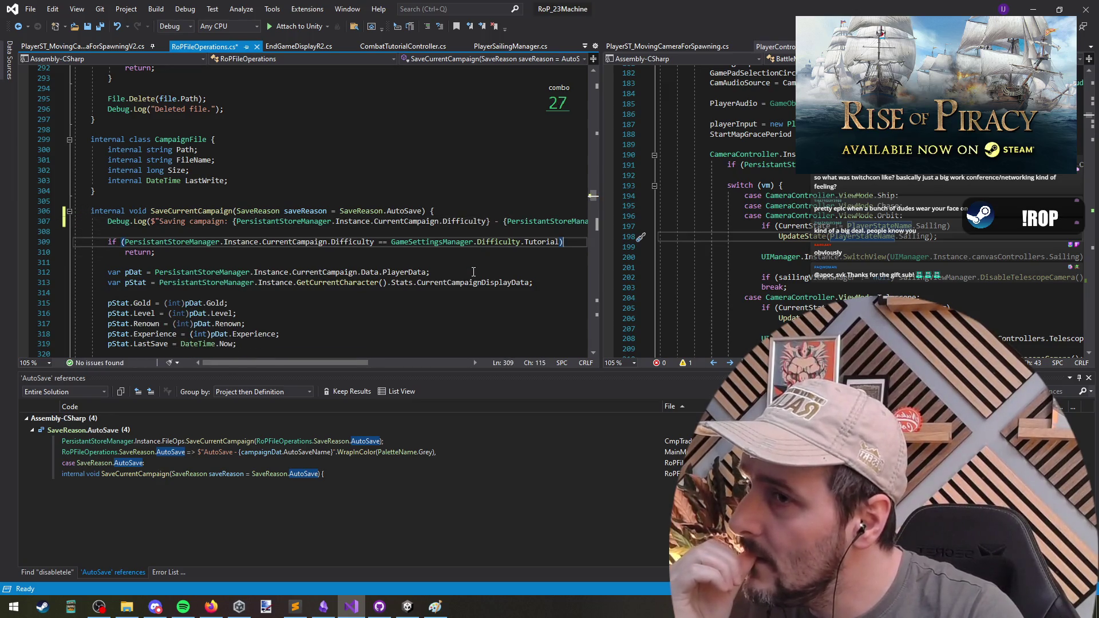
key(Delete)
key(ctrl+shift+Return)
text(if ()
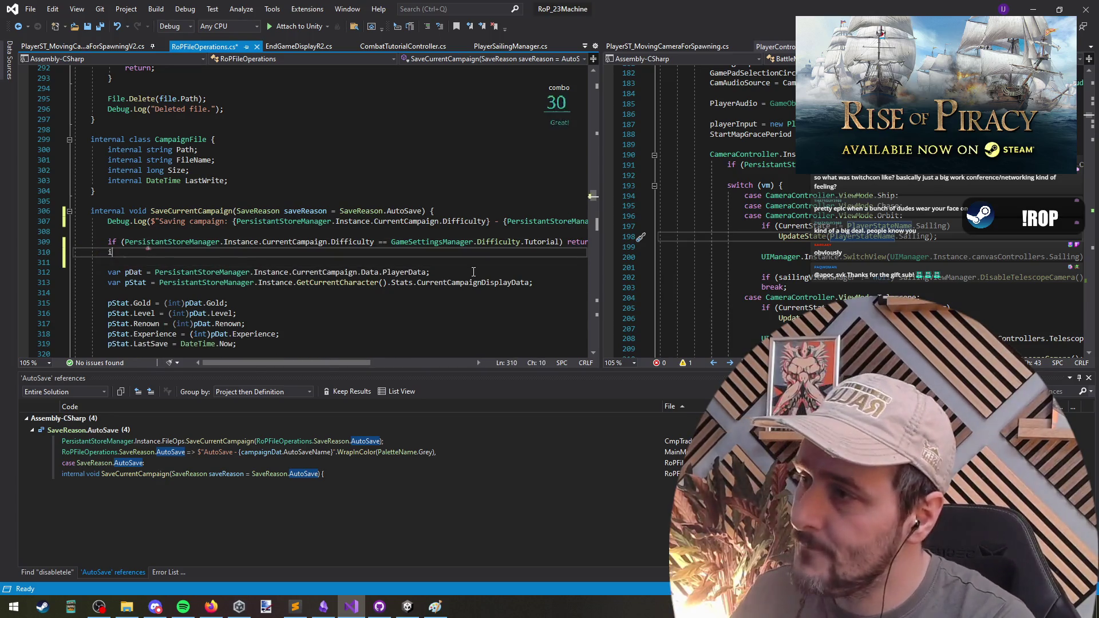